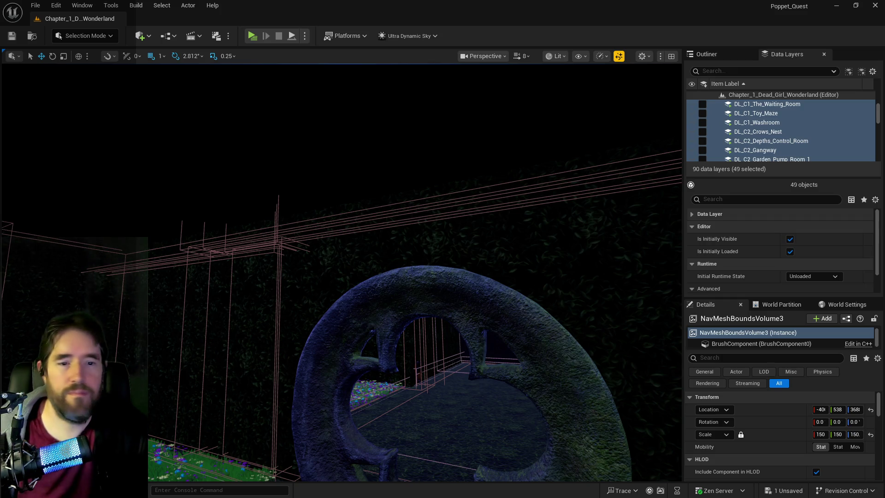
Check the tarot abilities document, then bring W_Dev_Menu's EventGraph to the front
drag(405, 324, 406, 324)
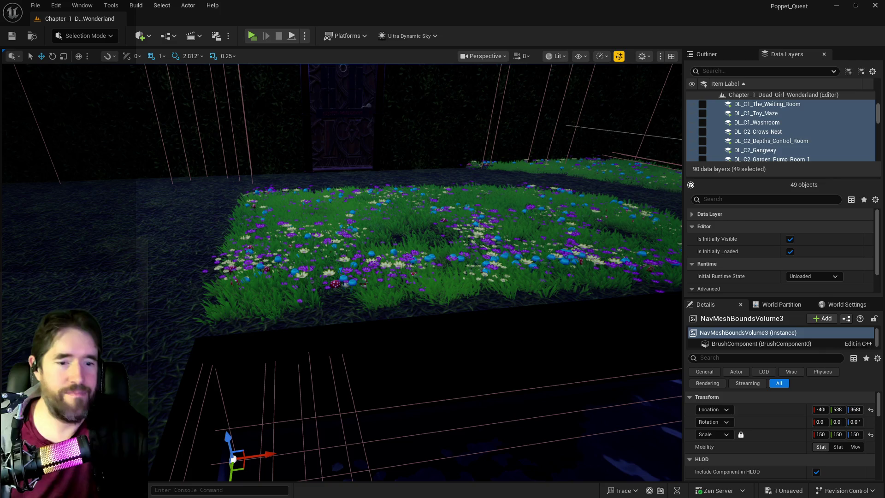
mouse_move(884, 46)
mouse_down()
mouse_move(633, 46)
mouse_move(606, 64)
mouse_up()
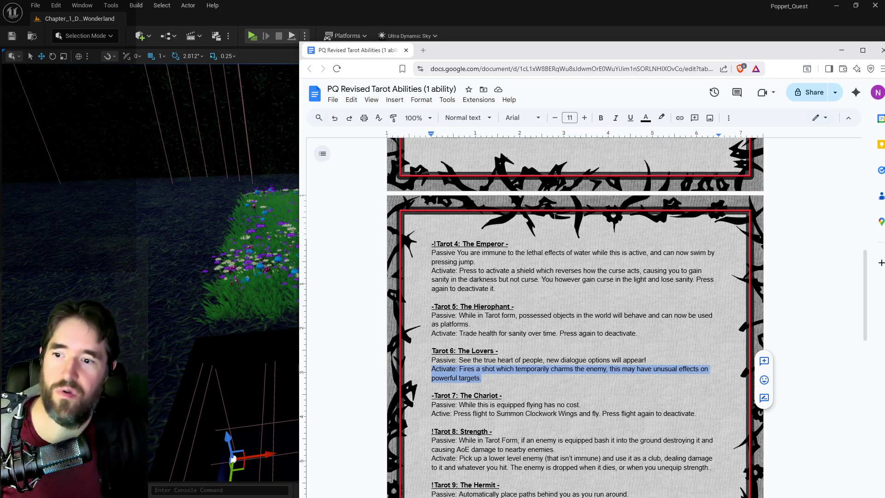
drag(614, 52, 884, 51)
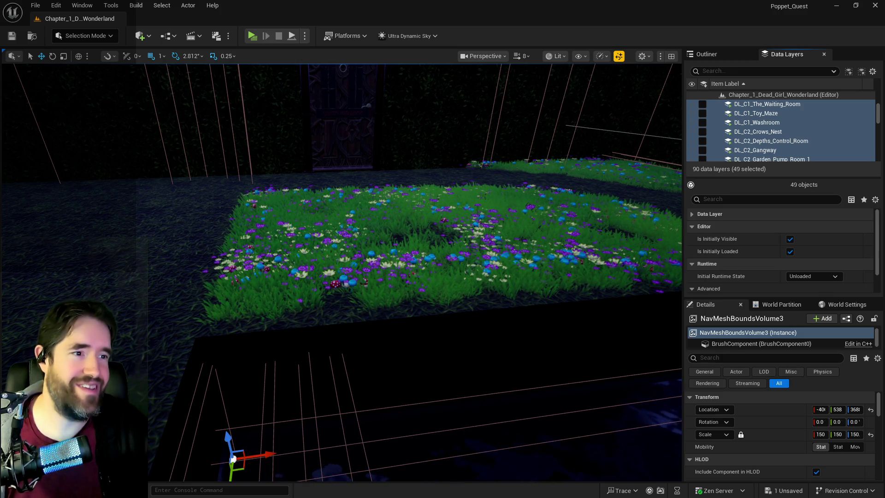
key(alt+Tab)
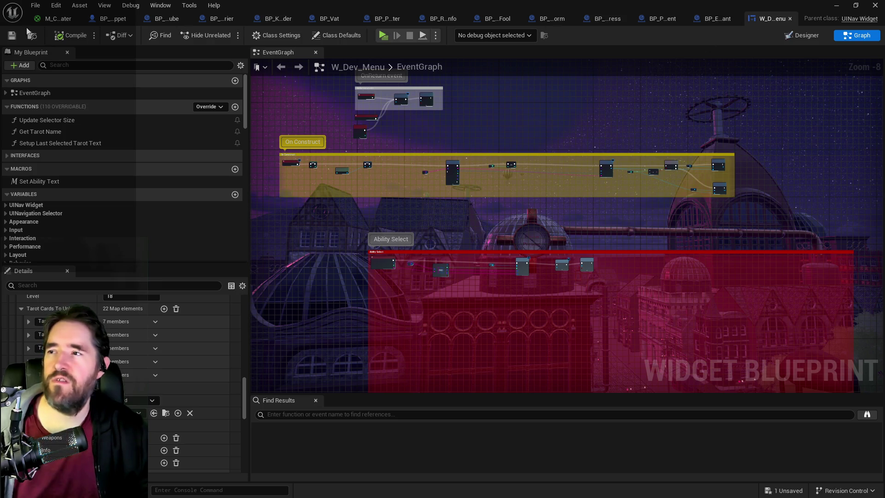
In BP_Poppet's Devil_2 graph, look over the Devil Shield, Can Use Tarot? and Make An Attack nodes
click(103, 19)
mouse_move(414, 217)
mouse_down()
mouse_move(463, 187)
mouse_move(553, 250)
mouse_up()
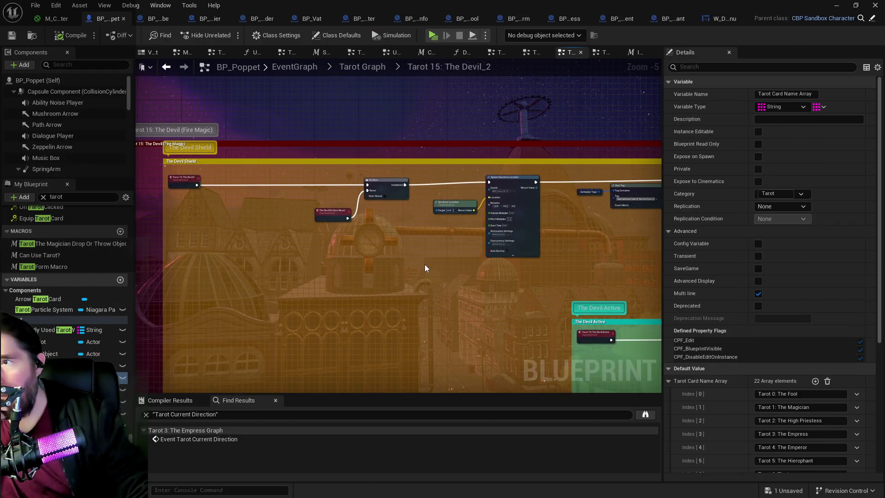
scroll(247, 176, up, 2)
mouse_move(308, 248)
mouse_down()
mouse_move(376, 236)
mouse_move(311, 214)
mouse_up()
scroll(310, 215, down, 1)
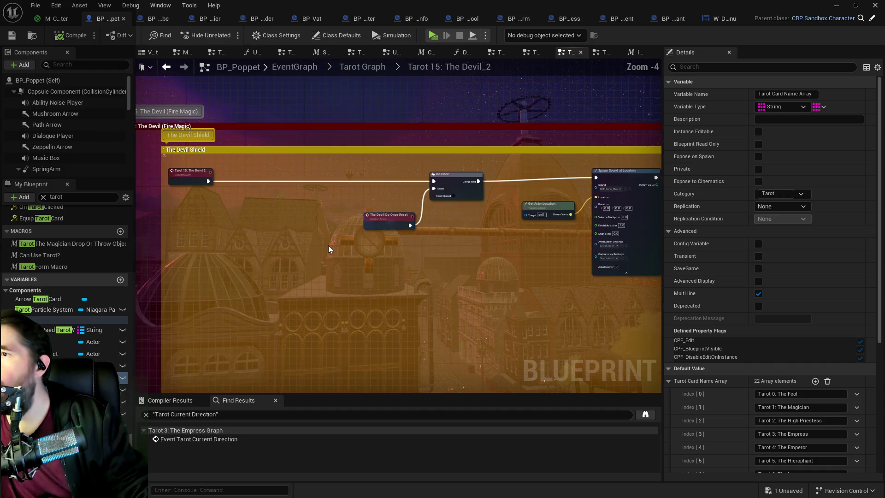
mouse_move(301, 251)
mouse_down()
mouse_move(286, 164)
mouse_move(292, 98)
mouse_up()
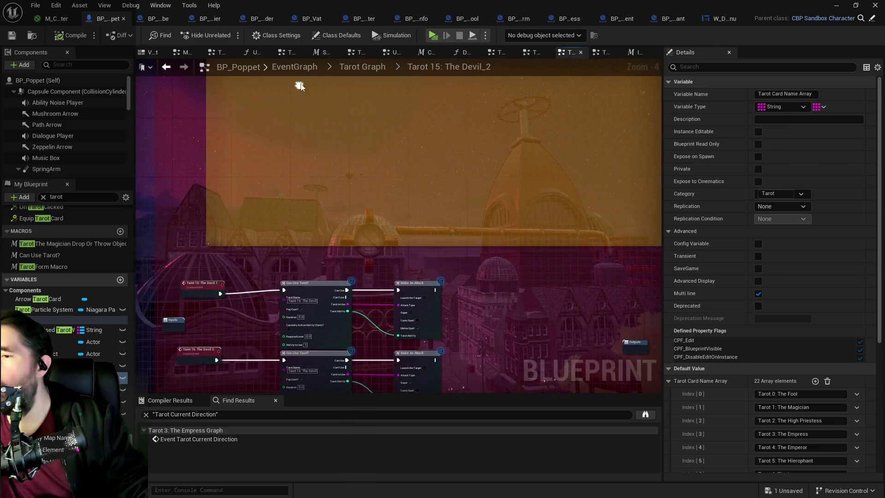
click(203, 283)
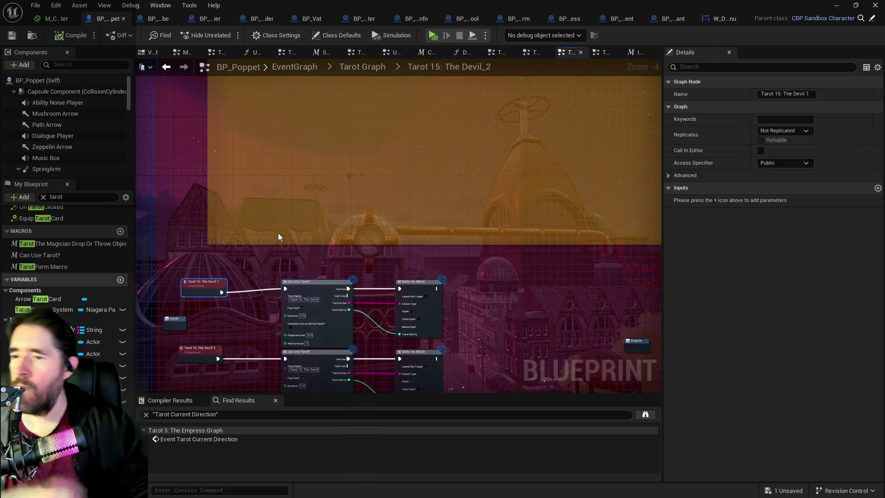
drag(302, 166, 312, 340)
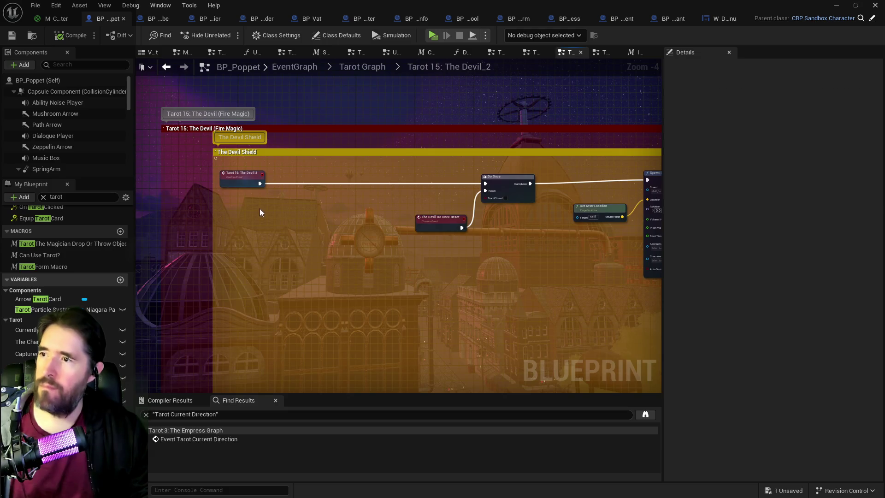
Paste a custom event into the Devil_2 graph, then delete it again
click(291, 209)
key(ctrl+v)
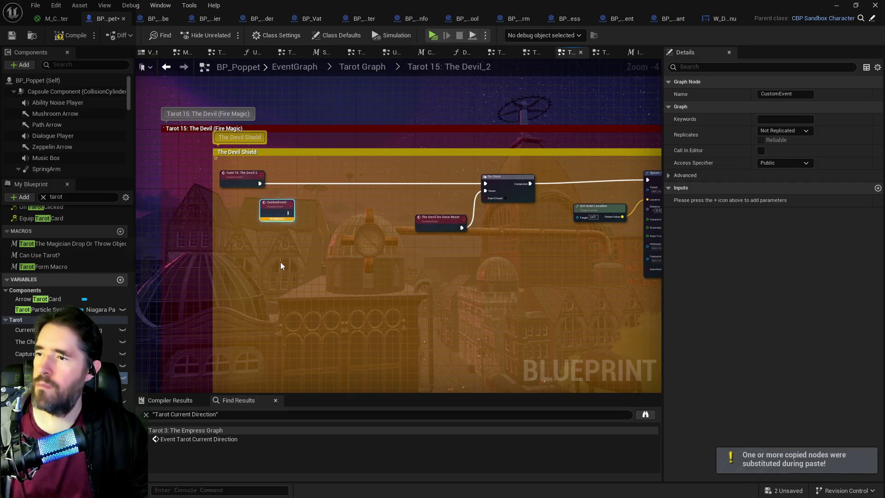
scroll(280, 261, down, 4)
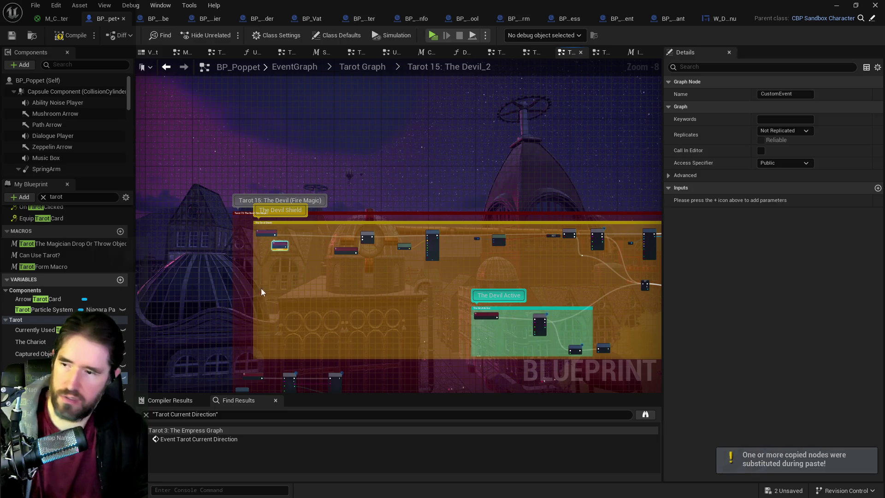
key(Delete)
mouse_move(254, 373)
mouse_down()
mouse_move(269, 251)
mouse_move(244, 295)
mouse_move(251, 375)
mouse_up()
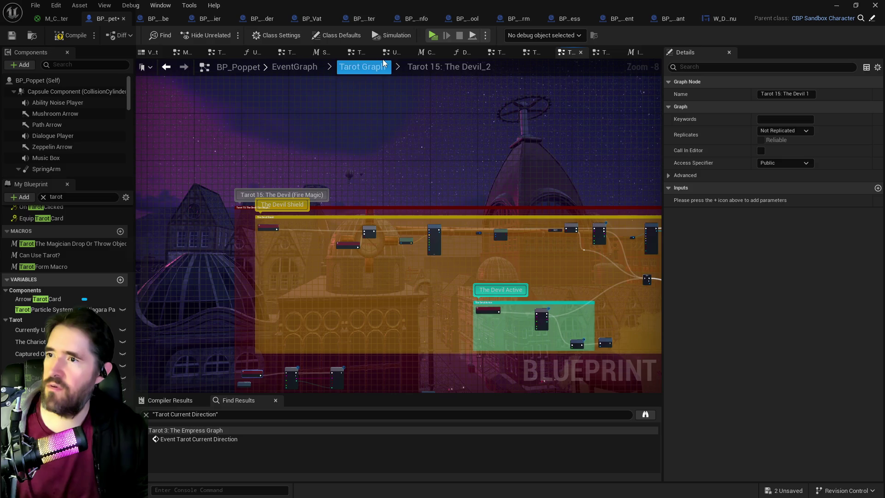
Open the Tarot 5: The Hierophant graph from the parent Tarot Graph
click(371, 66)
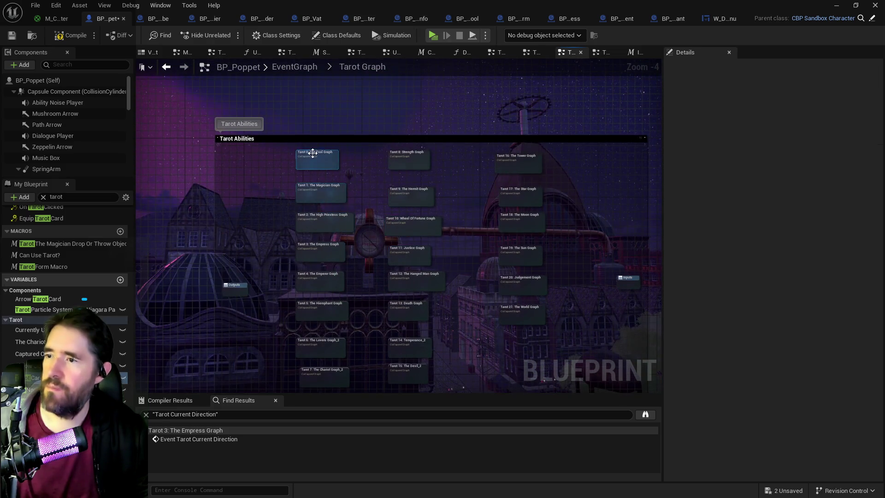
mouse_move(361, 266)
mouse_down()
mouse_move(363, 231)
mouse_move(373, 232)
mouse_up()
drag(366, 293, 383, 227)
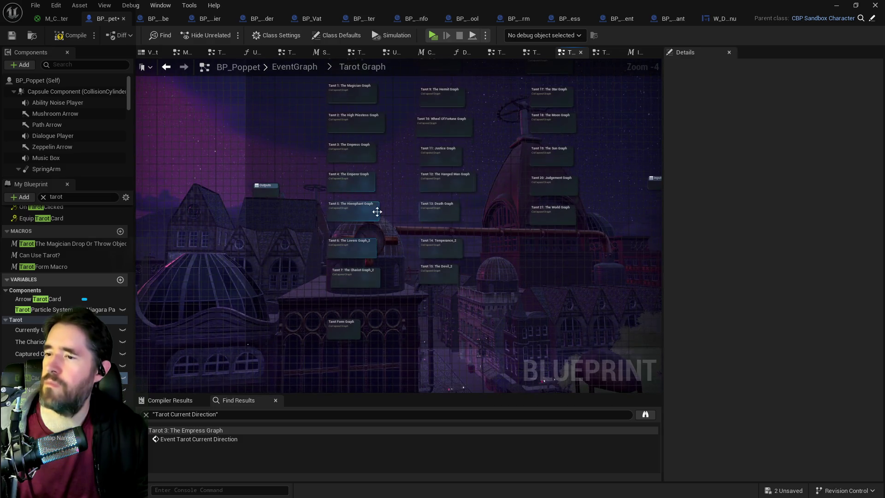
click(358, 215)
double_click(356, 215)
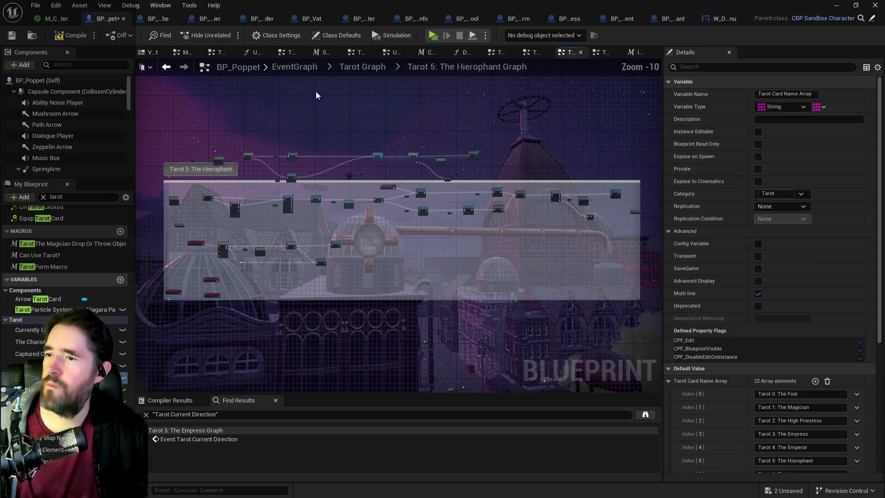
Open Tarot 4: The Emperor Graph and survey its Emperor Force Field nodes
click(357, 66)
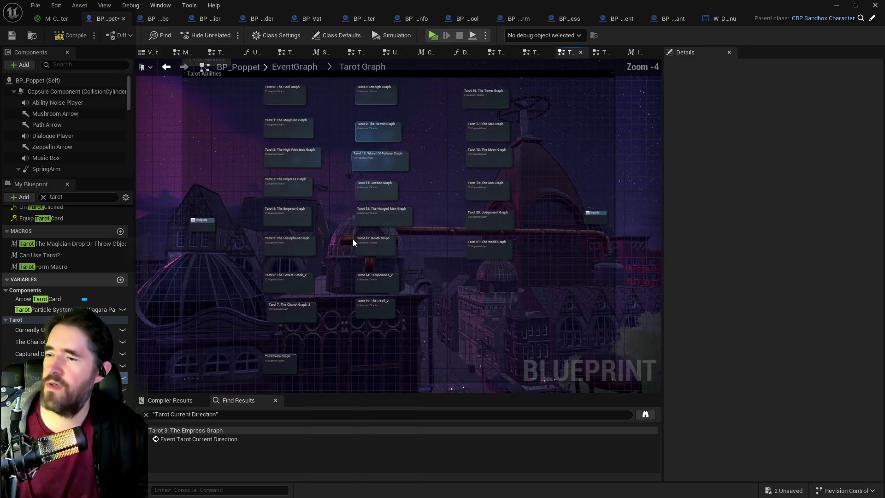
double_click(287, 215)
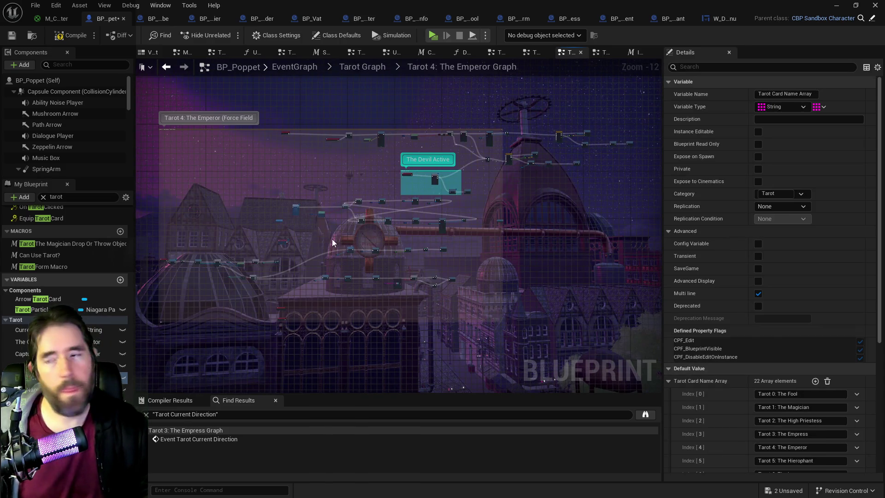
scroll(301, 249, up, 3)
drag(302, 249, 465, 202)
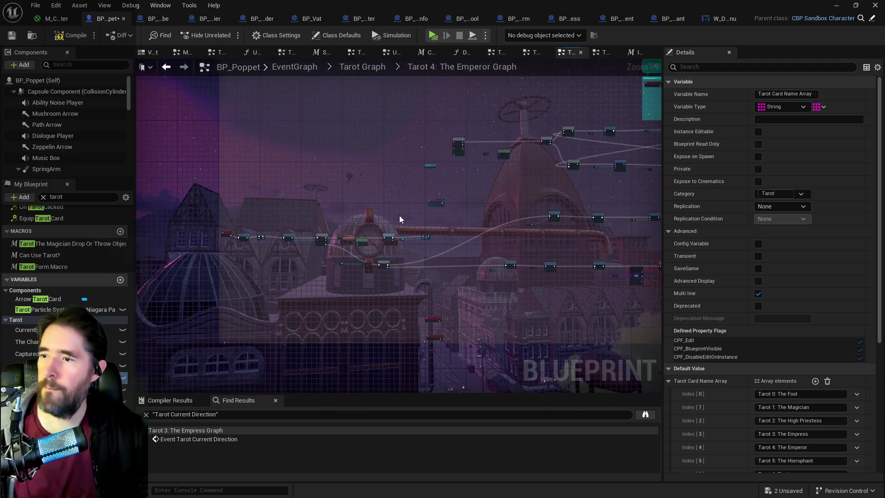
scroll(402, 214, up, 5)
mouse_move(461, 207)
mouse_down()
mouse_move(403, 174)
mouse_move(347, 162)
mouse_up()
scroll(280, 173, down, 3)
drag(280, 172, 339, 285)
scroll(364, 206, up, 3)
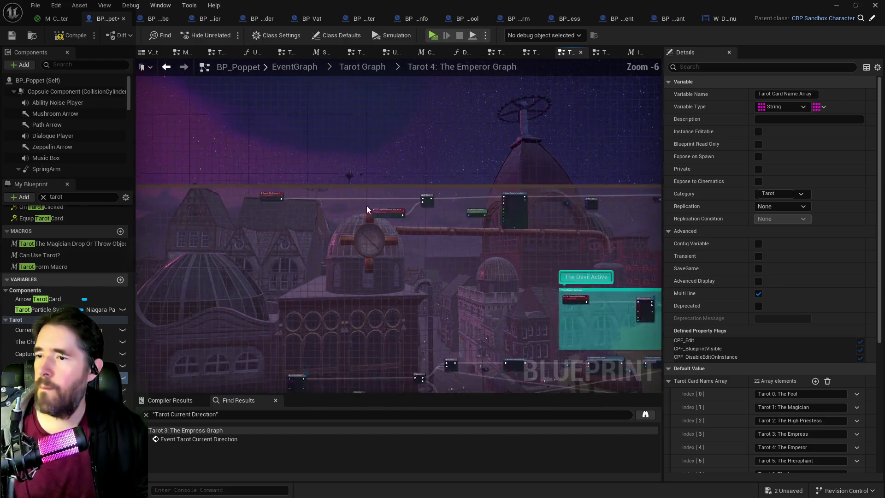
mouse_move(454, 255)
mouse_down()
mouse_move(306, 241)
mouse_move(339, 247)
mouse_move(326, 231)
mouse_up()
drag(483, 230, 322, 214)
Pan through the Emperor Shield nodes to the Timeline and Add Gameplay Tag nodes
scroll(393, 167, up, 4)
mouse_move(541, 240)
mouse_down()
mouse_move(420, 215)
mouse_move(141, 204)
mouse_up()
scroll(447, 258, down, 1)
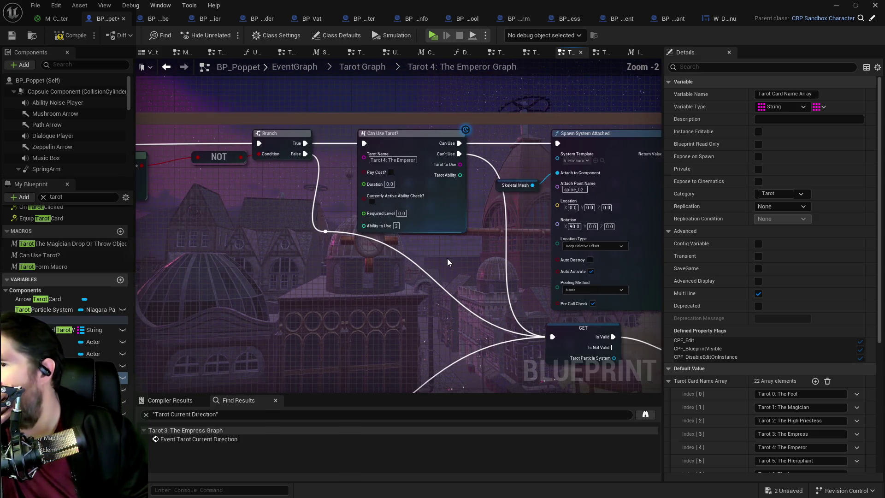
scroll(450, 264, down, 1)
mouse_move(449, 265)
mouse_down()
mouse_move(331, 251)
mouse_move(211, 216)
mouse_up()
drag(484, 250, 189, 237)
mouse_move(322, 322)
mouse_down()
mouse_move(295, 241)
mouse_move(258, 208)
mouse_up()
drag(258, 323, 217, 253)
mouse_move(418, 274)
mouse_down()
mouse_move(232, 270)
mouse_move(386, 292)
mouse_move(656, 271)
mouse_up()
scroll(386, 293, down, 1)
mouse_move(374, 262)
mouse_down()
mouse_move(442, 253)
mouse_move(442, 197)
mouse_move(428, 211)
mouse_up()
Shift the Remove Gameplay Tag group and Set World Scale 3D with its getter rightward
mouse_move(343, 219)
mouse_down()
mouse_move(461, 270)
mouse_move(599, 272)
mouse_up()
drag(451, 251, 489, 255)
click(411, 212)
drag(272, 166, 239, 205)
drag(306, 186, 381, 189)
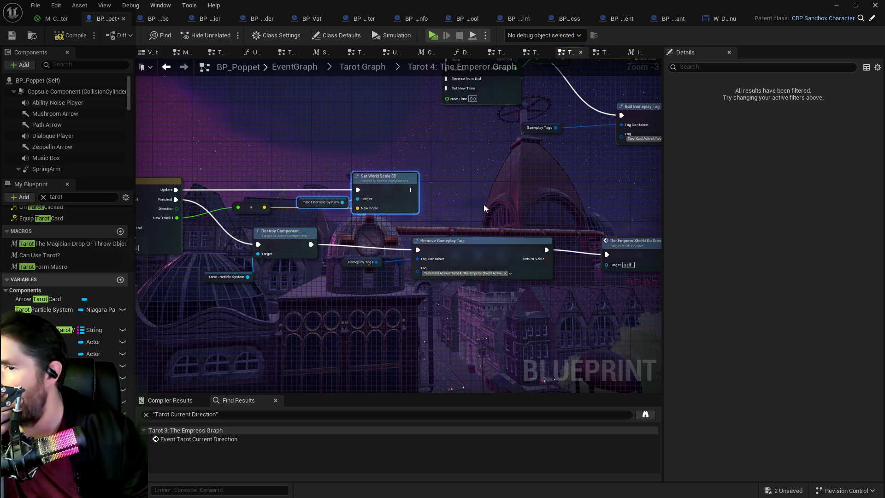
Check the spacing around Emperor Shield Active, Timeline_21 and Set World Scale 3D
scroll(568, 213, down, 1)
mouse_move(370, 272)
mouse_down()
mouse_move(364, 230)
mouse_move(324, 206)
mouse_move(328, 189)
mouse_up()
click(471, 280)
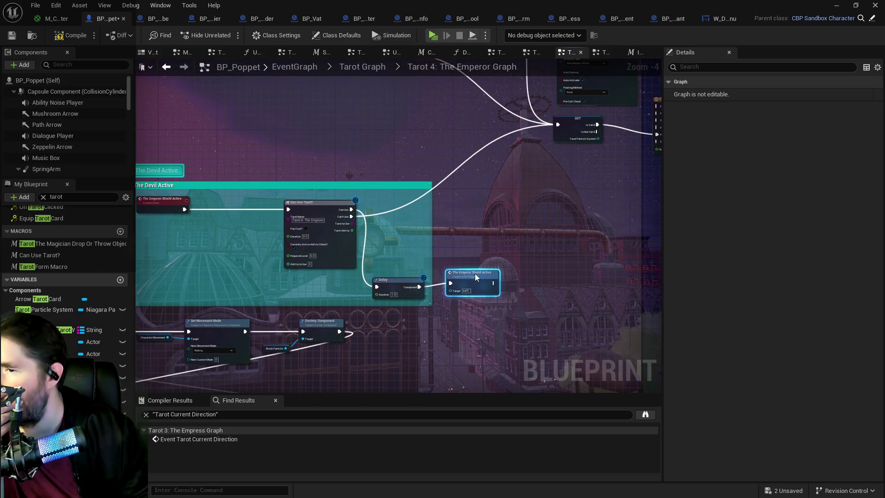
mouse_move(471, 280)
mouse_down()
mouse_move(457, 273)
mouse_move(508, 211)
mouse_up()
scroll(508, 212, up, 1)
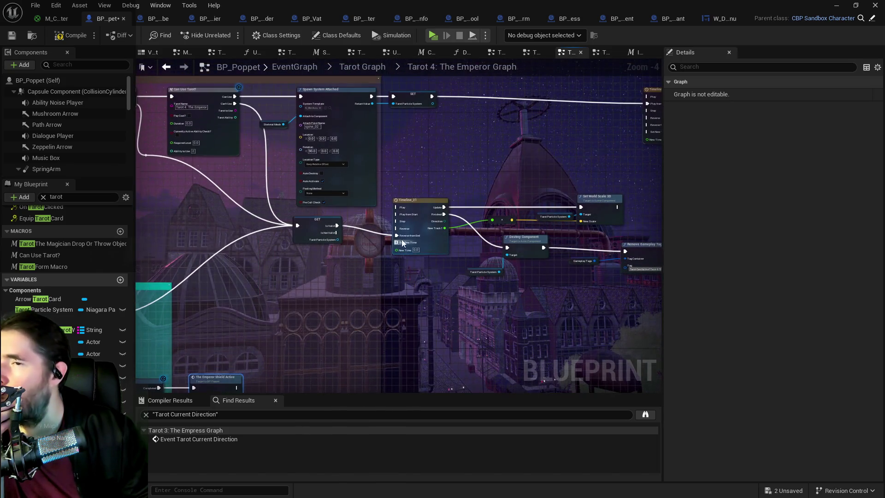
mouse_move(378, 245)
mouse_down()
mouse_move(380, 256)
mouse_move(305, 298)
mouse_up()
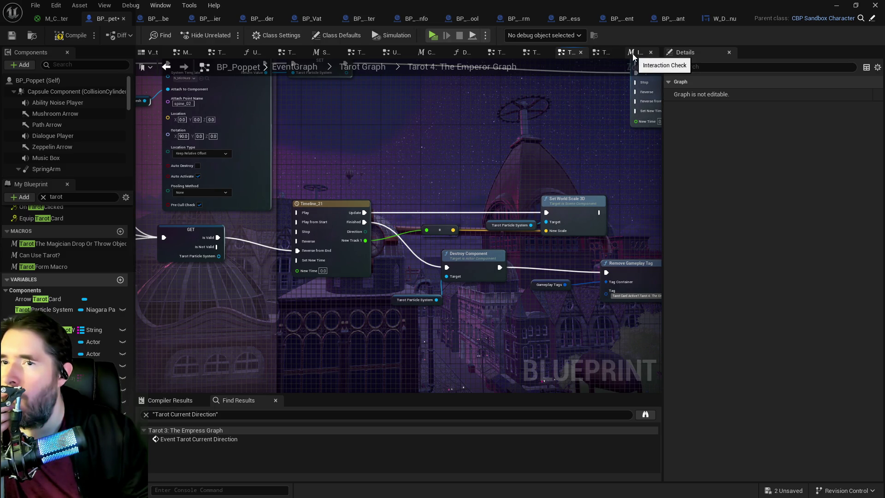
click(602, 52)
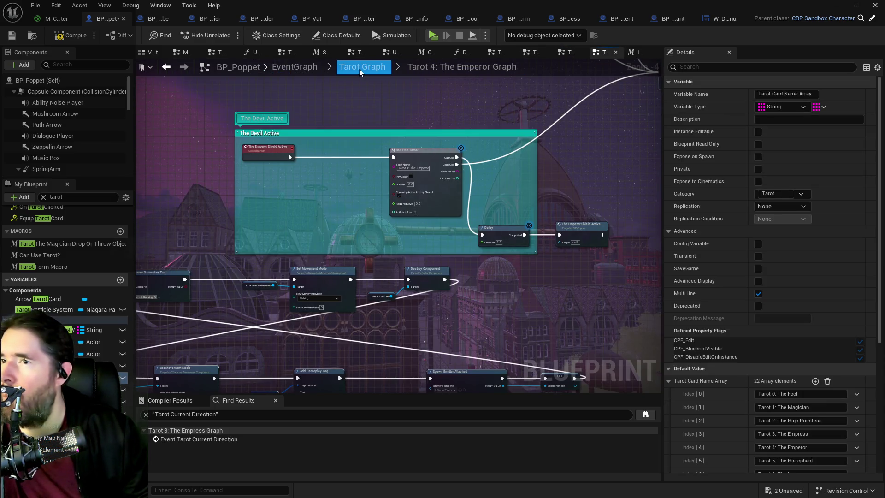
click(359, 68)
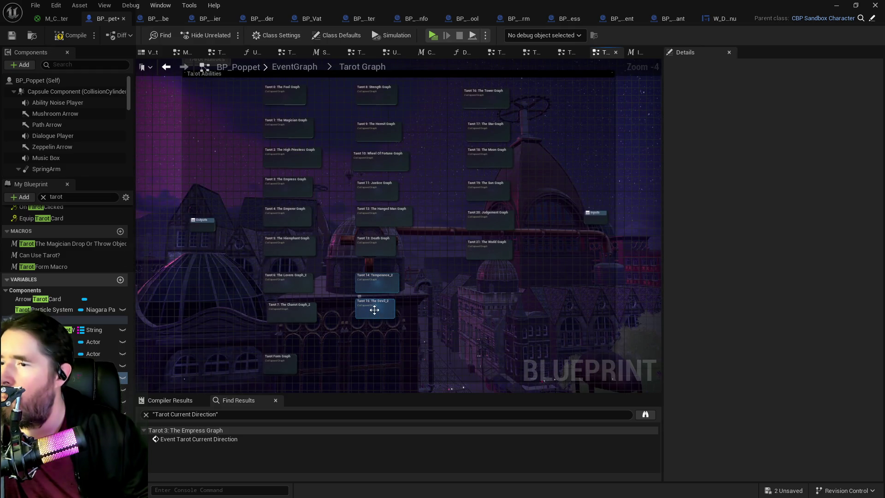
double_click(374, 310)
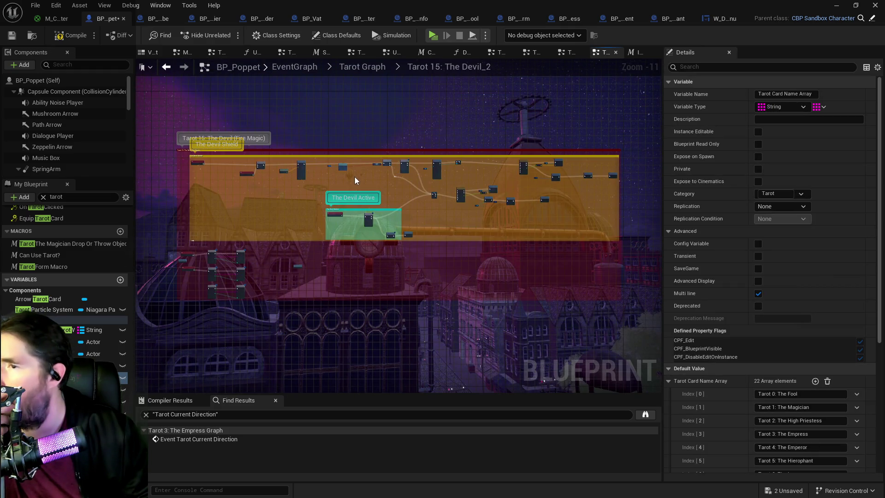
scroll(354, 175, up, 5)
mouse_move(270, 182)
mouse_down()
mouse_move(422, 200)
mouse_move(545, 263)
mouse_move(639, 280)
mouse_move(336, 243)
mouse_move(444, 229)
mouse_move(224, 210)
mouse_up()
scroll(417, 203, up, 3)
drag(412, 223, 258, 233)
drag(374, 251, 258, 239)
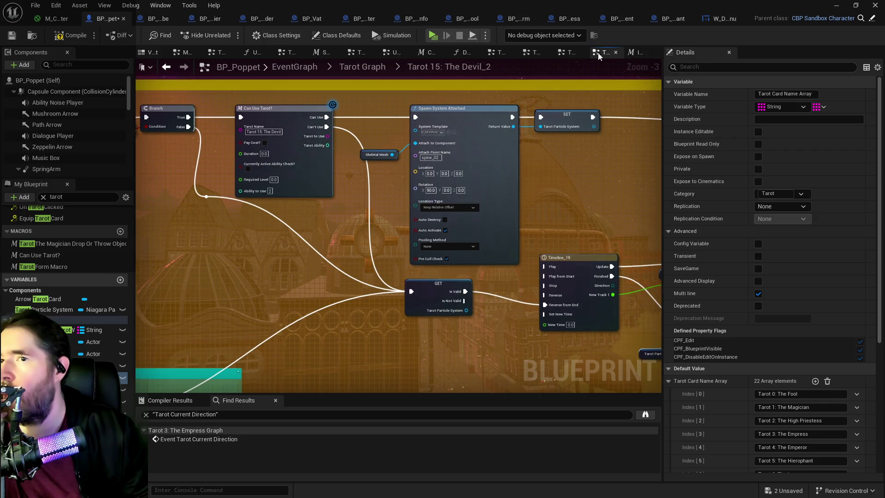
click(569, 52)
mouse_move(461, 176)
mouse_down()
mouse_move(225, 254)
mouse_move(309, 288)
mouse_move(342, 283)
mouse_move(388, 231)
mouse_up()
drag(498, 203, 608, 212)
click(473, 226)
mouse_move(458, 231)
mouse_down()
mouse_move(322, 231)
mouse_move(484, 231)
mouse_up()
drag(230, 216, 503, 251)
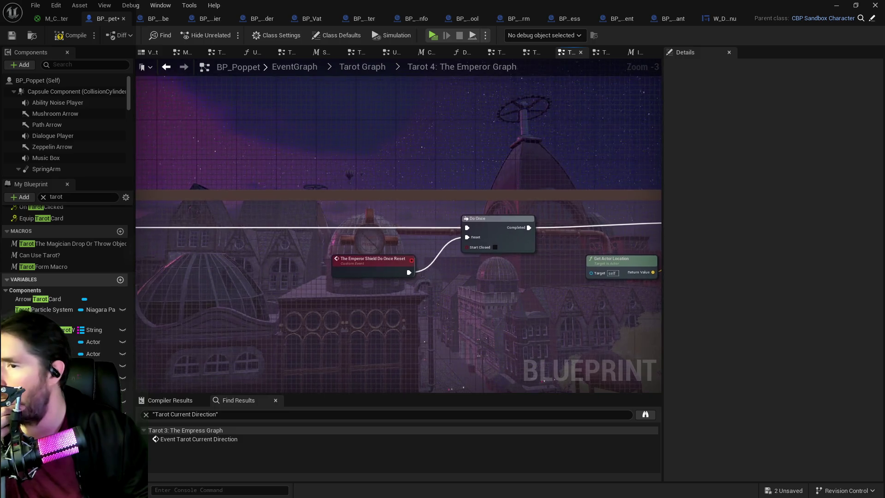
drag(323, 249, 479, 256)
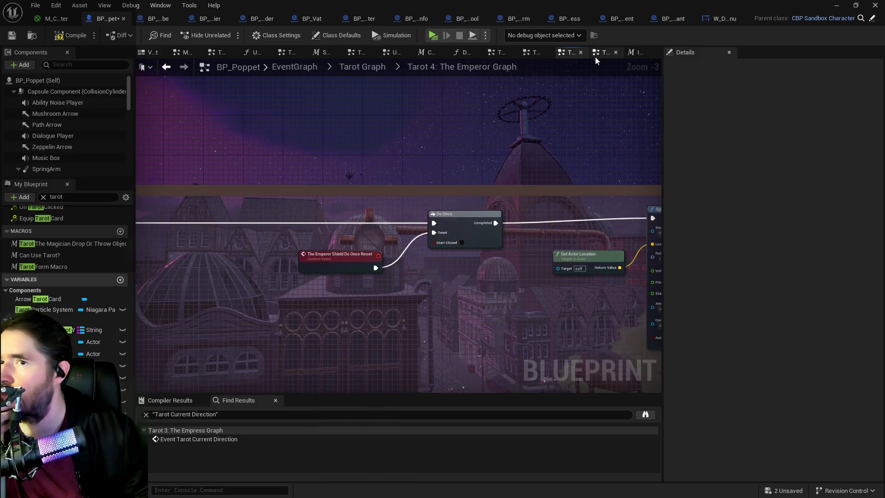
click(602, 52)
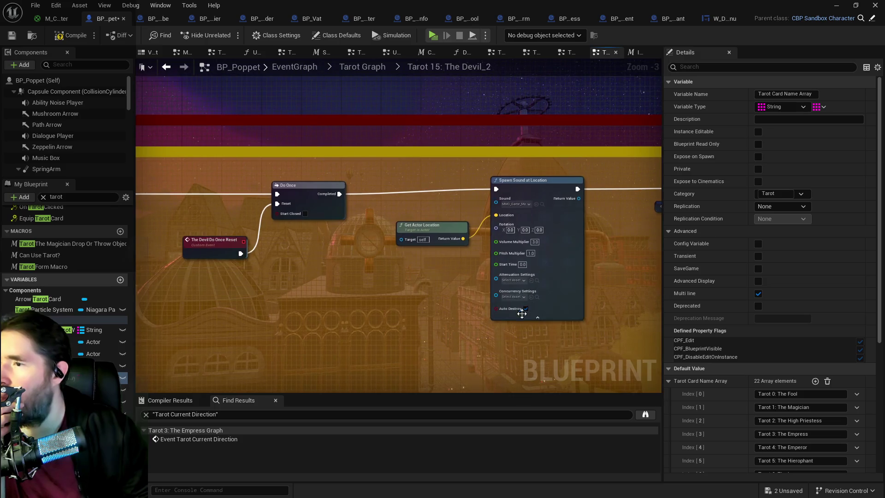
mouse_move(416, 345)
mouse_down()
mouse_move(478, 326)
mouse_move(444, 364)
mouse_move(462, 340)
mouse_move(189, 302)
mouse_up()
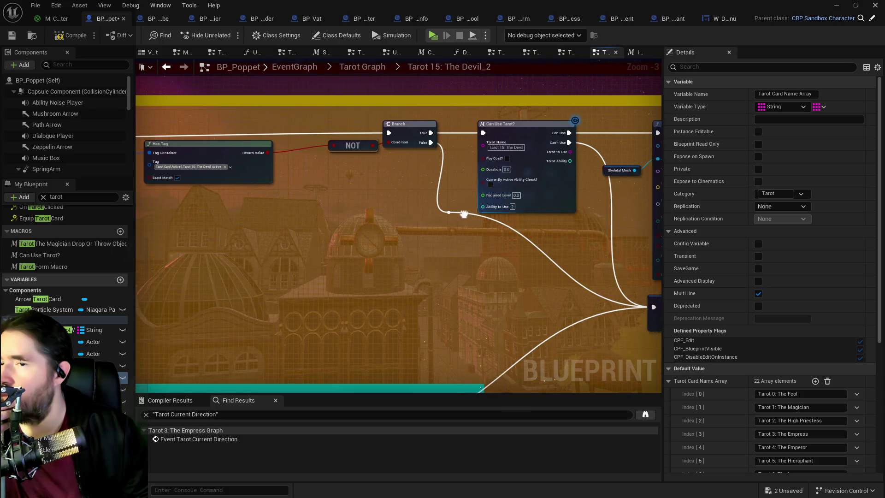
click(568, 57)
scroll(452, 197, down, 2)
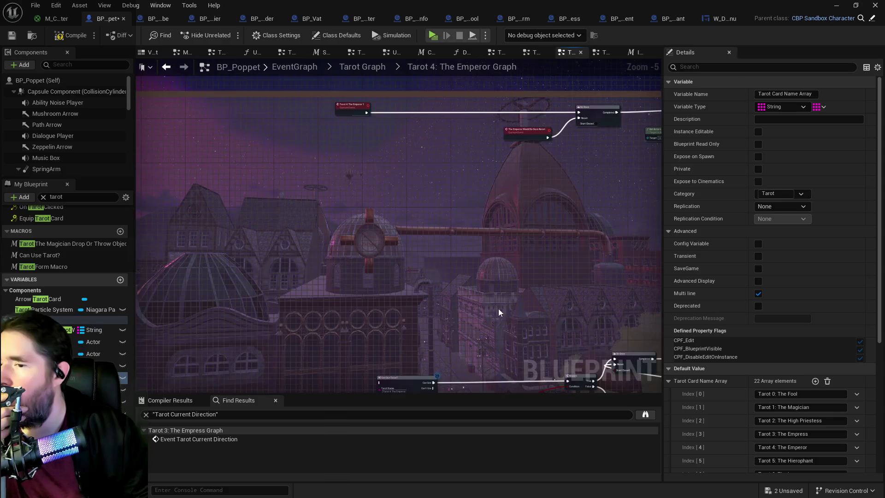
drag(401, 306, 356, 237)
Pan across the Devil Active comment nodes to centre the Add Gameplay Tag node
mouse_move(379, 208)
mouse_down()
mouse_move(307, 219)
mouse_move(484, 237)
mouse_up()
scroll(490, 261, up, 3)
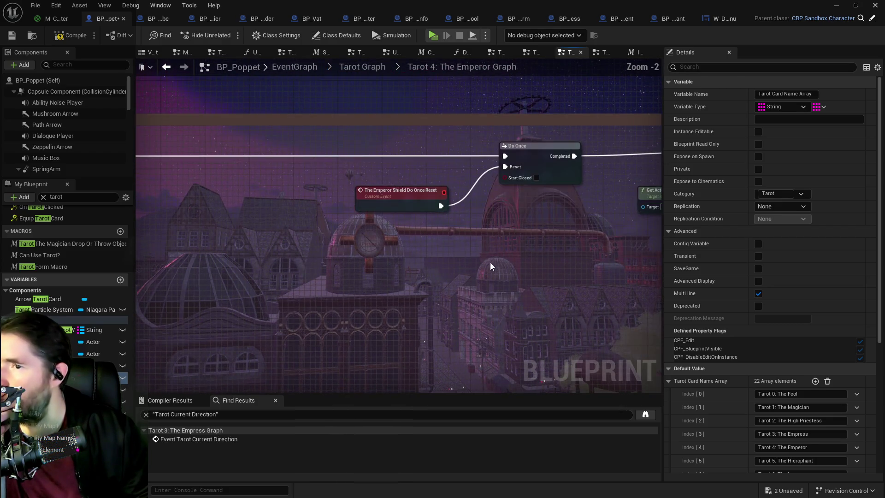
scroll(481, 277, down, 2)
mouse_move(532, 315)
mouse_down()
mouse_move(389, 277)
mouse_move(202, 184)
mouse_up()
drag(395, 197, 308, 276)
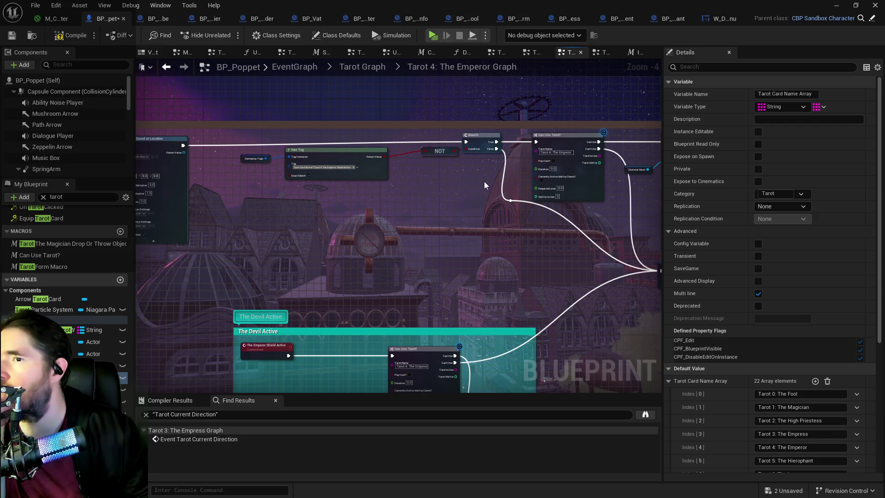
drag(484, 181, 149, 164)
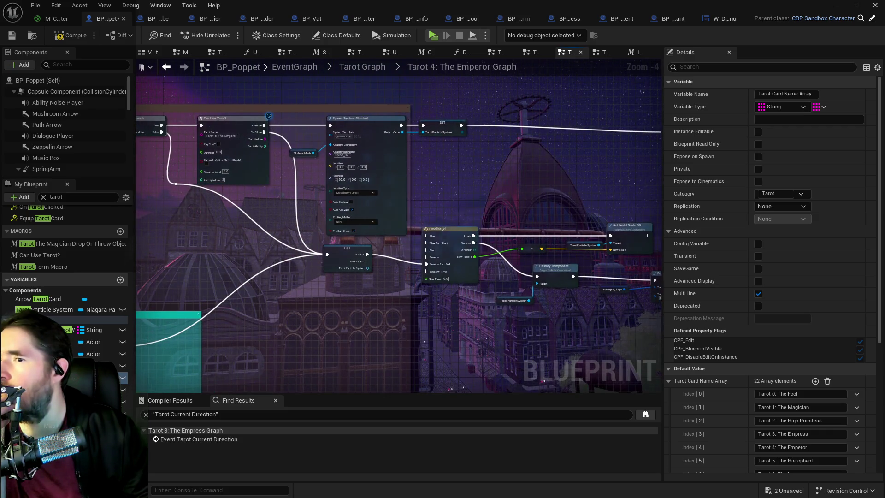
drag(487, 182, 234, 170)
scroll(428, 283, up, 3)
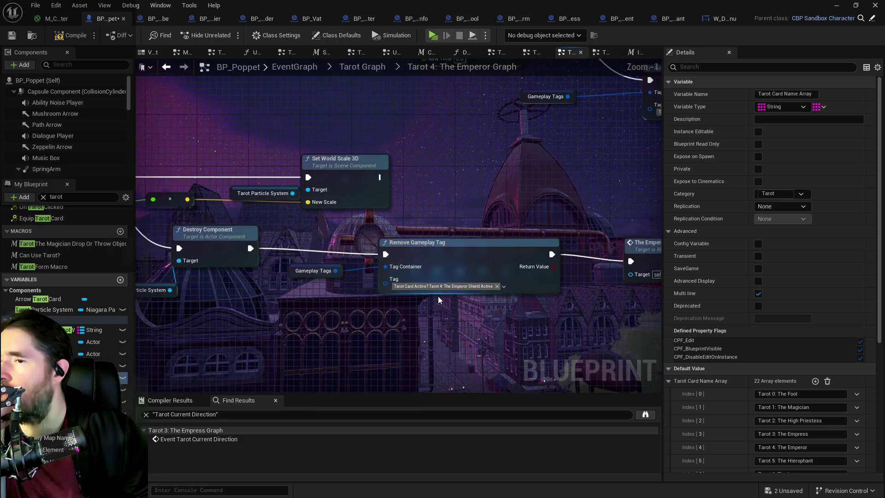
scroll(446, 285, down, 2)
drag(455, 211, 430, 275)
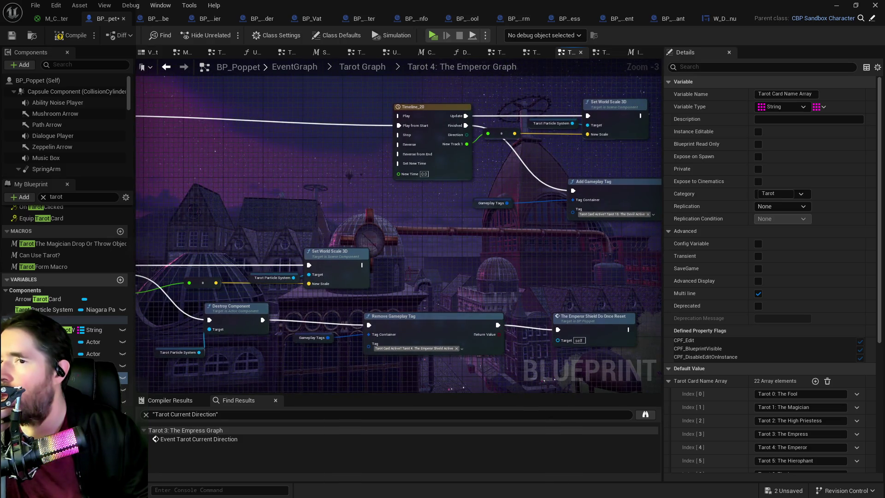
drag(429, 244, 308, 244)
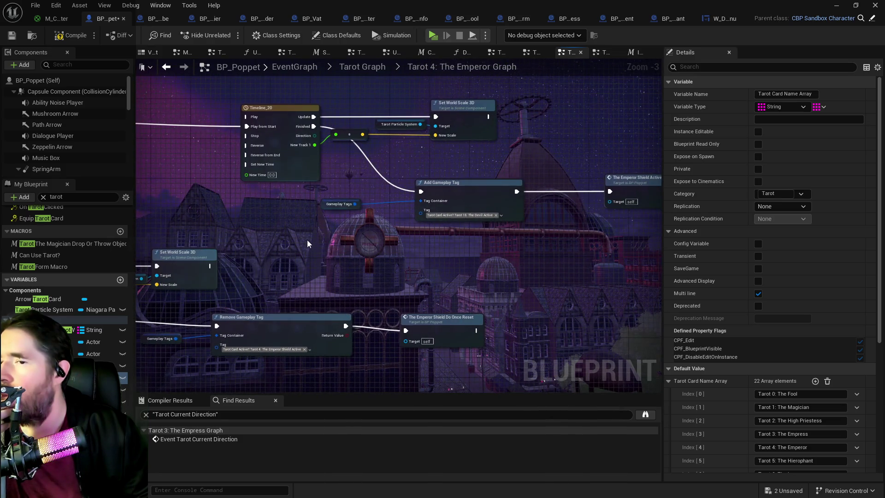
Change the Add Gameplay Tag node's tag to Tarot 4: The Emperor Shield Active
click(451, 215)
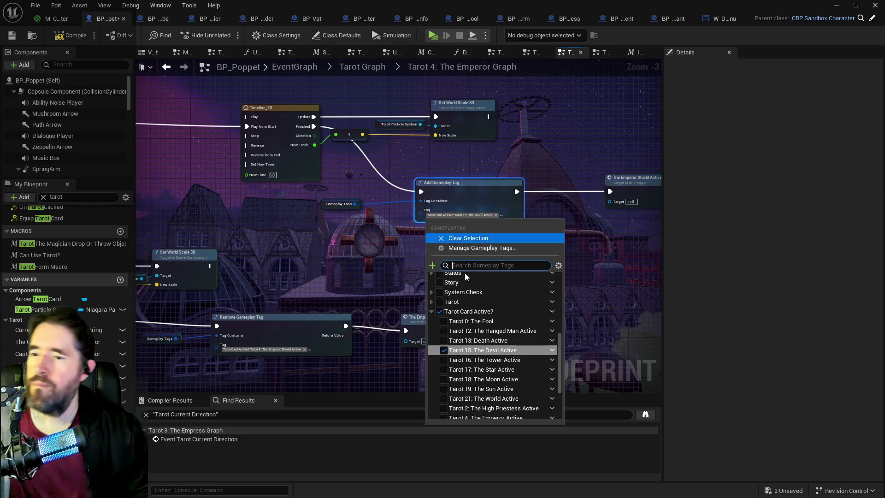
scroll(451, 350, down, 2)
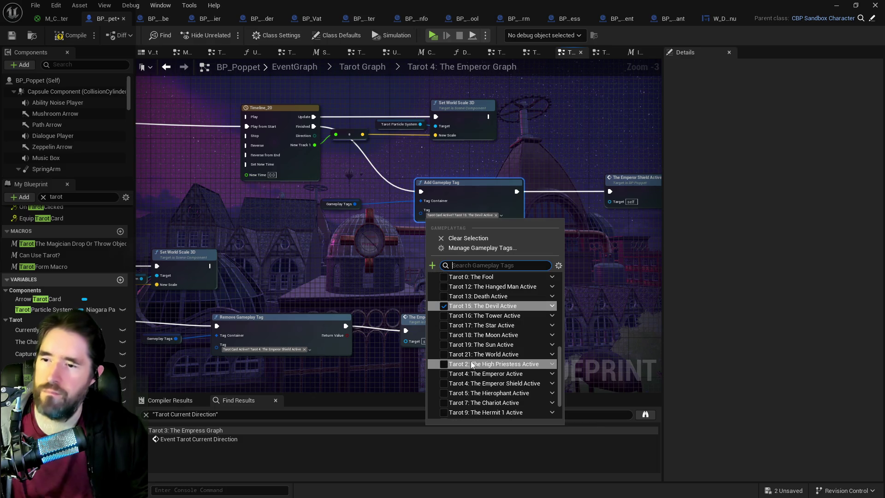
click(449, 383)
click(369, 251)
drag(333, 255, 435, 267)
mouse_move(277, 277)
mouse_down()
mouse_move(437, 267)
mouse_move(641, 274)
mouse_move(648, 264)
mouse_move(460, 258)
mouse_move(452, 244)
mouse_move(322, 249)
mouse_move(350, 277)
mouse_move(336, 282)
mouse_up()
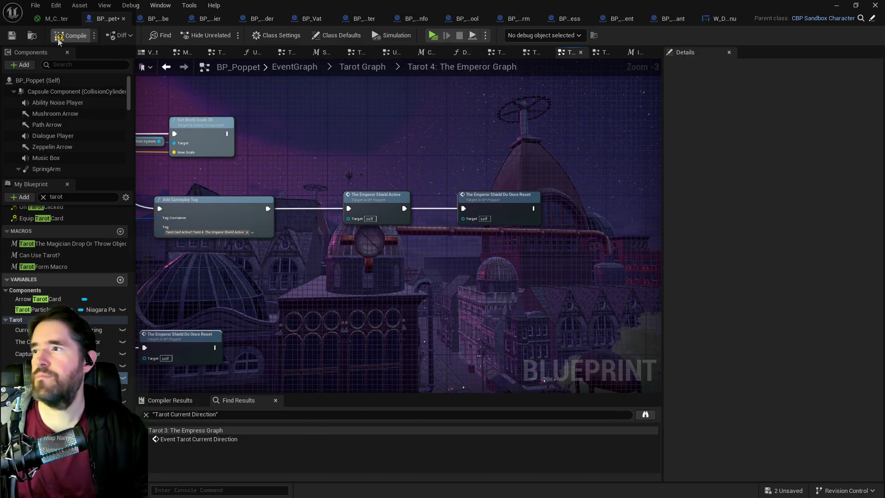
Compile and save BP_Poppet, then launch a Play-in-Editor session
key(F7)
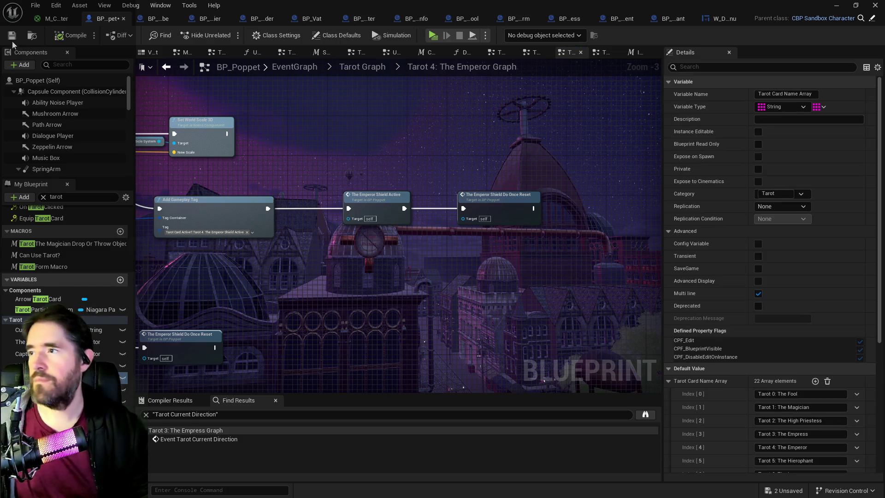
click(14, 39)
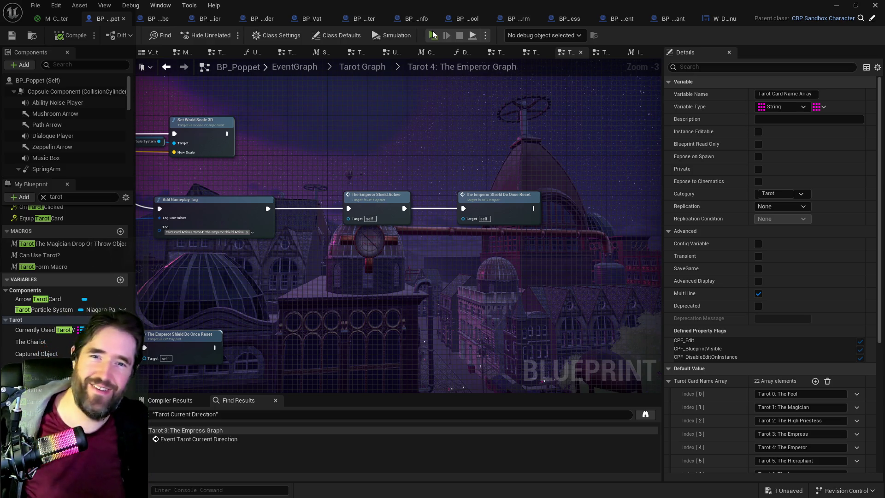
click(433, 35)
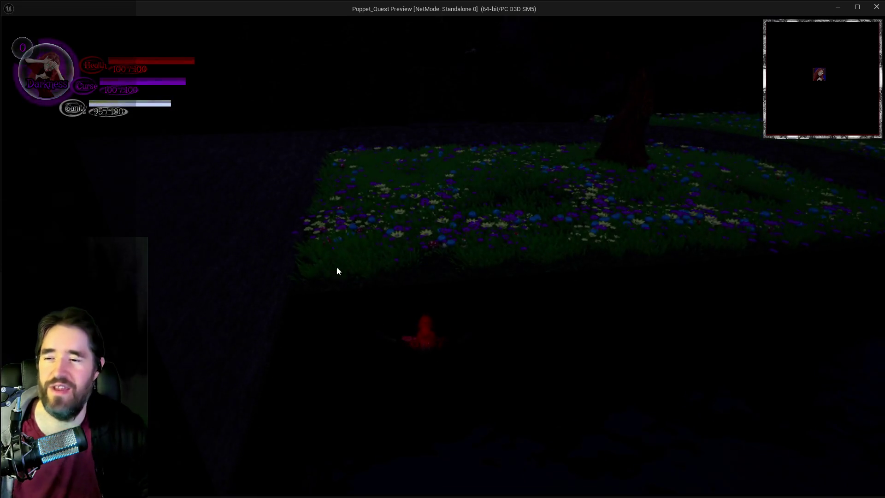
End the play session and fly the level view over the water and walkway
key(alt+Tab)
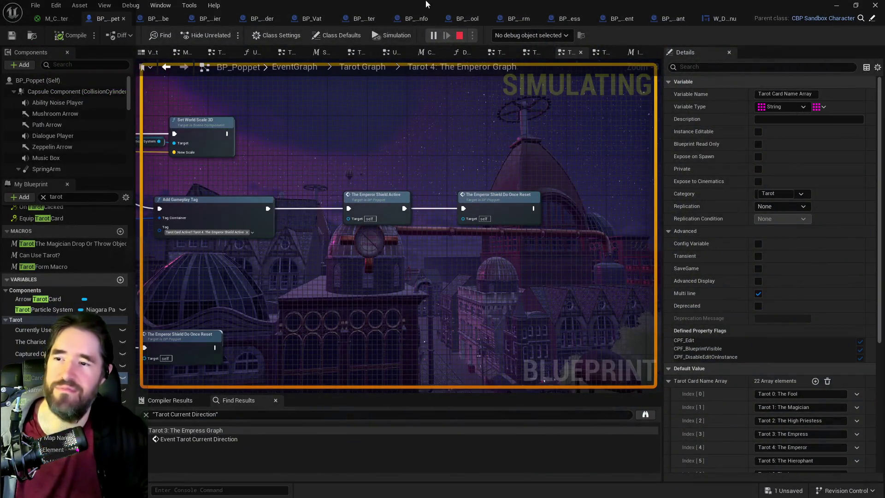
key(Escape)
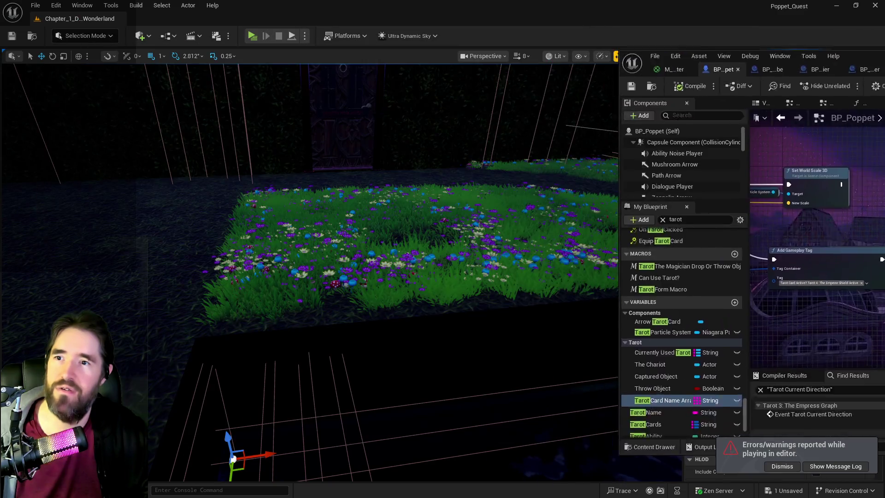
mouse_move(569, 237)
mouse_down()
mouse_move(184, 222)
mouse_move(138, 233)
mouse_move(185, 75)
mouse_move(198, 65)
mouse_up()
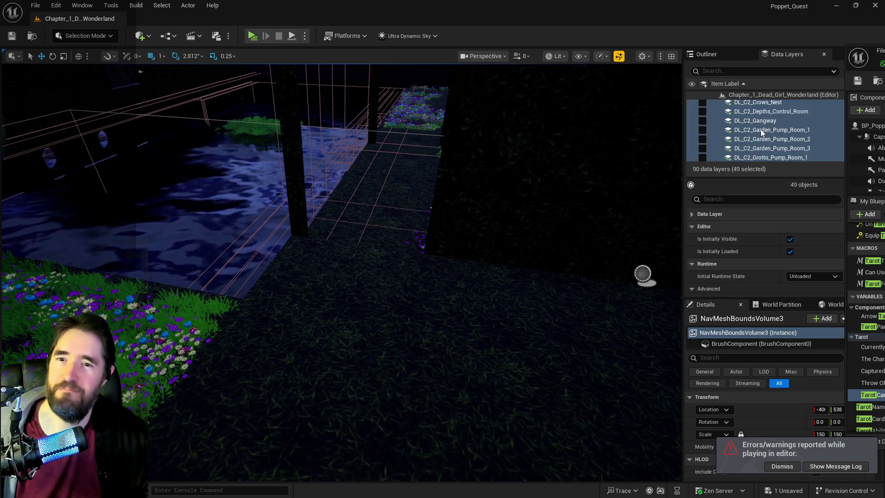
Filter the Data Layers by 'hidd' and make DL_C2_Hidden_Grotto visible
click(736, 71)
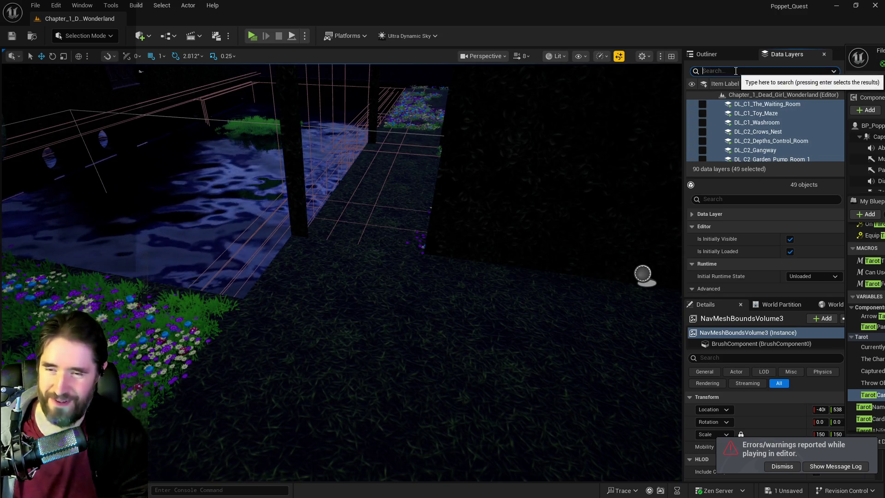
text(hidd)
click(702, 104)
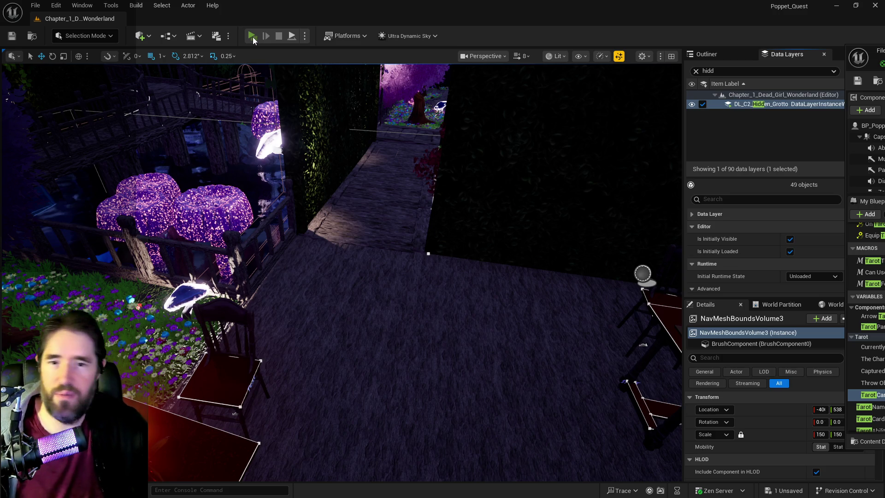
Start a new play session, take control, and open then close the inventory
click(252, 37)
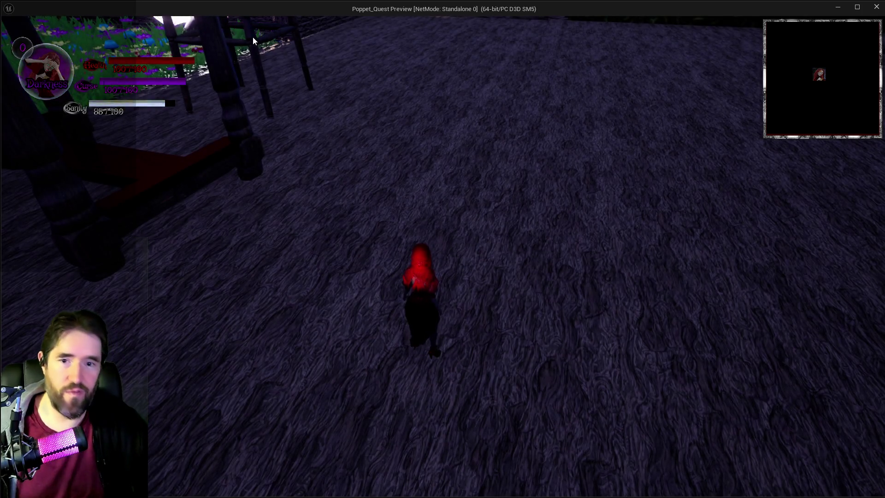
click(285, 154)
key(w)
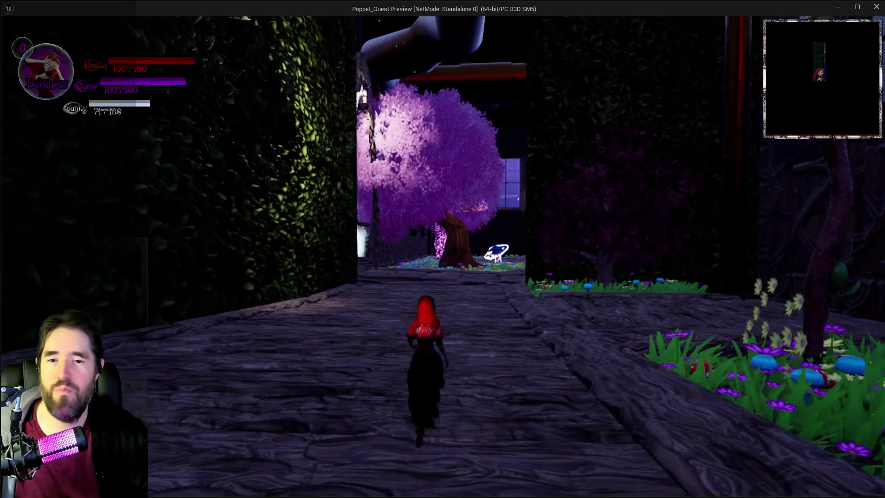
key(i)
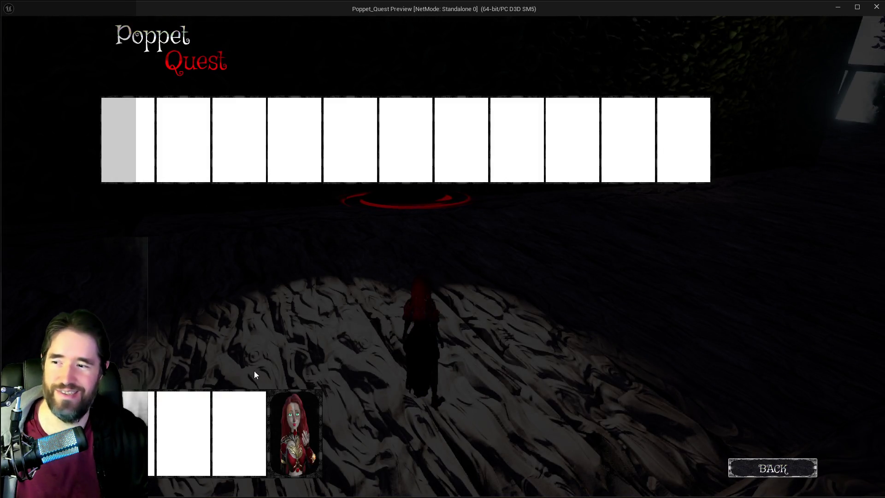
key(i)
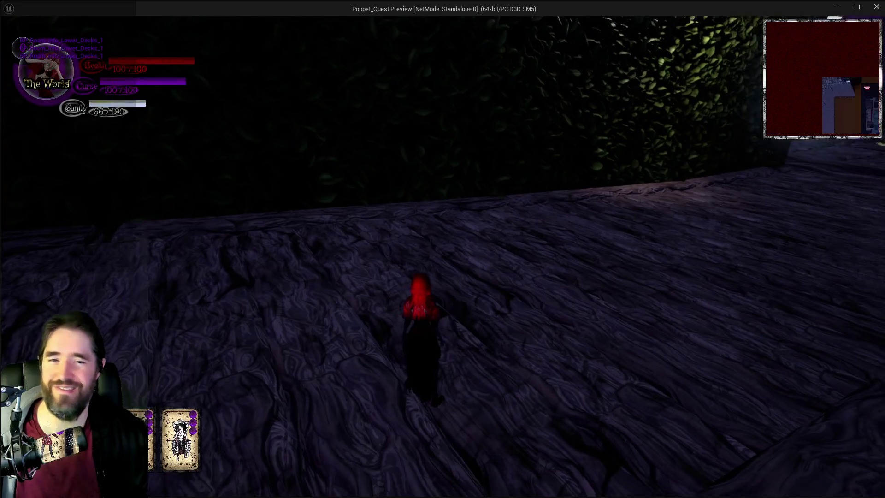
Run the character along the path past the mushrooms, using the purple smoke dash
key(w)
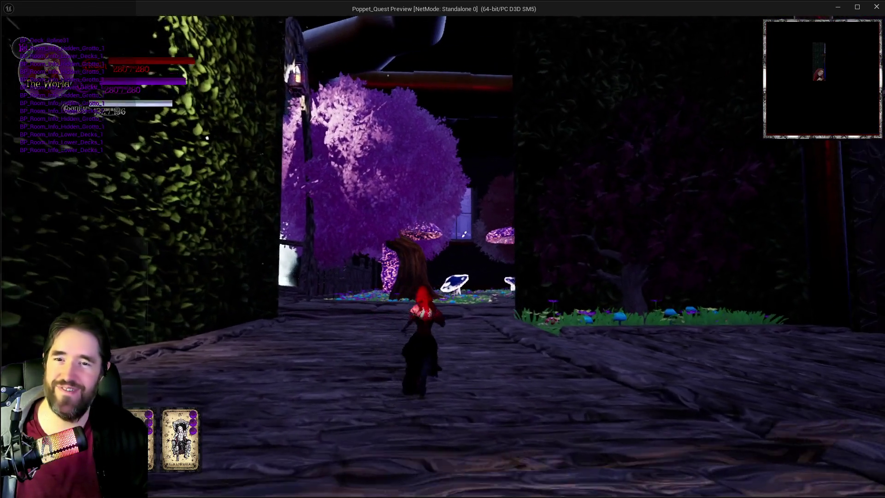
key(w)
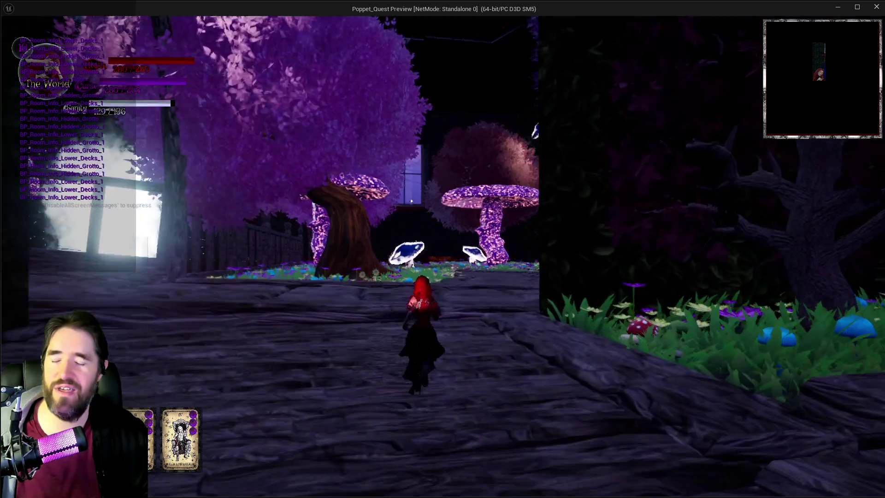
key(w)
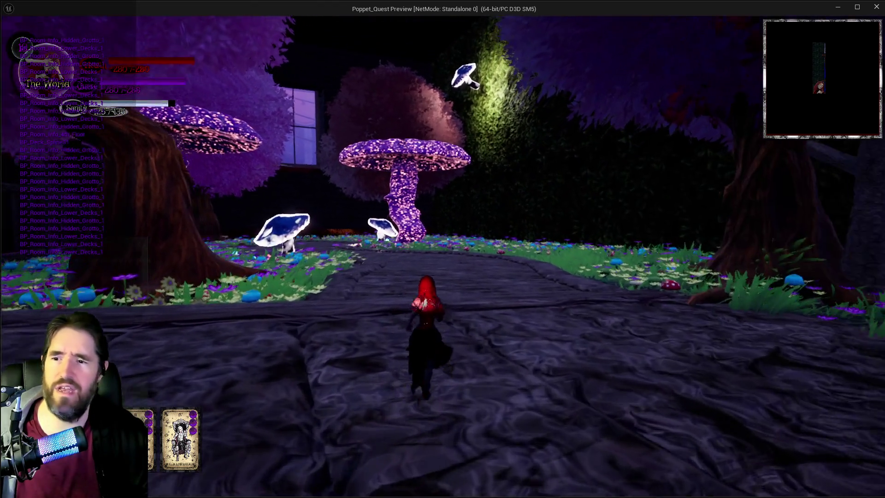
key(w)
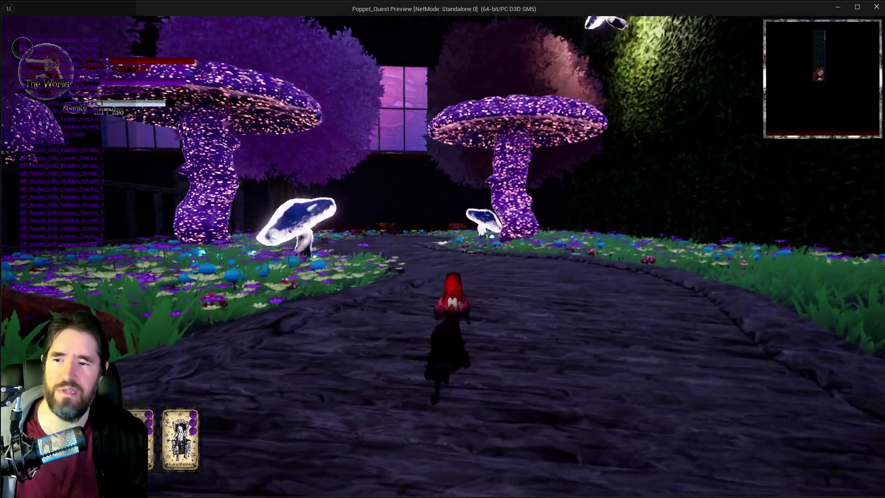
key(w)
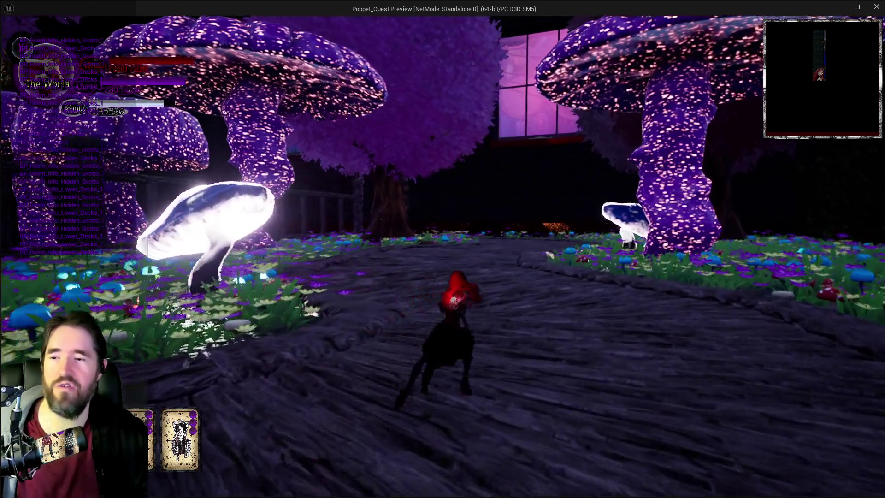
key(w)
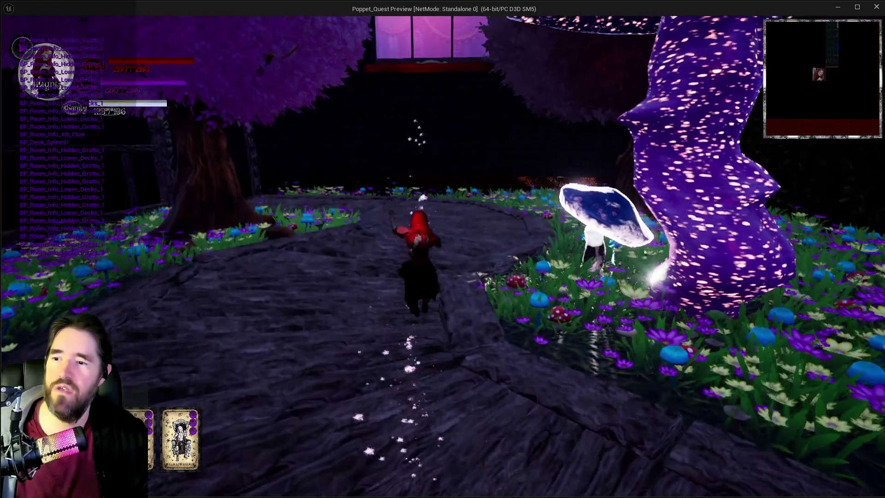
key(w)
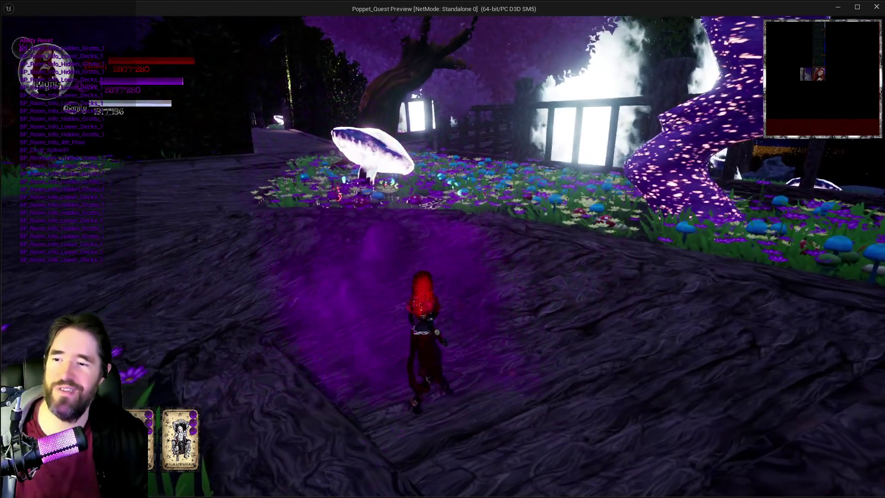
key(w)
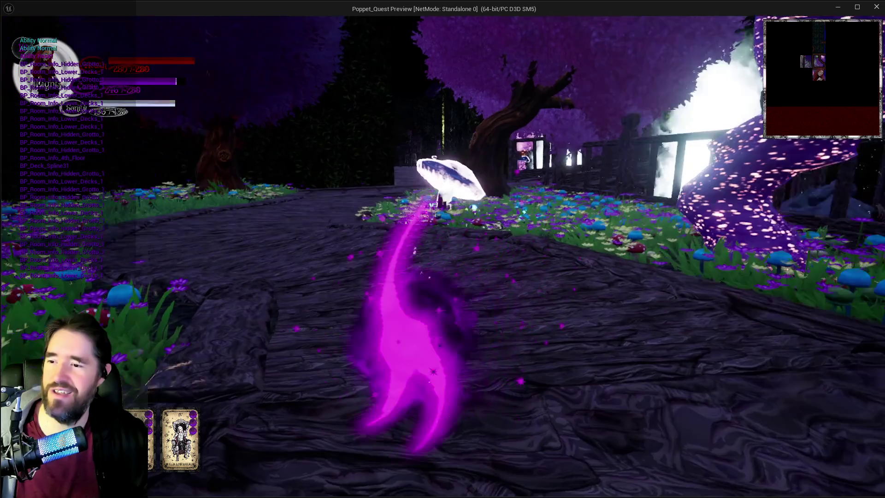
key(w)
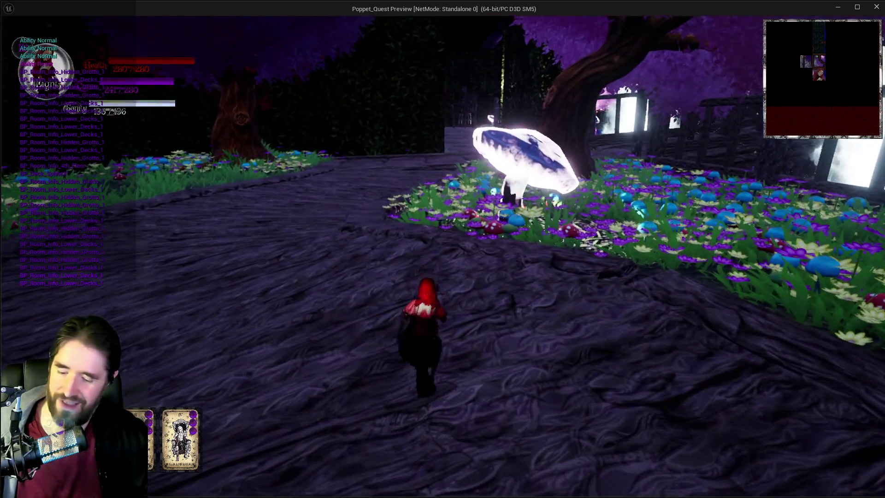
key(w)
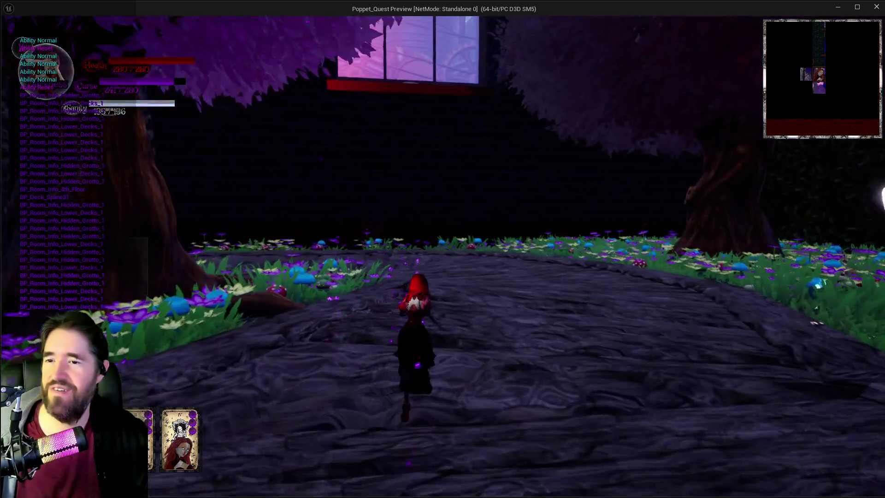
key(shift)
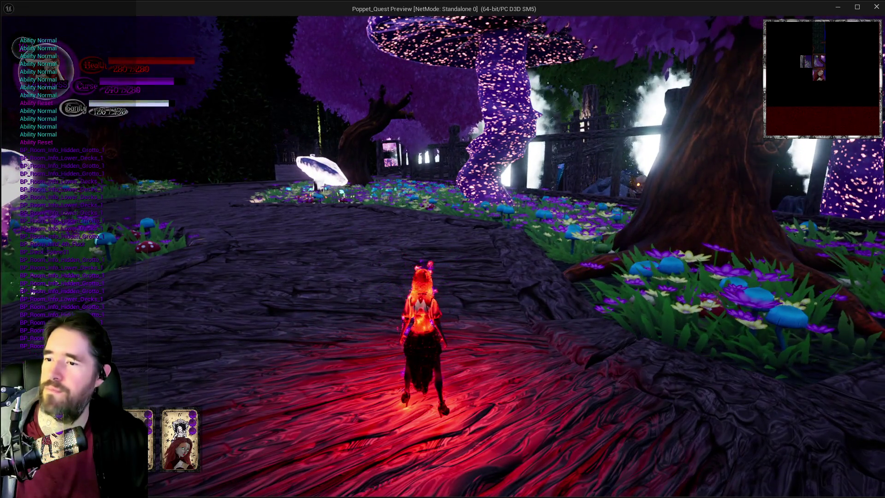
Trigger the red aura and purple particle abilities, then exit the play test
key(w)
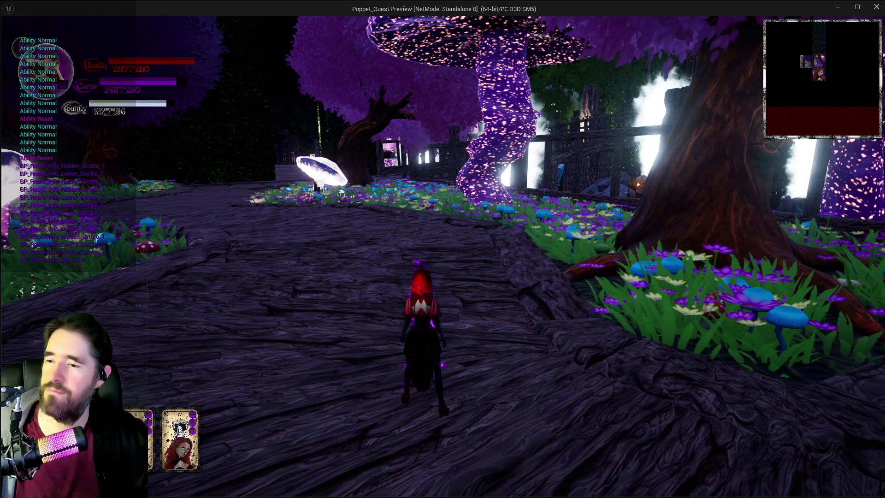
key(w)
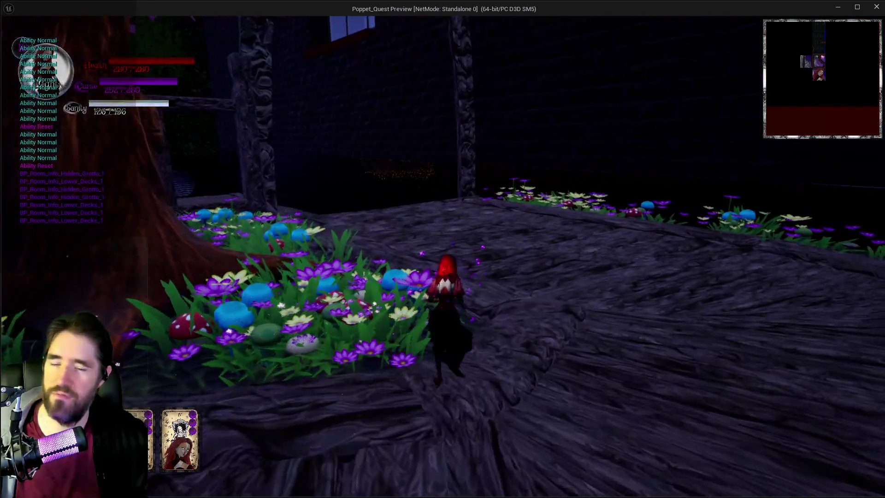
key(w)
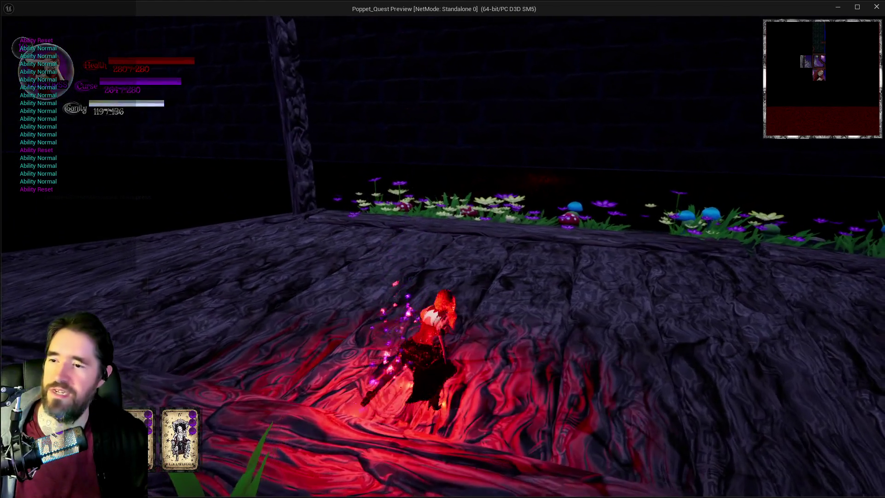
key(w)
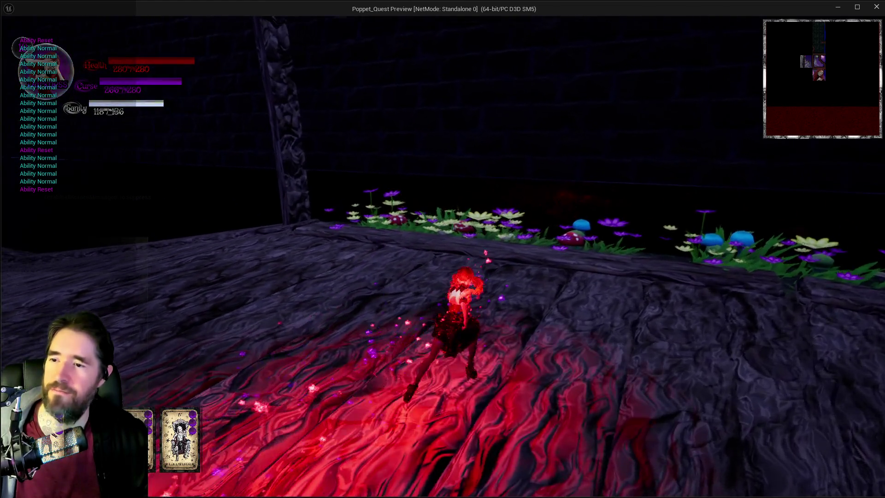
key(w)
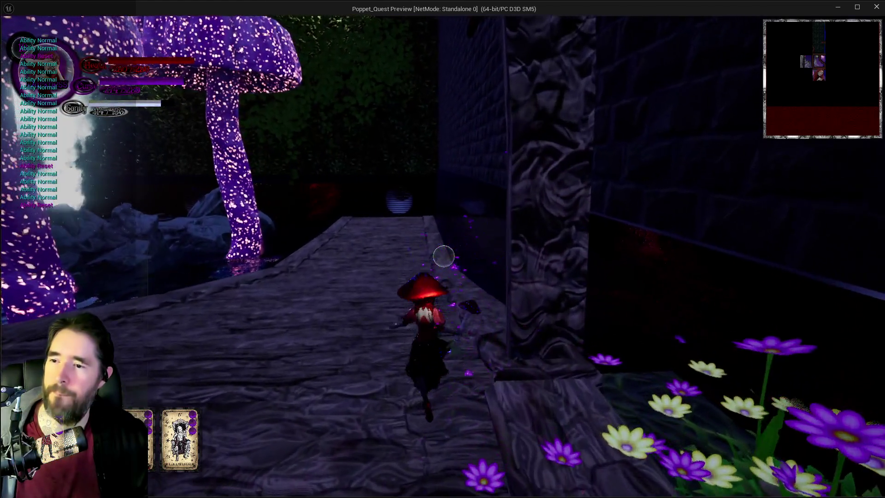
key(w)
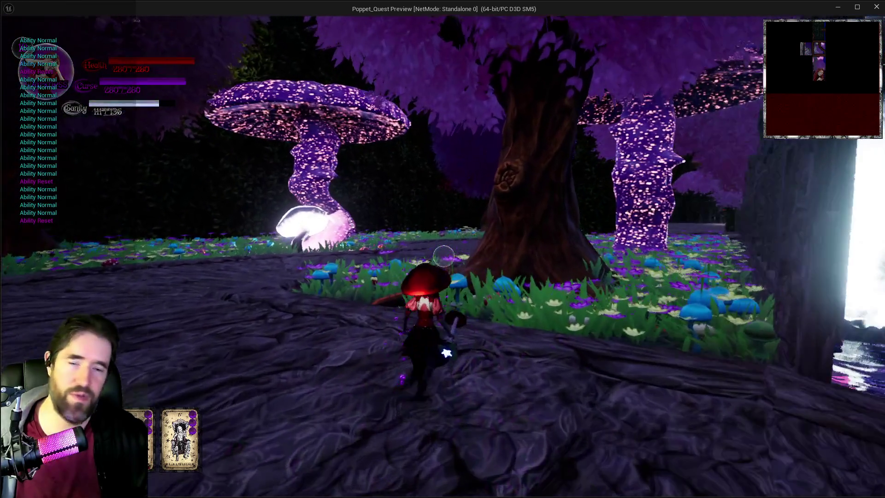
key(Escape)
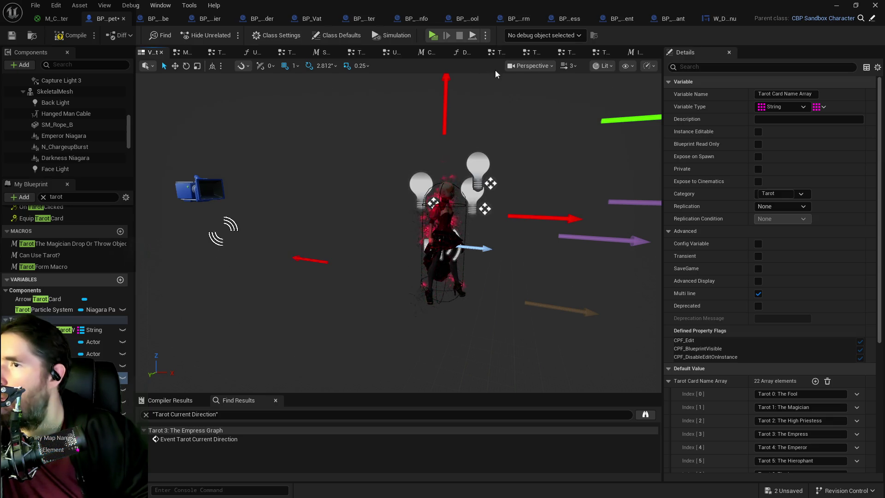
Open the Tarot 15: The Devil_2 graph and pan to its spawn nodes
click(631, 53)
click(601, 52)
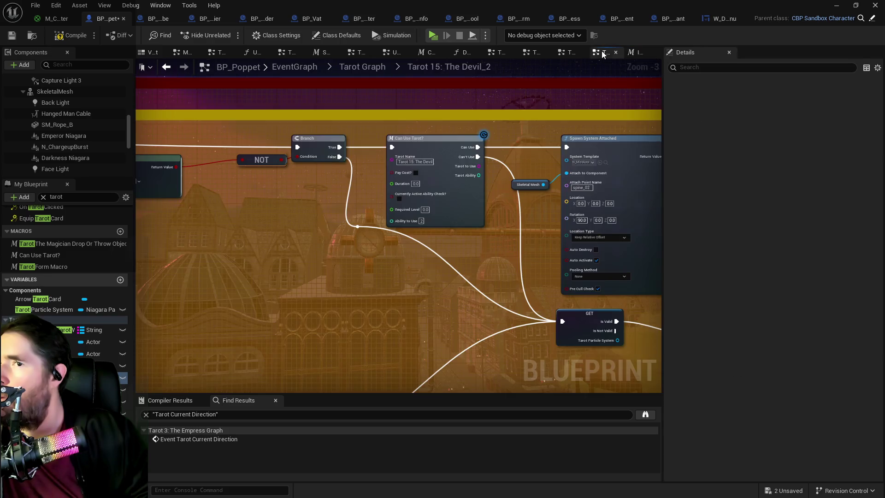
mouse_move(374, 220)
mouse_down()
mouse_move(234, 229)
mouse_move(163, 247)
mouse_up()
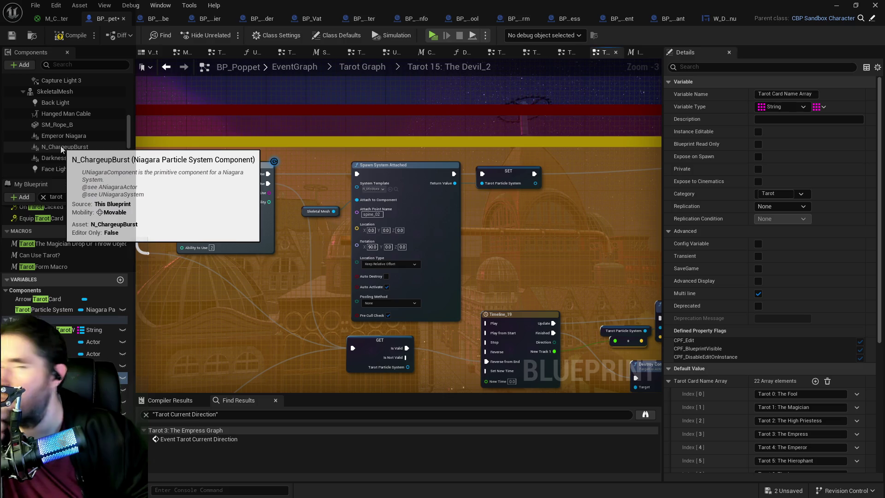
scroll(62, 145, down, 4)
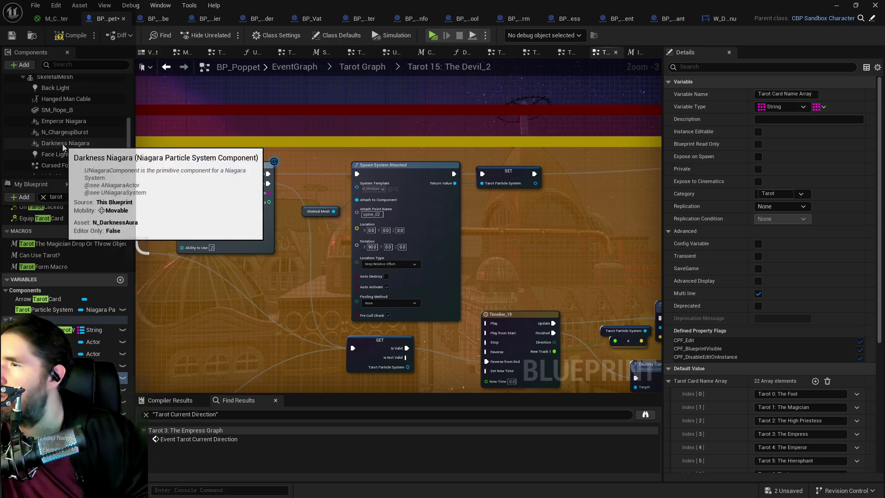
scroll(76, 156, up, 8)
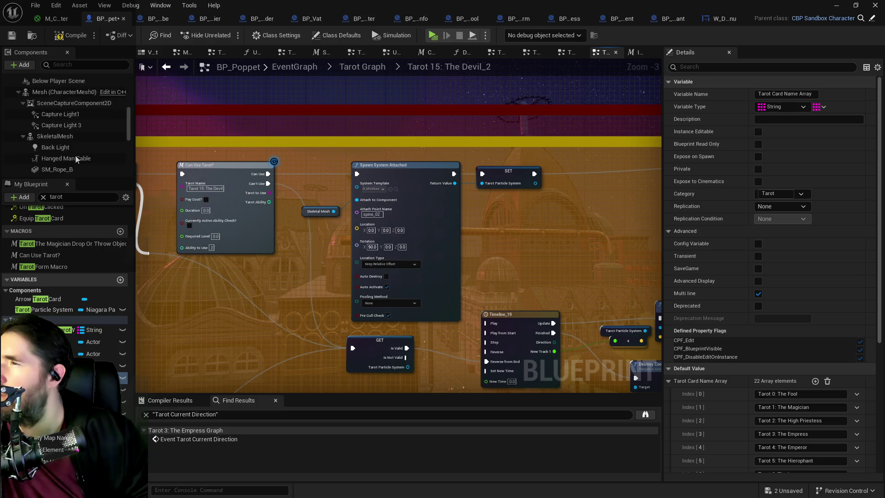
Attach the N_MistAura component under the character's SkeletalMesh
mouse_move(44, 110)
mouse_down()
mouse_move(46, 92)
mouse_move(50, 152)
mouse_move(47, 125)
mouse_move(65, 161)
mouse_up()
scroll(54, 128, down, 3)
scroll(52, 148, down, 3)
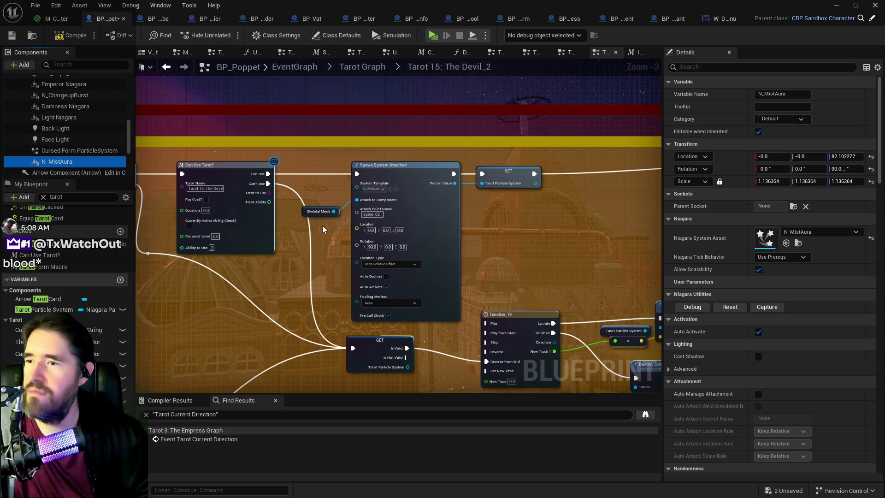
Rename N_MistAura to Emperor Shield Niagara and drop its reference into the Devil_2 graph
scroll(324, 225, up, 1)
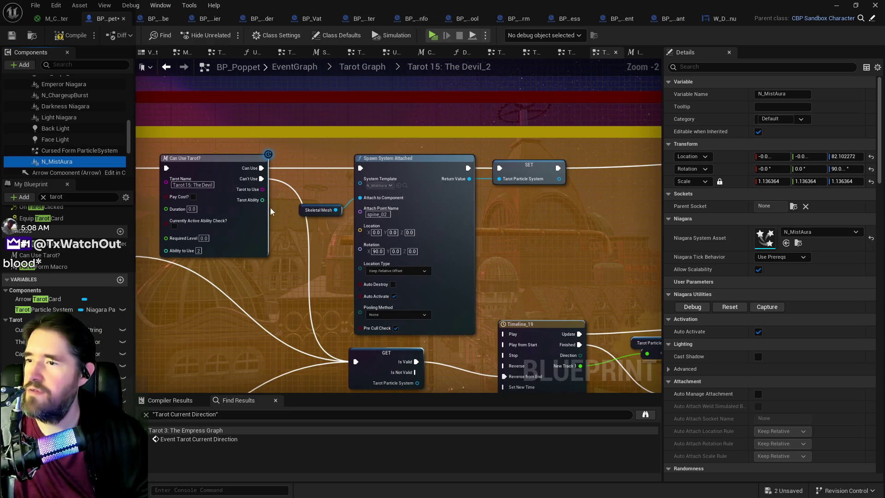
click(59, 162)
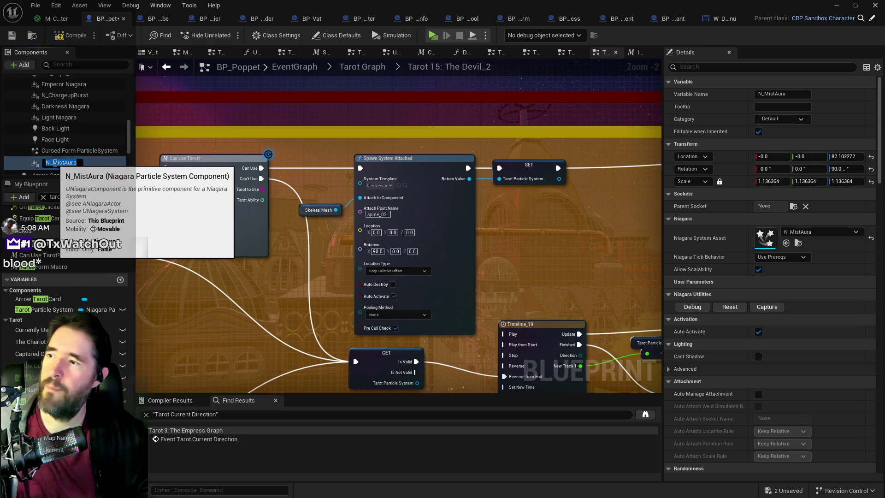
click(53, 162)
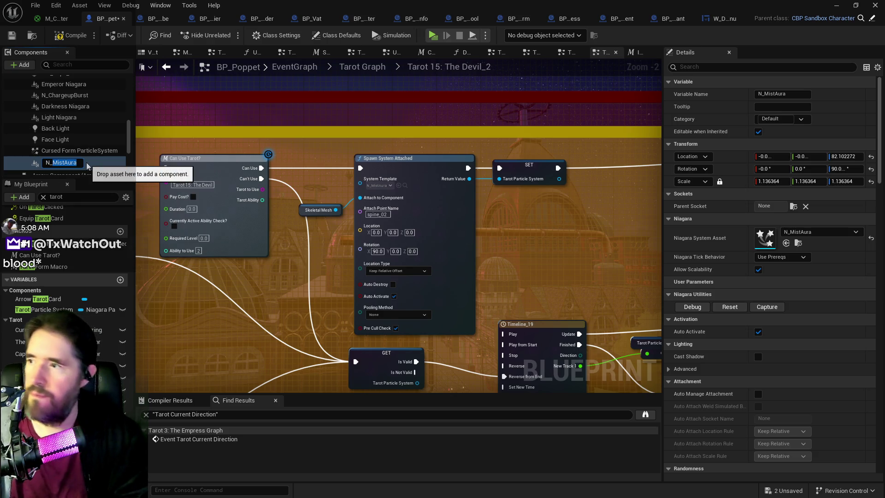
text(Empor)
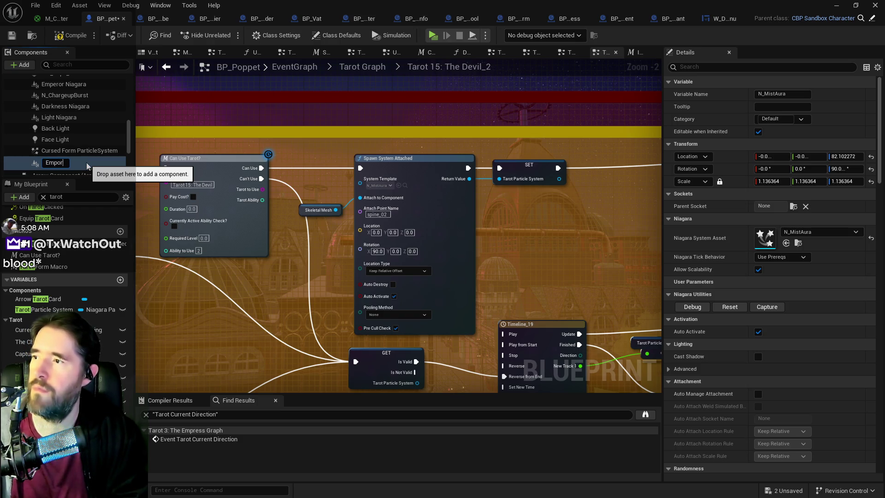
key(BackSpace)
key(BackSpace)
text(eror Shield Niagara)
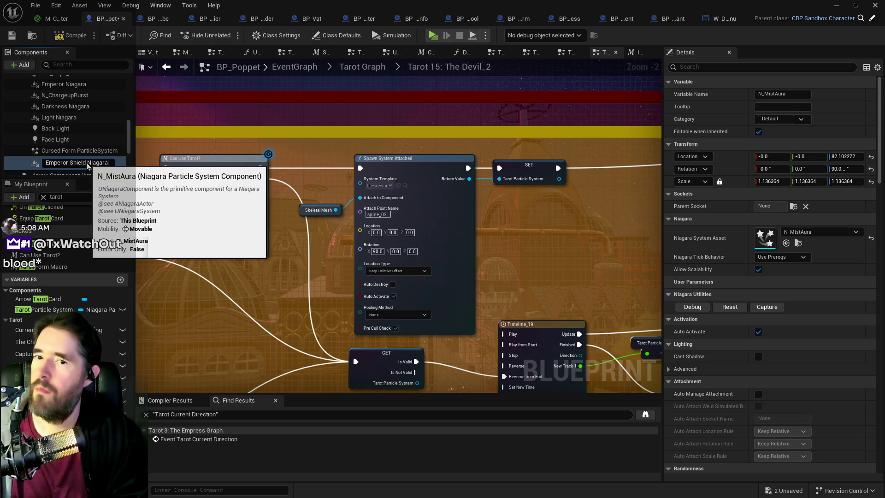
key(Return)
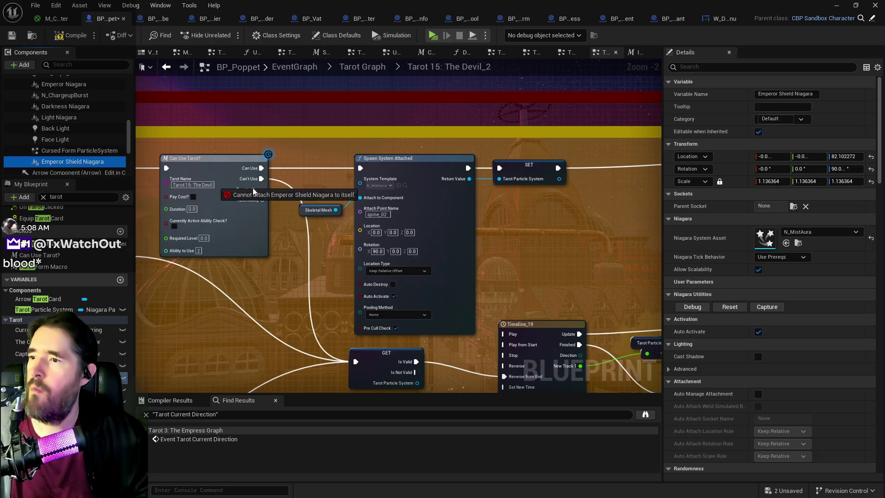
drag(72, 162, 293, 230)
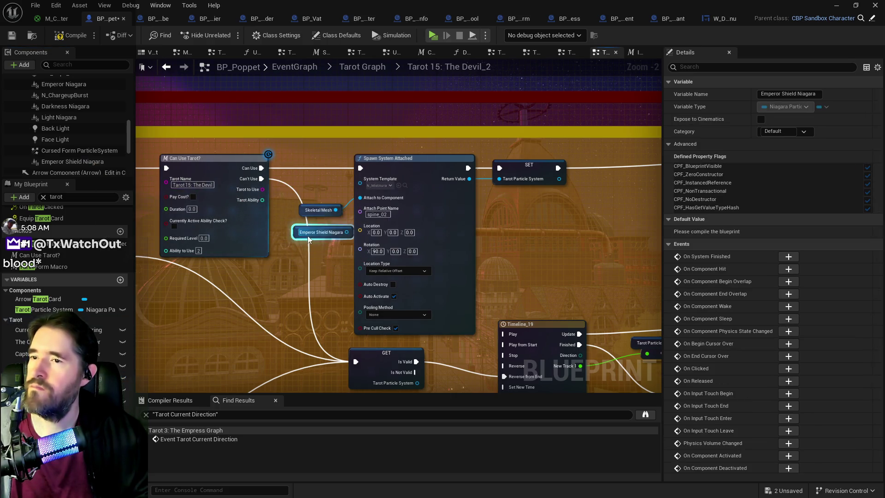
Add an Activate node from the Emperor Shield Niagara getter and wire Can Use into it
mouse_move(346, 232)
mouse_down()
mouse_move(490, 233)
mouse_move(336, 258)
mouse_up()
text(activa)
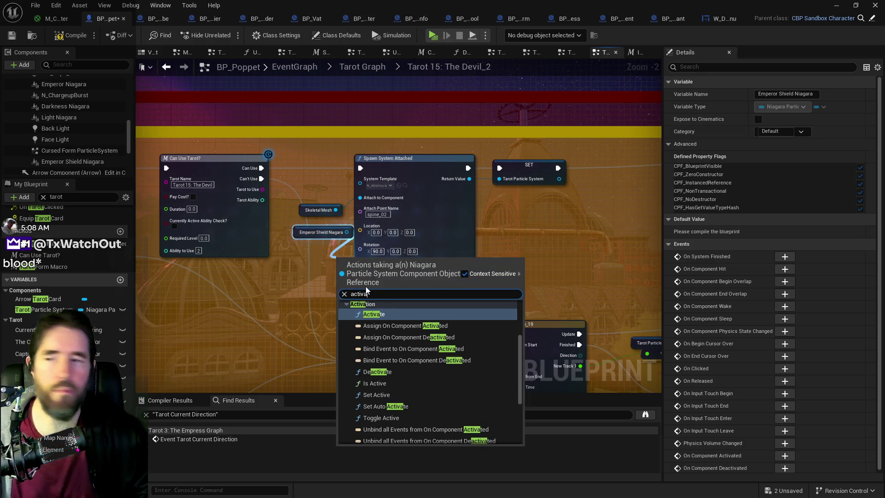
click(372, 315)
mouse_move(343, 254)
mouse_down()
mouse_move(317, 168)
mouse_move(348, 158)
mouse_move(366, 165)
mouse_up()
drag(262, 168, 354, 173)
Move Spawn System Attached aside, connect its Return Value to the Timeline, and shift SET right
drag(438, 158, 508, 176)
mouse_move(367, 156)
mouse_down()
mouse_move(194, 220)
mouse_move(276, 198)
mouse_move(358, 195)
mouse_move(180, 161)
mouse_move(236, 171)
mouse_up()
mouse_move(308, 199)
mouse_down()
mouse_move(375, 186)
mouse_move(640, 184)
mouse_move(631, 183)
mouse_up()
drag(516, 195, 623, 200)
drag(431, 176, 564, 176)
Delete the Skeletal Mesh getter, Spawn System Attached and SET nodes
mouse_move(164, 215)
mouse_down()
mouse_move(224, 220)
mouse_move(210, 222)
mouse_up()
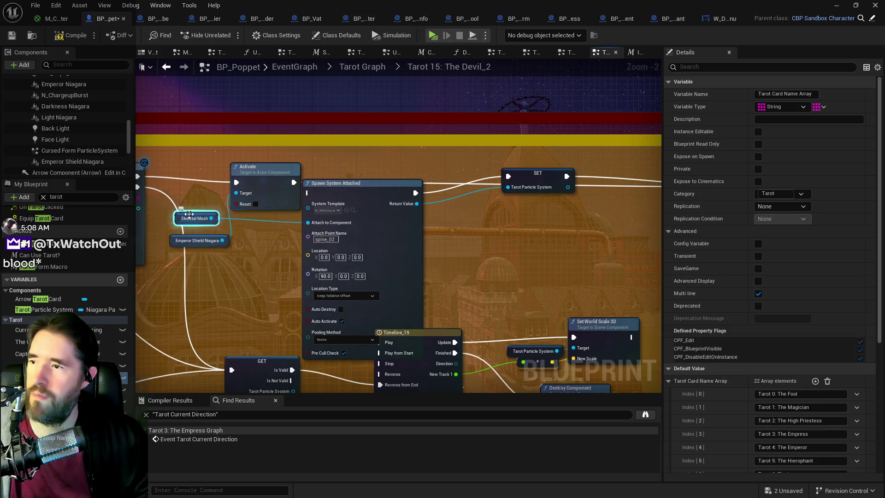
key(Delete)
click(352, 183)
key(Delete)
click(493, 183)
key(Delete)
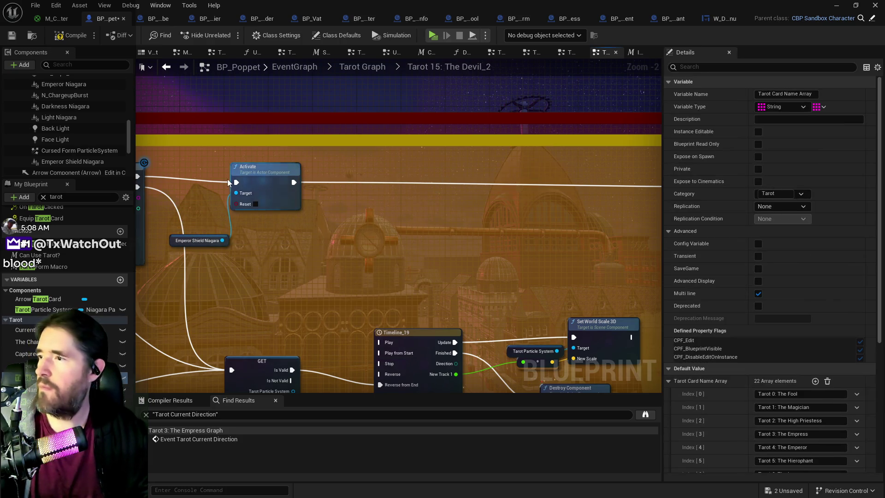
click(228, 178)
Place the Emperor Shield Niagara getter beside the Activate node and pan toward Timeline_19
drag(217, 165, 241, 159)
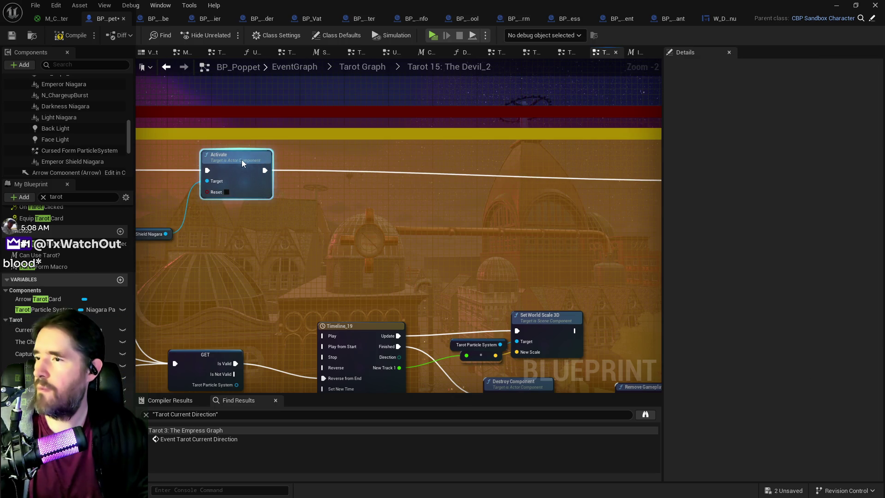
drag(254, 236, 265, 203)
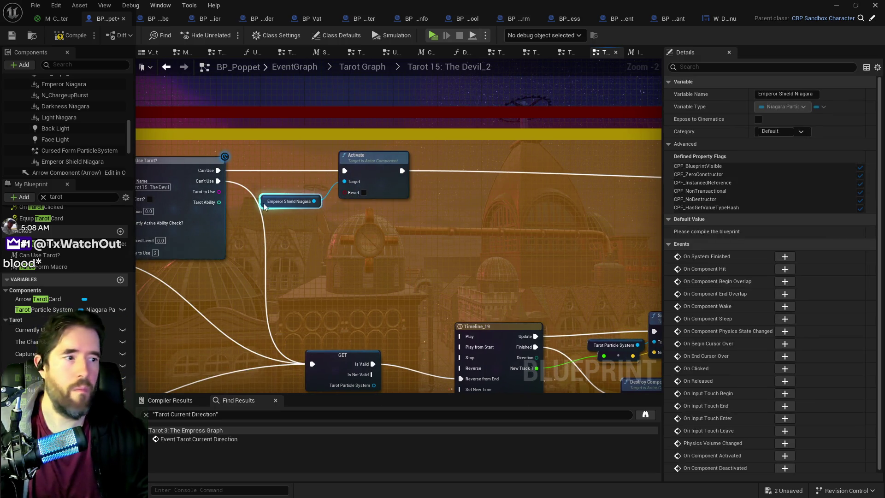
mouse_move(298, 164)
mouse_down()
mouse_move(303, 211)
mouse_move(338, 211)
mouse_move(343, 188)
mouse_move(363, 184)
mouse_move(450, 181)
mouse_move(187, 240)
mouse_up()
click(318, 225)
mouse_move(353, 214)
mouse_down()
mouse_move(234, 214)
mouse_move(247, 228)
mouse_up()
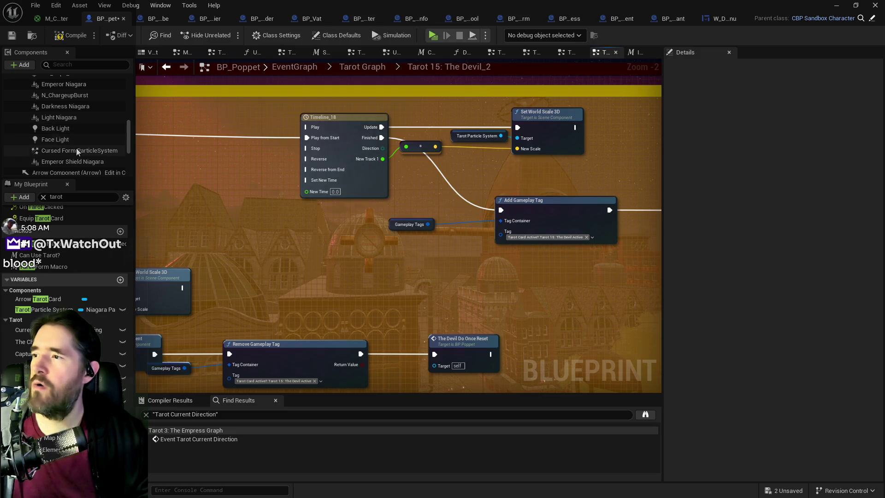
Drop an Emperor Shield Niagara getter beside Timeline_18's Set World Scale 3D, replacing Tarot Particle System
click(83, 161)
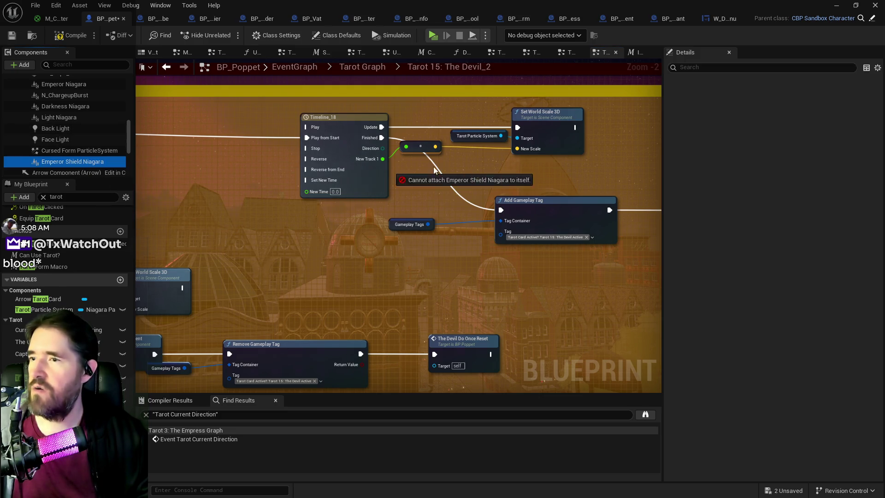
drag(438, 159, 518, 140)
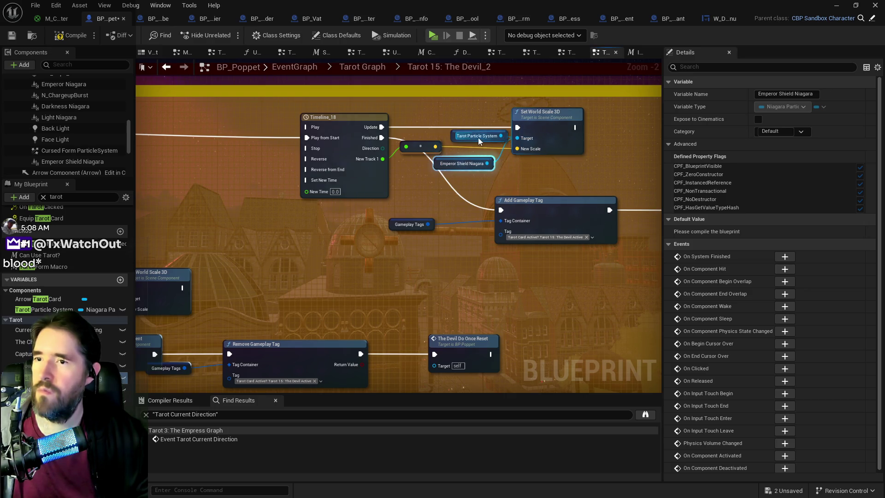
click(453, 137)
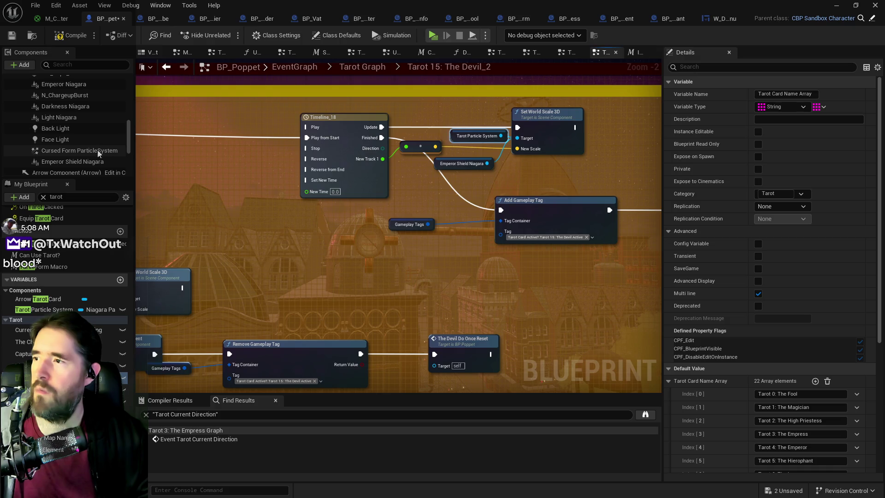
mouse_move(256, 188)
mouse_down()
mouse_move(585, 184)
mouse_move(173, 198)
mouse_up()
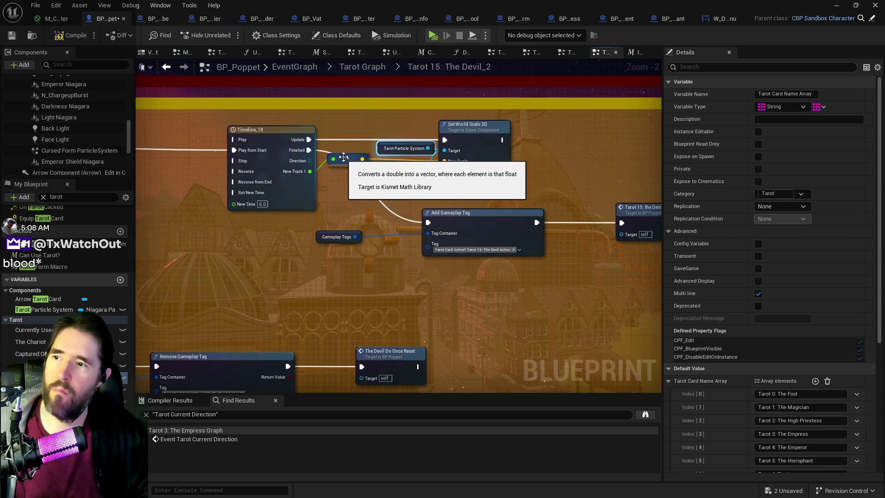
mouse_move(264, 234)
mouse_down()
mouse_move(333, 229)
mouse_move(592, 170)
mouse_up()
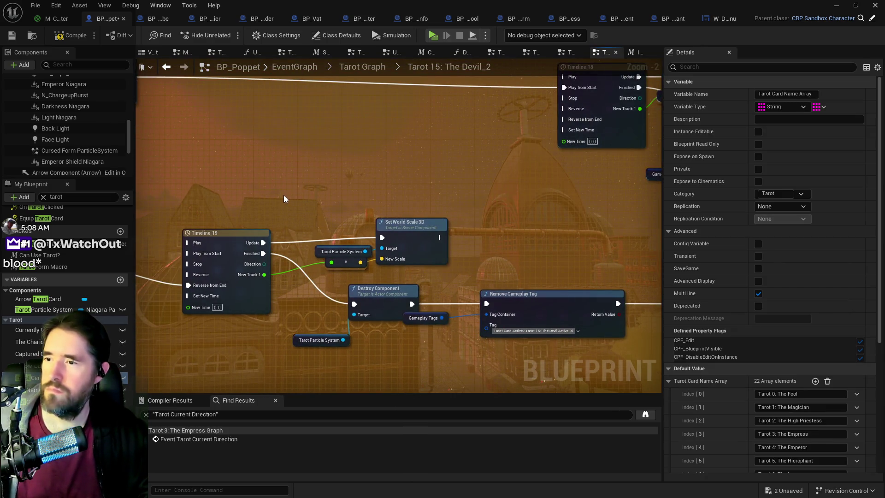
Point Set World Scale 3D's Target at a pasted Emperor Shield Niagara getter, deleting the Tarot getter
key(ctrl+v)
drag(340, 207, 381, 248)
click(318, 252)
key(Delete)
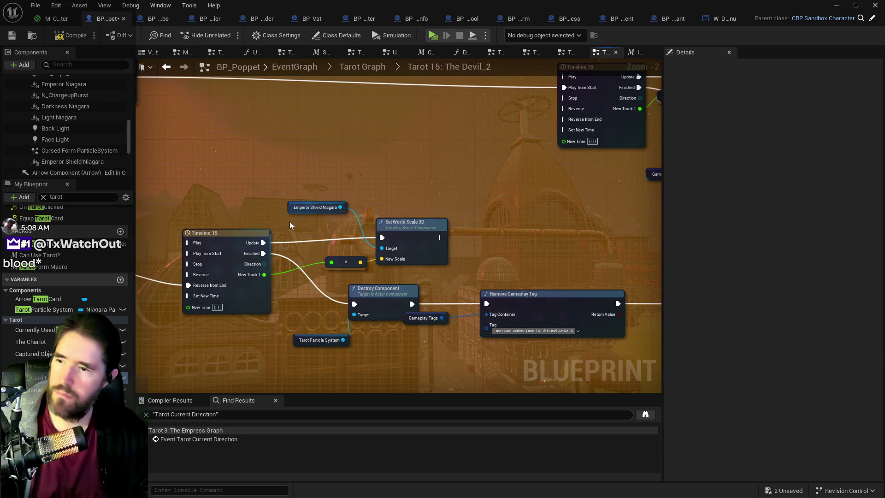
drag(291, 209, 298, 237)
drag(292, 267, 308, 225)
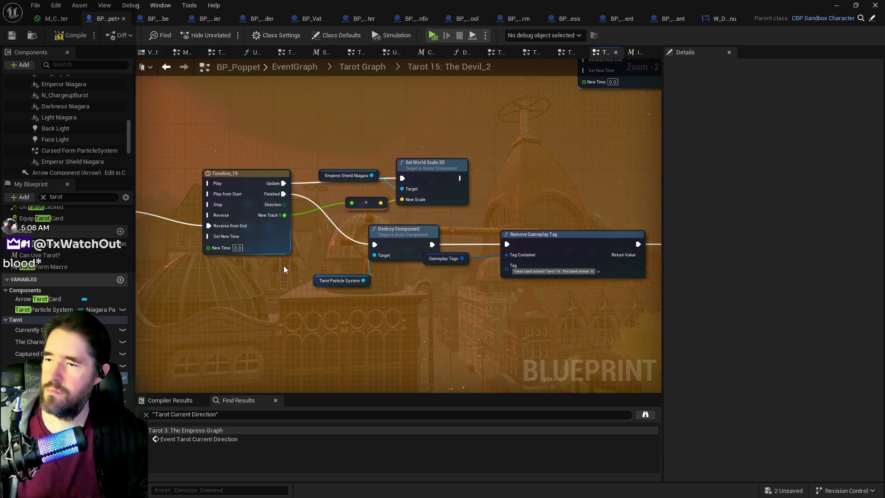
Add a Deactivate on Emperor Shield Niagara wired from Timeline_19 Finished to Remove Gameplay Tag
key(ctrl+v)
drag(331, 269, 346, 244)
text(d)
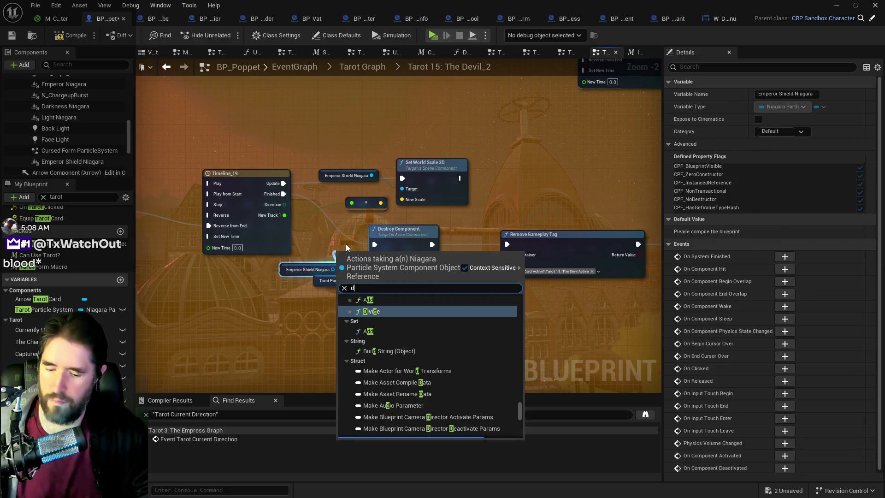
text(eactivate)
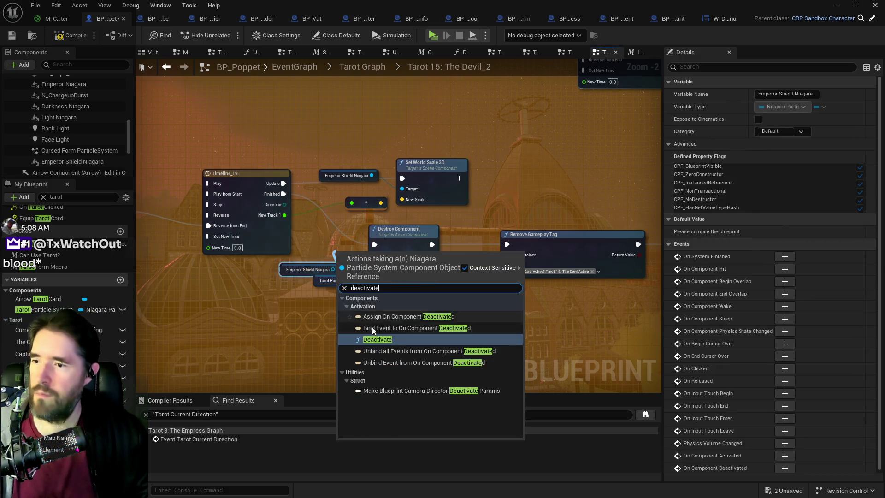
click(372, 335)
drag(284, 194, 341, 266)
drag(397, 266, 508, 248)
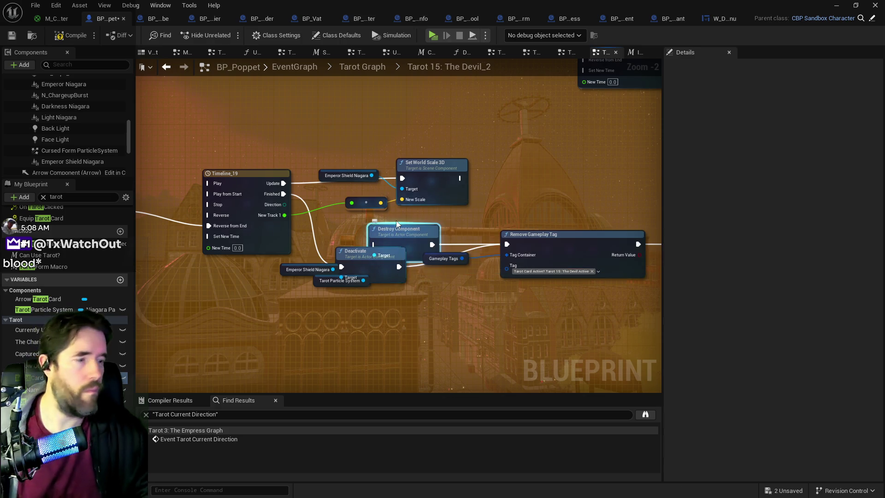
Delete Destroy Component and the leftover Tarot Particle System getter, then tidy Deactivate
click(395, 222)
key(Delete)
click(322, 281)
key(Delete)
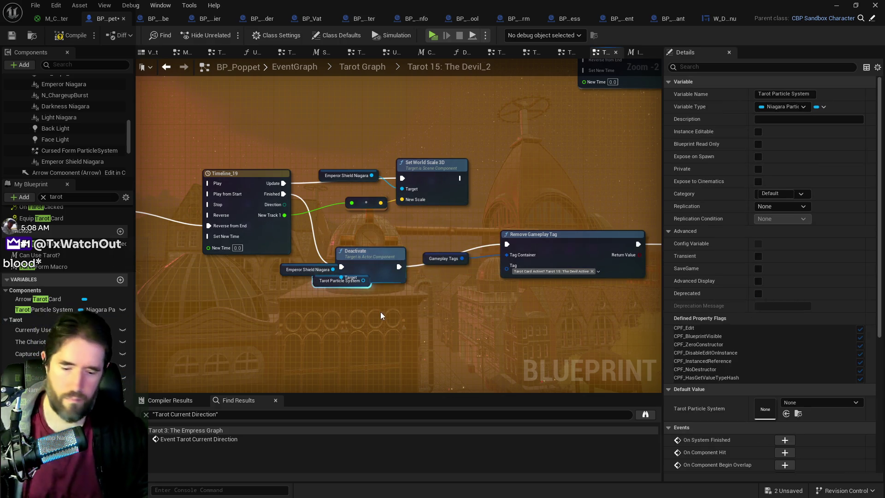
drag(380, 254, 396, 235)
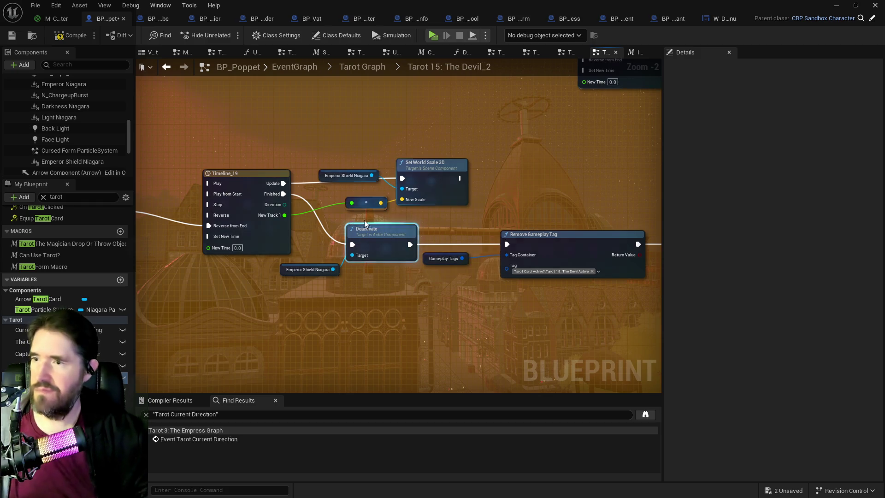
drag(542, 304, 420, 286)
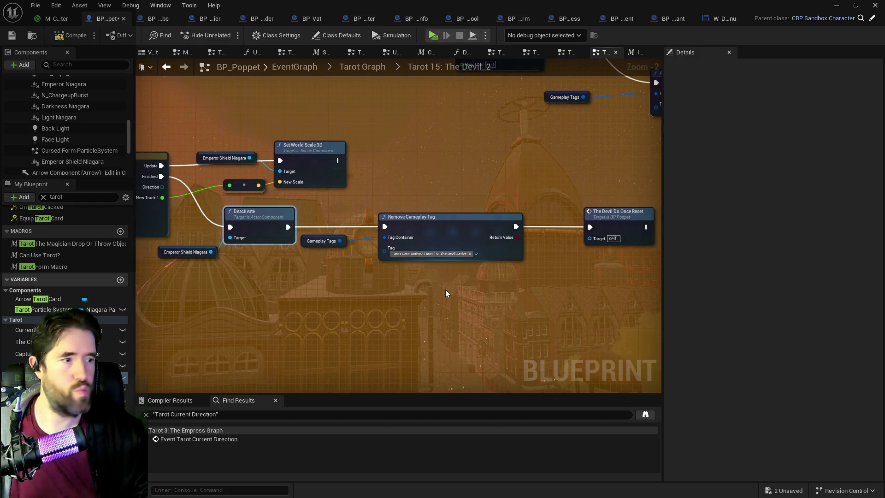
Locate the Devil Shield logic and copy its Activate and Emperor Shield Niagara nodes
scroll(445, 289, down, 4)
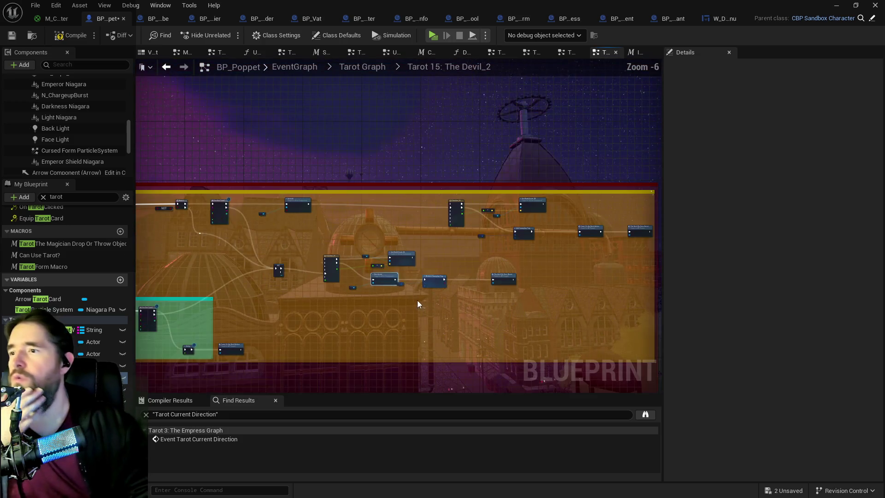
mouse_move(482, 262)
mouse_down()
mouse_move(655, 263)
mouse_move(468, 227)
mouse_up()
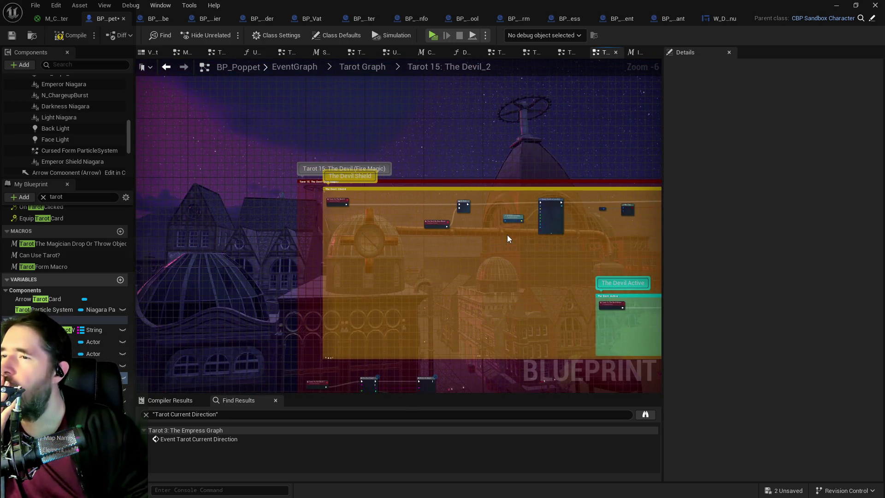
scroll(392, 224, up, 4)
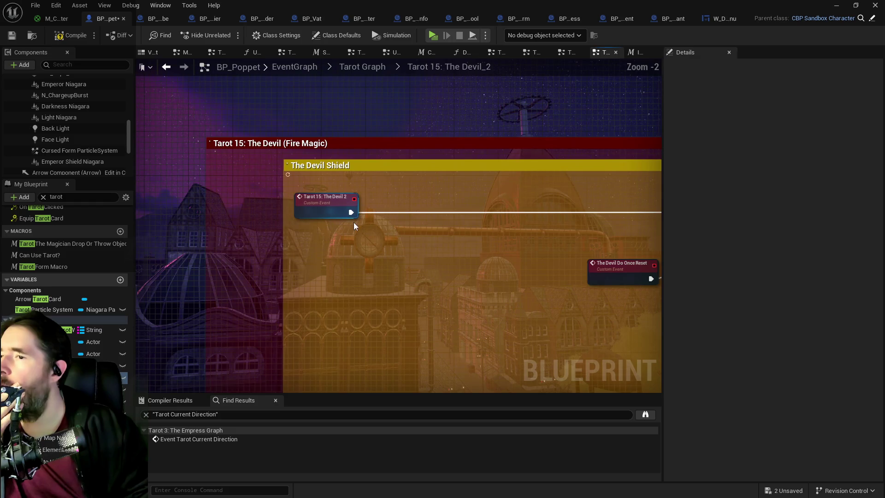
scroll(358, 237, down, 1)
drag(477, 274, 369, 263)
scroll(369, 263, down, 2)
drag(456, 230, 160, 213)
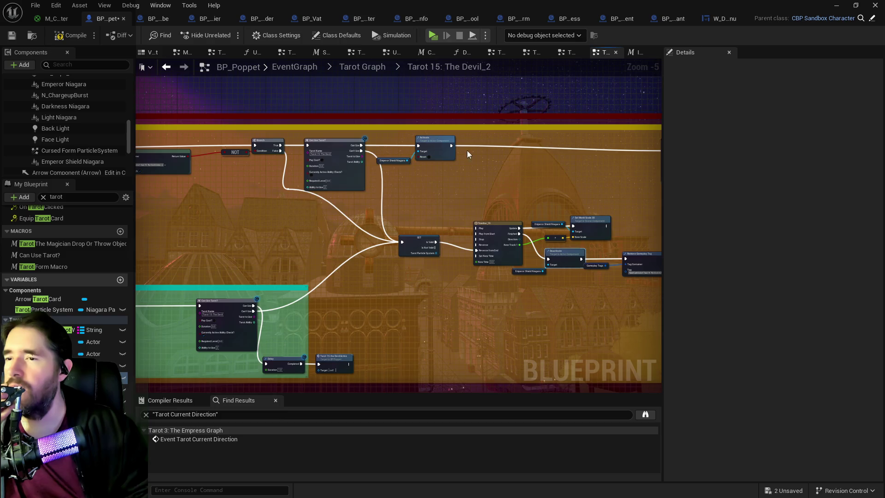
scroll(431, 165, up, 2)
drag(359, 133, 410, 166)
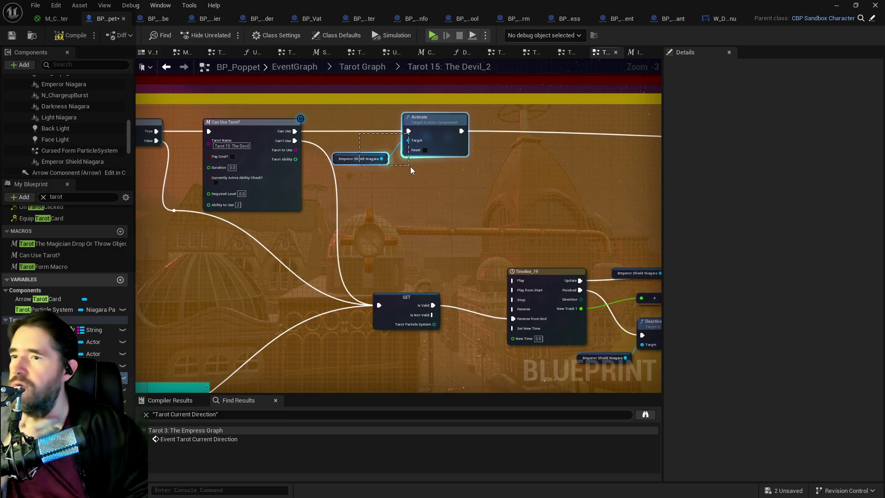
click(408, 166)
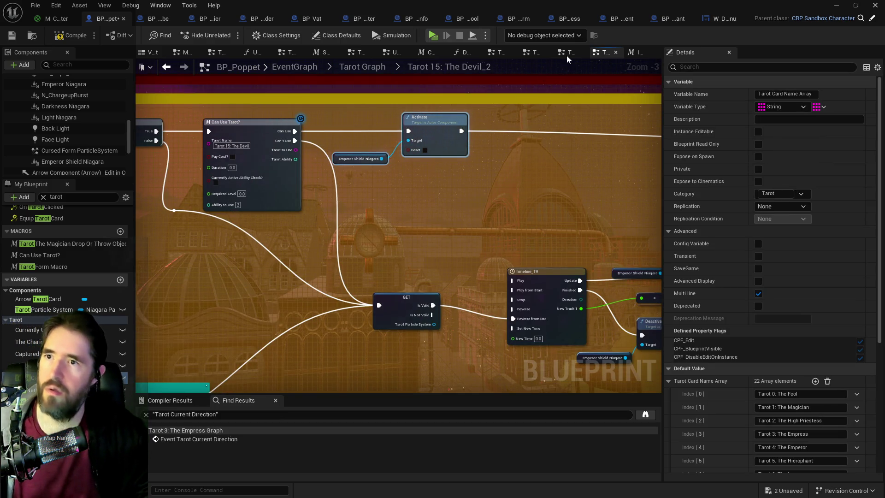
Paste the Activate and Emperor Shield Niagara nodes into Tarot 4: The Emperor Graph, then view the viewport
click(568, 54)
scroll(419, 214, down, 3)
scroll(449, 217, up, 3)
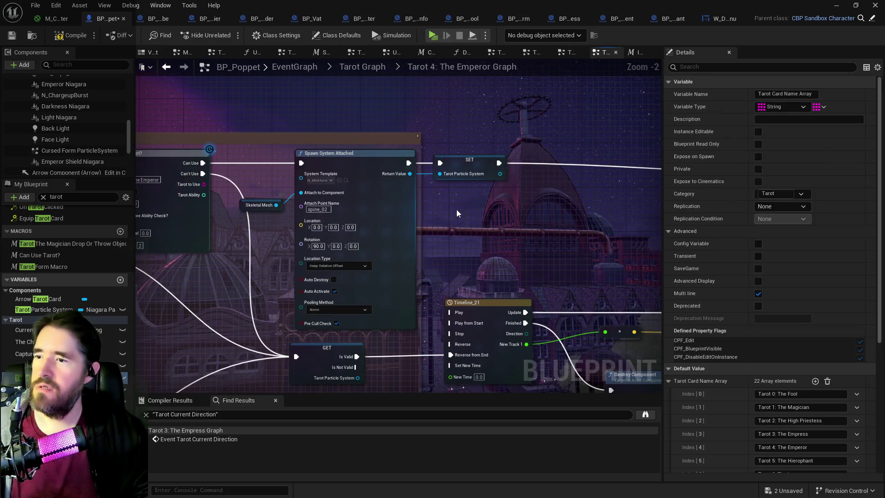
key(ctrl+v)
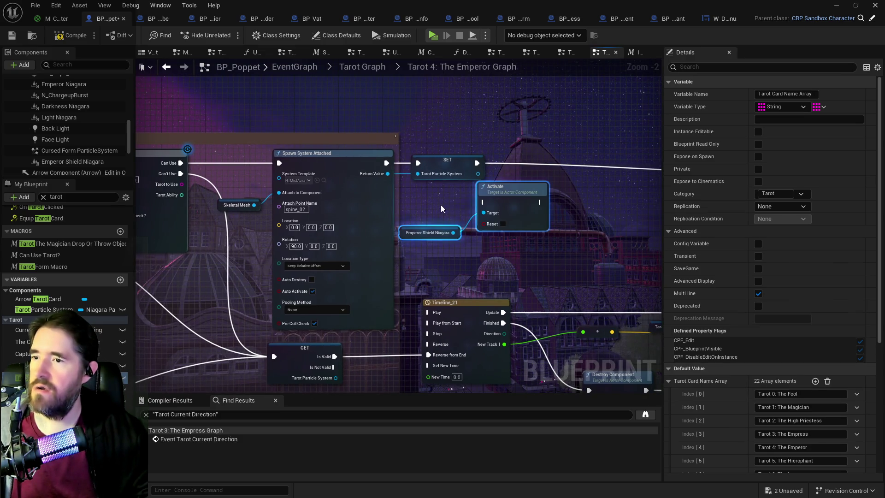
click(74, 162)
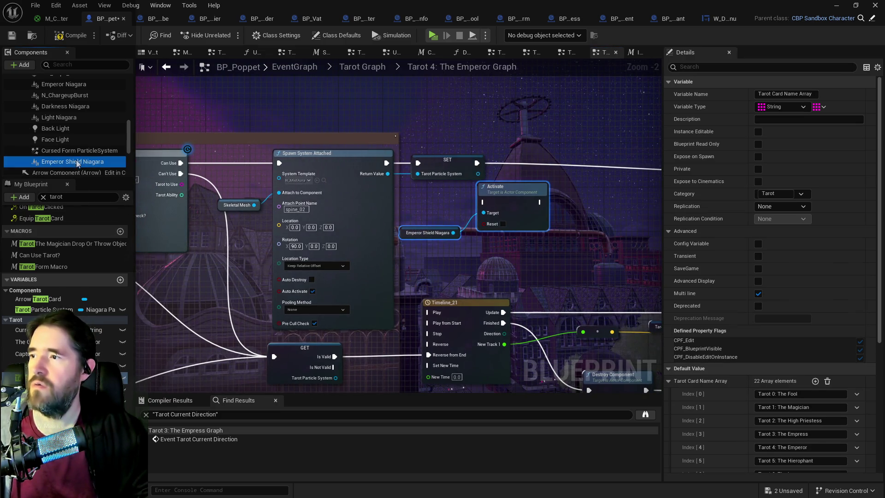
click(154, 53)
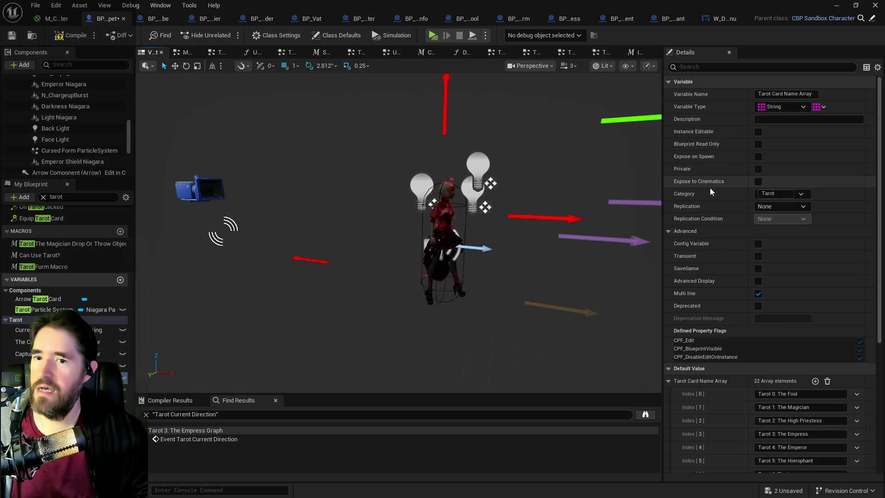
Set Emperor Shield Niagara's scale to 0 on all axes, then return to the Emperor graph
scroll(696, 281, down, 3)
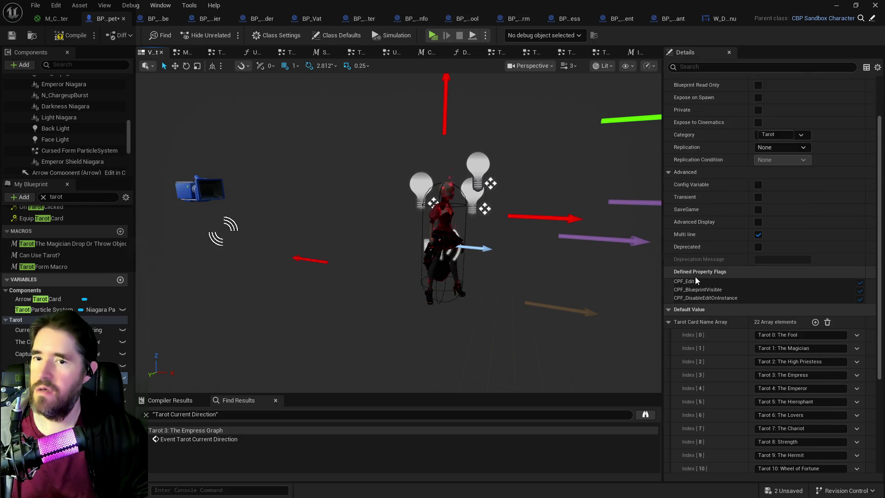
scroll(695, 276, down, 1)
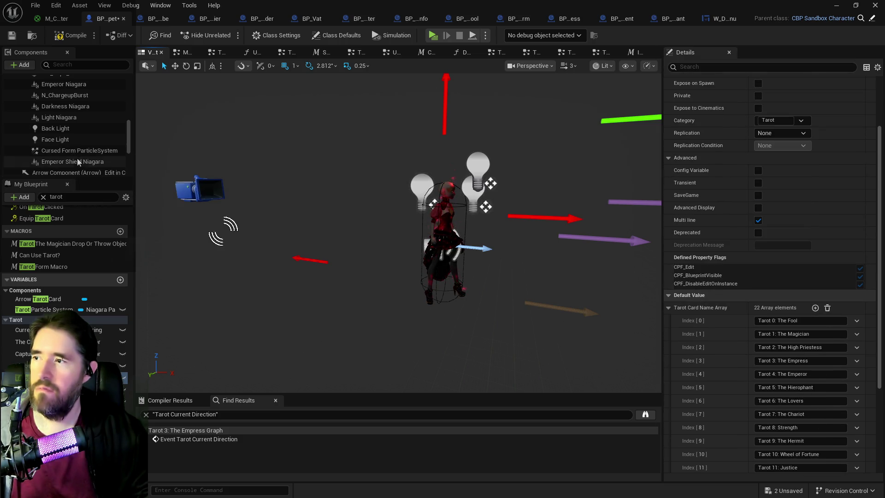
click(43, 197)
click(52, 163)
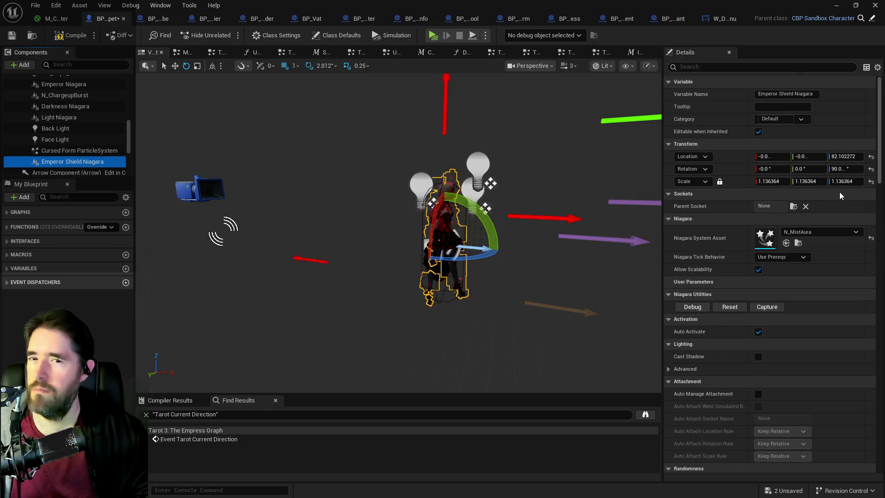
text(0)
key(Return)
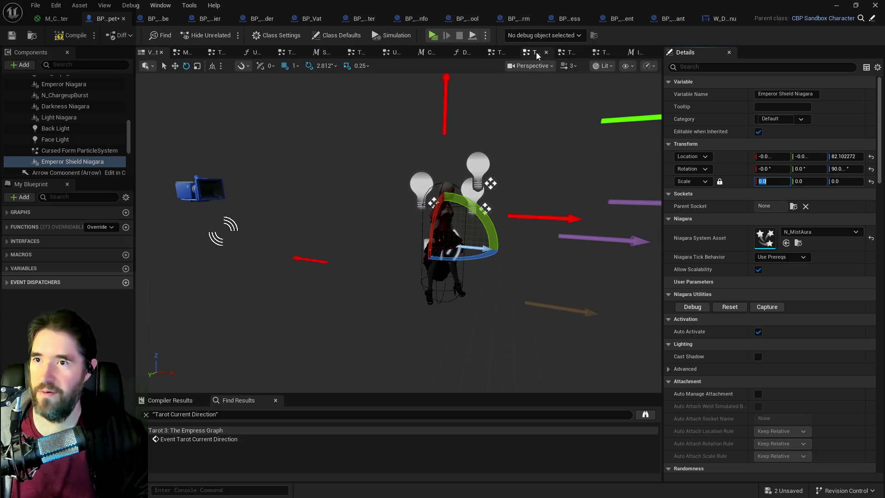
click(563, 56)
click(599, 54)
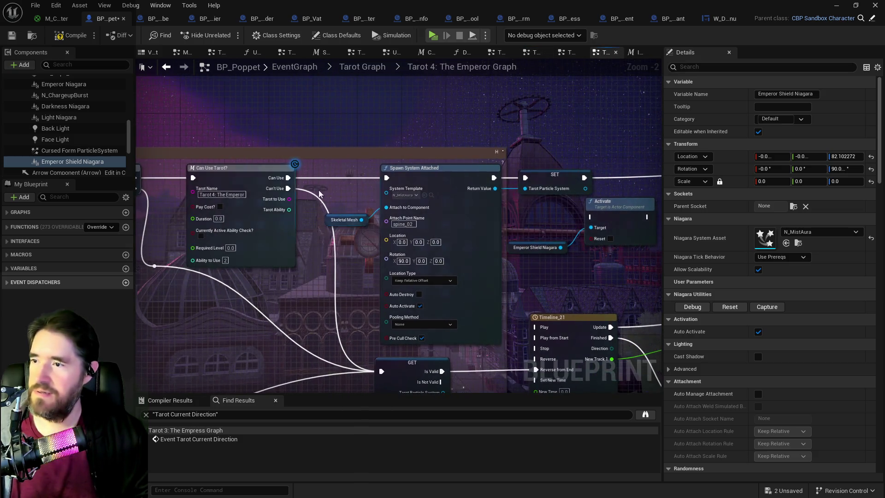
Wire Can Use through Activate to Timeline_20 and delete the Skeletal Mesh, Spawn System Attached and SET nodes
mouse_move(288, 178)
mouse_down()
mouse_move(590, 217)
mouse_move(450, 248)
mouse_move(652, 247)
mouse_move(305, 214)
mouse_up()
mouse_move(306, 213)
mouse_down()
mouse_move(523, 227)
mouse_move(254, 217)
mouse_up()
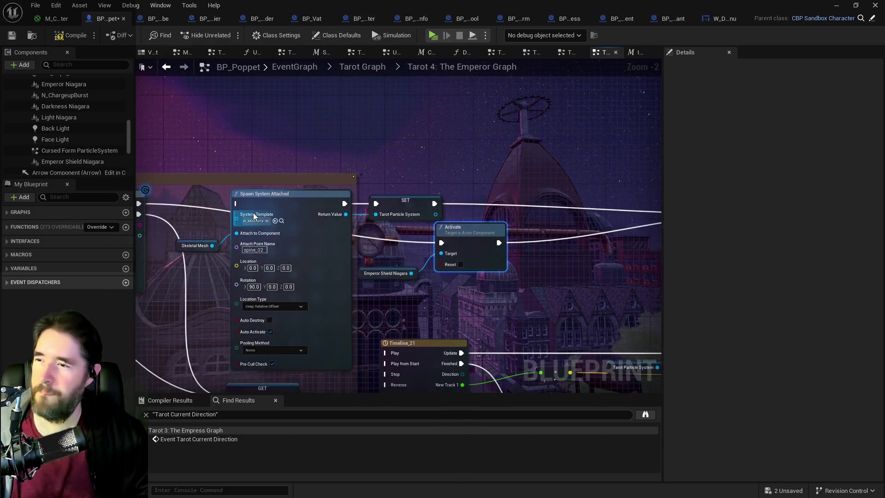
mouse_move(193, 218)
mouse_down()
mouse_move(387, 235)
mouse_move(463, 282)
mouse_up()
key(Delete)
mouse_move(468, 244)
mouse_down()
mouse_move(313, 216)
mouse_move(332, 207)
mouse_up()
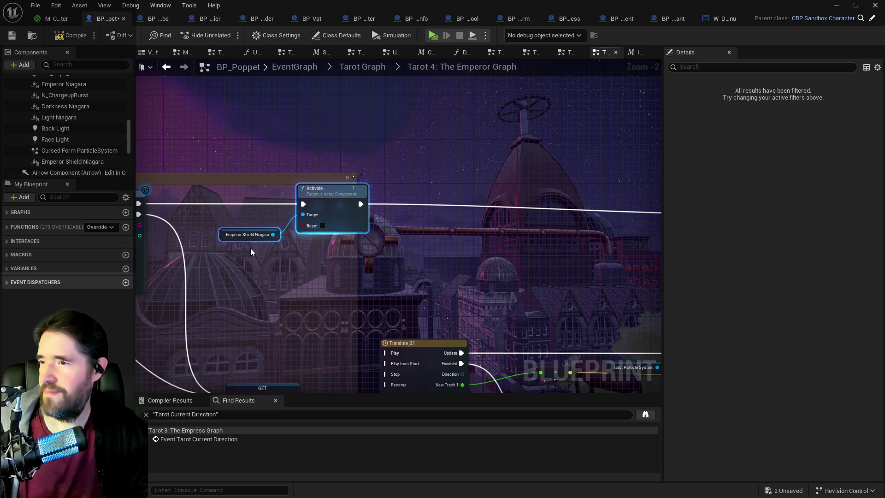
click(223, 238)
drag(377, 256, 388, 234)
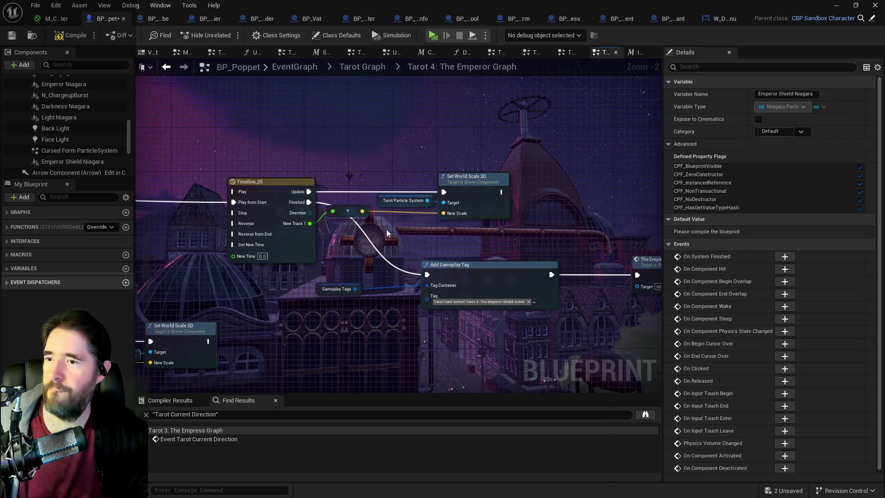
Swap the Tarot Particle System getter after Timeline_20 for an Emperor Shield Niagara getter
key(ctrl+v)
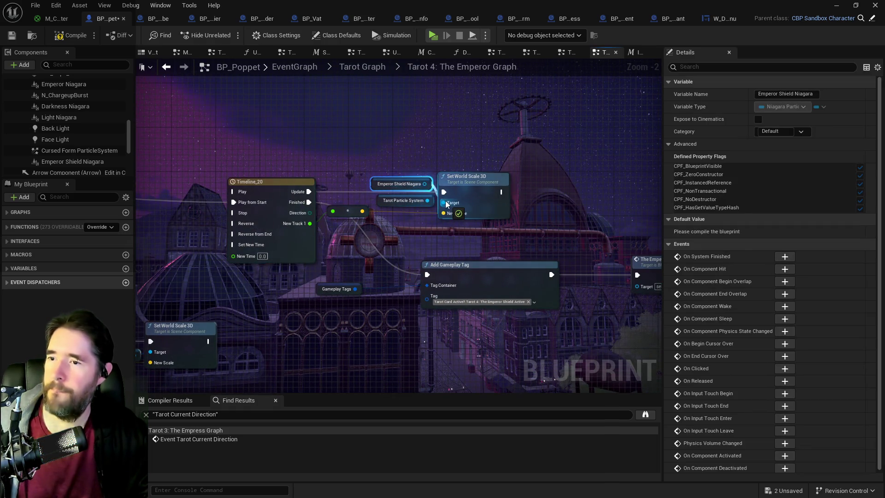
click(391, 200)
key(Delete)
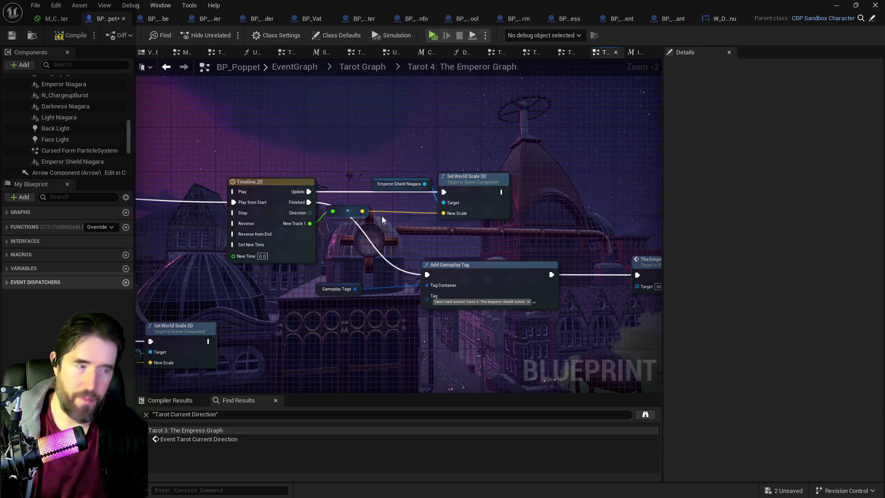
drag(375, 185, 375, 201)
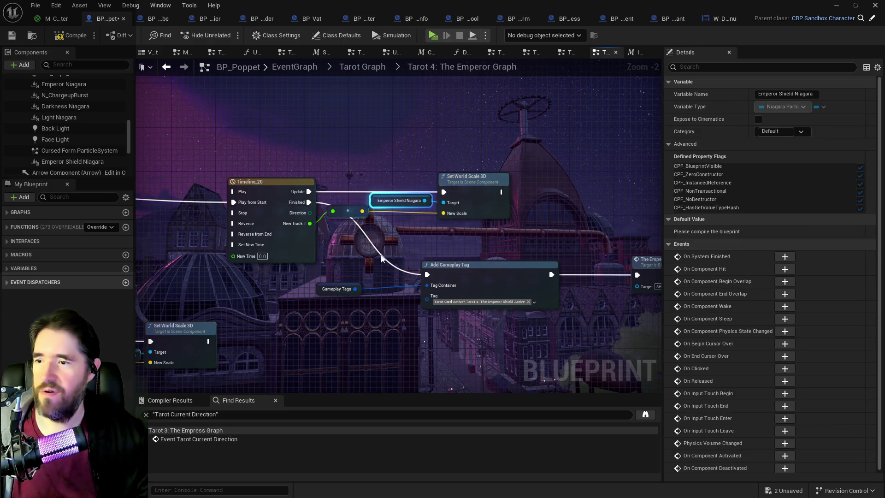
drag(471, 270, 267, 230)
Retarget Timeline_21's Set World Scale 3D to Emperor Shield Niagara and paste a spare getter near GET
drag(471, 271, 404, 238)
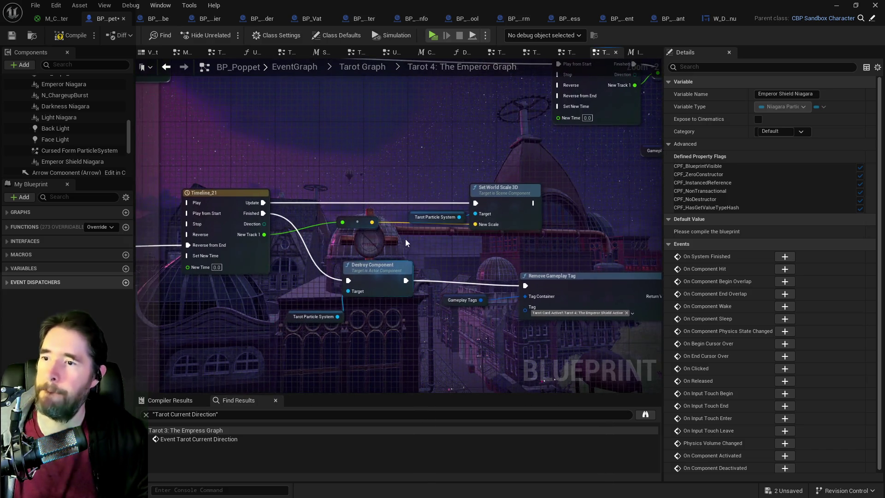
key(ctrl+v)
drag(467, 233, 476, 214)
click(431, 216)
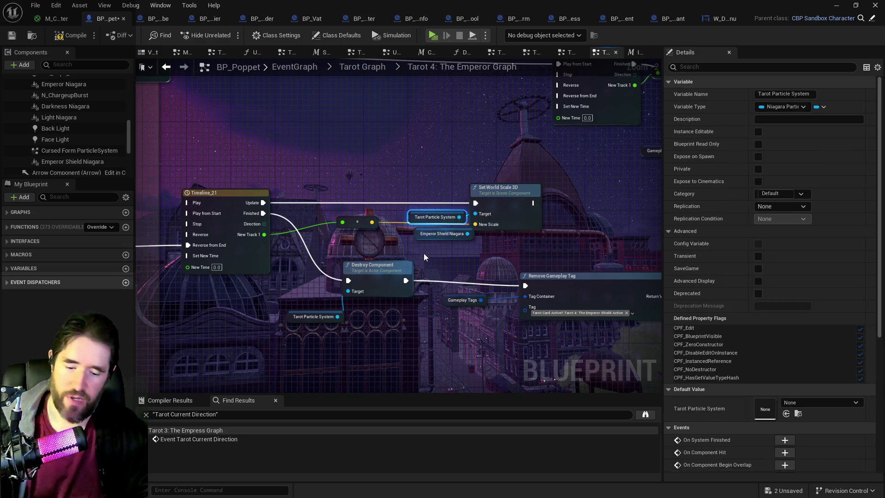
key(Delete)
drag(418, 239, 407, 216)
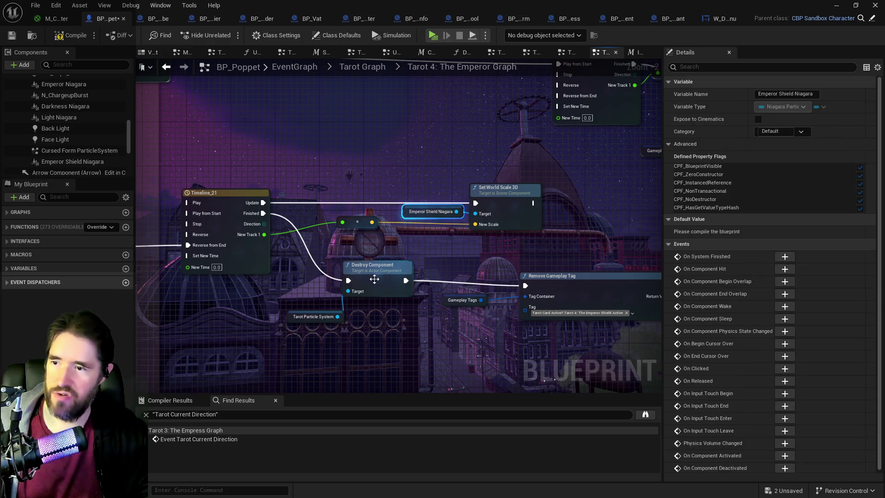
drag(269, 307, 435, 271)
click(425, 286)
key(ctrl+v)
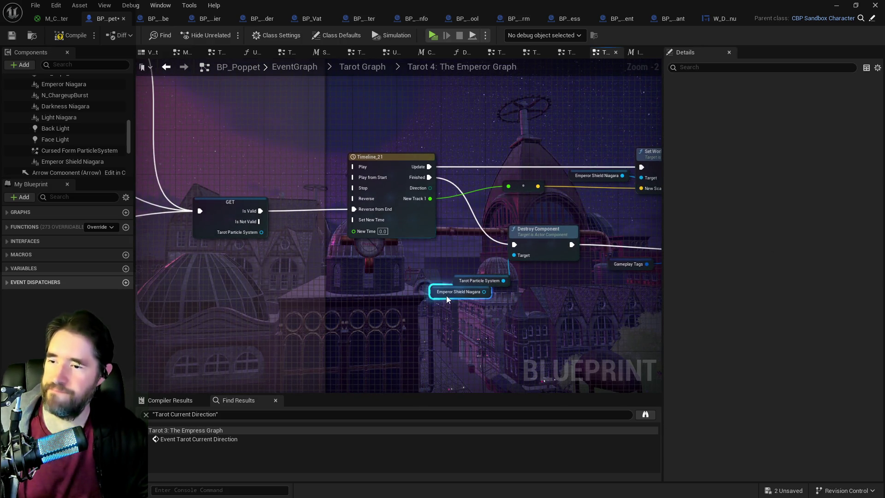
Add a shield Deactivate between Timeline_21 Finished and Remove Gameplay Tag, deleting Destroy Component and its getter
drag(484, 291, 503, 297)
text(deact)
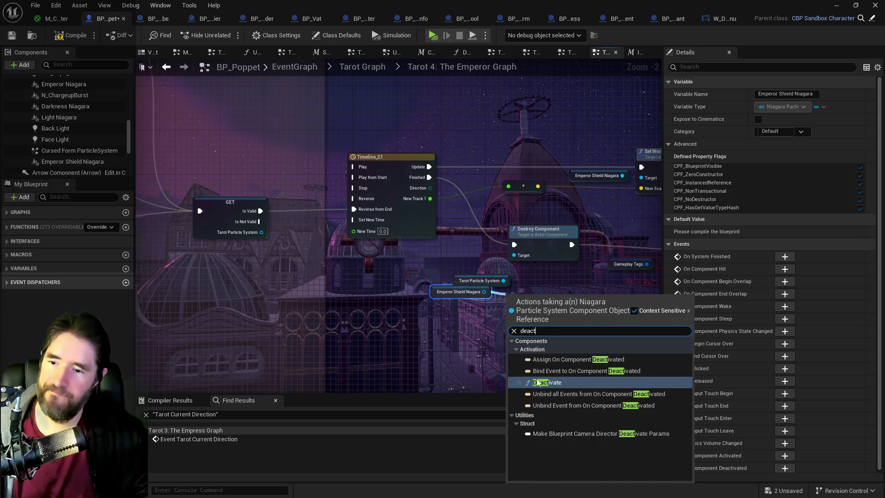
key(Return)
mouse_move(429, 178)
mouse_down()
mouse_move(499, 256)
mouse_move(508, 311)
mouse_up()
drag(431, 330, 558, 269)
drag(391, 292, 408, 258)
key(Delete)
mouse_move(302, 307)
mouse_down()
mouse_move(313, 291)
mouse_move(14, 273)
mouse_up()
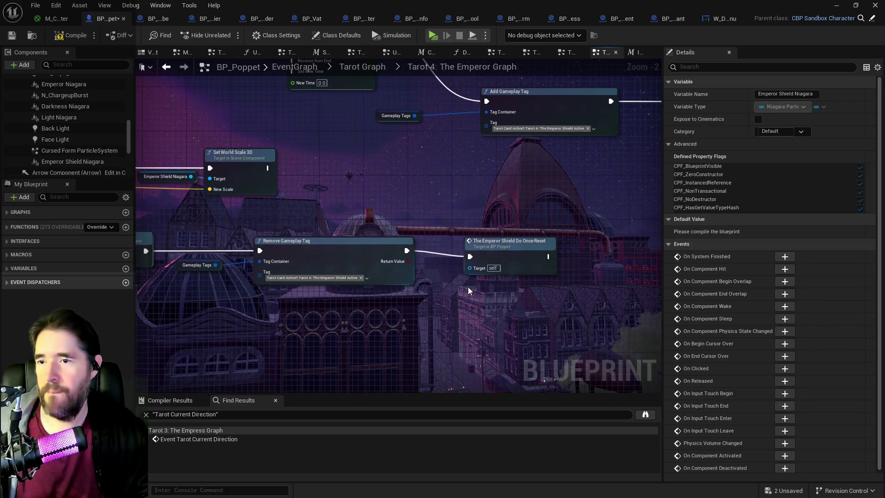
Pan the Emperor graph to the GET check and Timeline nodes near Can Use Tarot
click(517, 249)
mouse_move(505, 256)
mouse_down()
mouse_move(451, 263)
mouse_move(469, 306)
mouse_move(549, 335)
mouse_move(438, 276)
mouse_up()
scroll(501, 304, down, 1)
mouse_move(391, 242)
mouse_down()
mouse_move(470, 220)
mouse_move(354, 307)
mouse_up()
drag(297, 333, 276, 349)
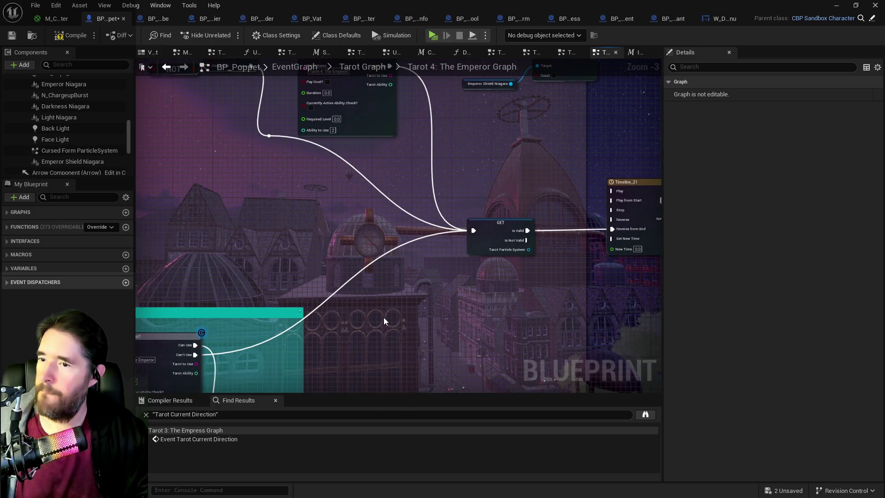
drag(363, 323, 327, 349)
mouse_move(417, 291)
mouse_down()
mouse_move(275, 328)
mouse_move(376, 329)
mouse_up()
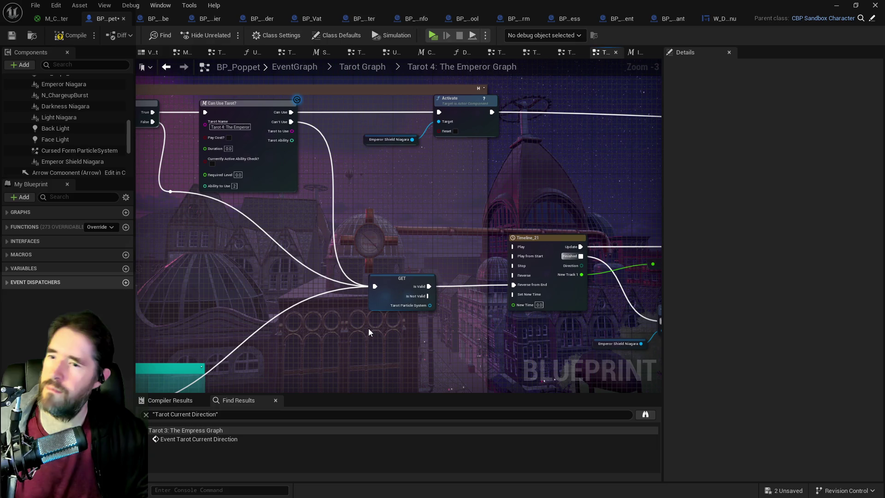
Feed an Is Active check on a pasted Emperor Shield Niagara getter into a new Branch wired after GET
key(ctrl+v)
drag(412, 329, 438, 328)
text(is ac)
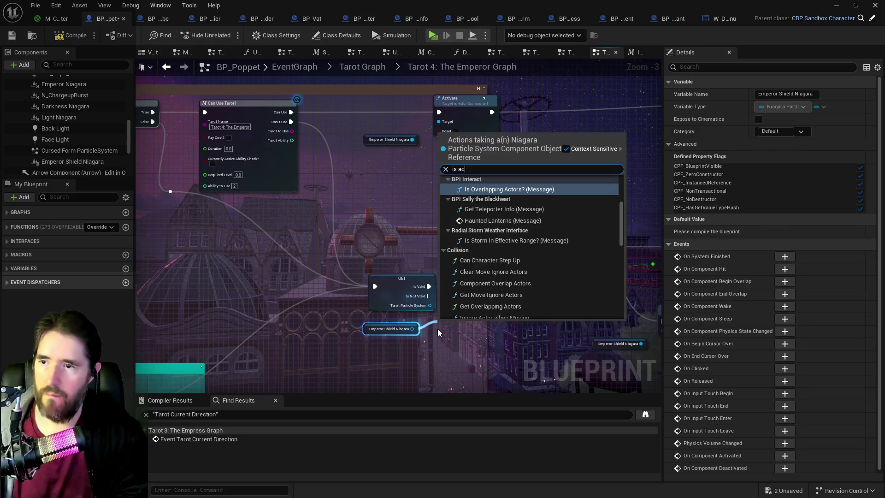
text(tiv)
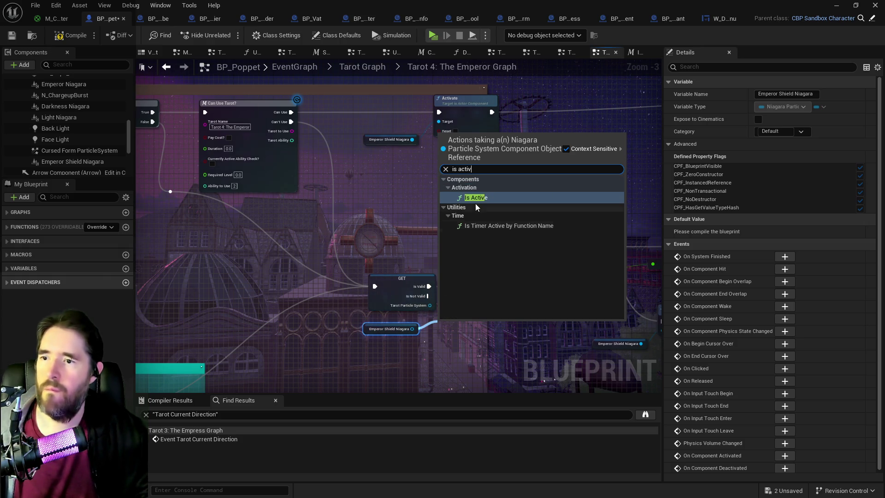
key(Return)
mouse_move(460, 329)
mouse_down()
mouse_move(385, 329)
mouse_move(461, 320)
mouse_move(477, 312)
mouse_move(466, 286)
mouse_move(515, 286)
mouse_up()
text(branch)
click(493, 173)
mouse_move(291, 122)
mouse_down()
mouse_move(422, 297)
mouse_move(472, 308)
mouse_move(449, 297)
mouse_up()
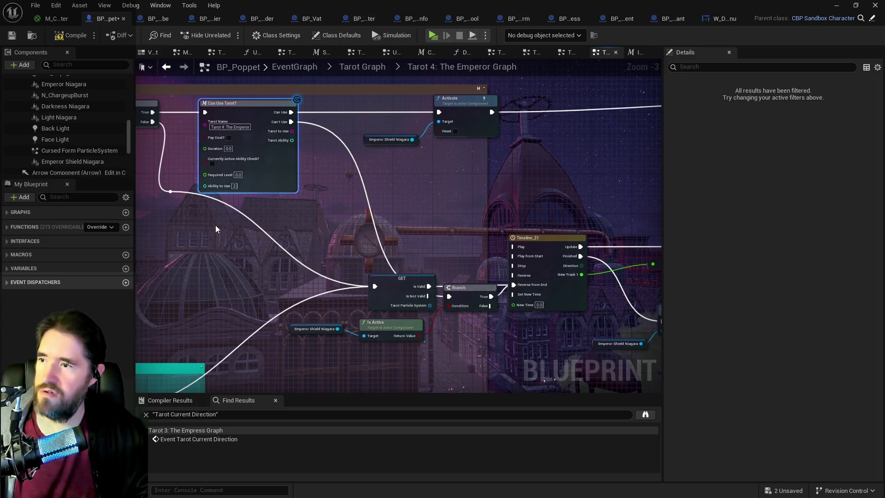
mouse_move(170, 191)
mouse_down()
mouse_move(378, 289)
mouse_move(454, 297)
mouse_up()
mouse_move(404, 311)
mouse_down()
mouse_move(276, 341)
mouse_move(569, 240)
mouse_move(614, 235)
mouse_up()
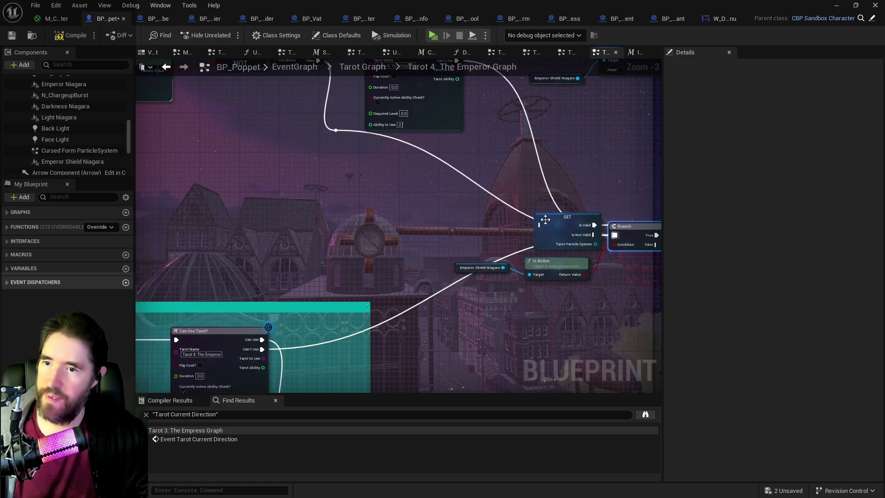
Delete the GET Tarot Particle System check and move the shield getter with Is Active
click(545, 219)
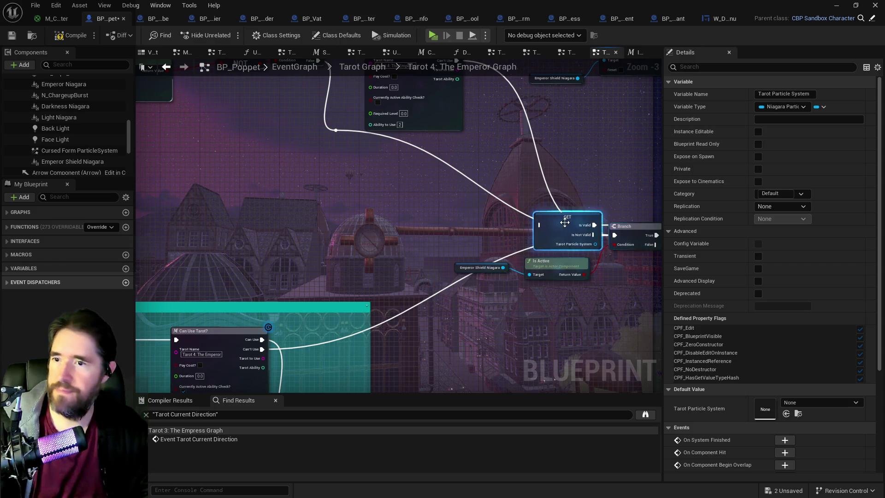
key(Delete)
drag(535, 264, 525, 239)
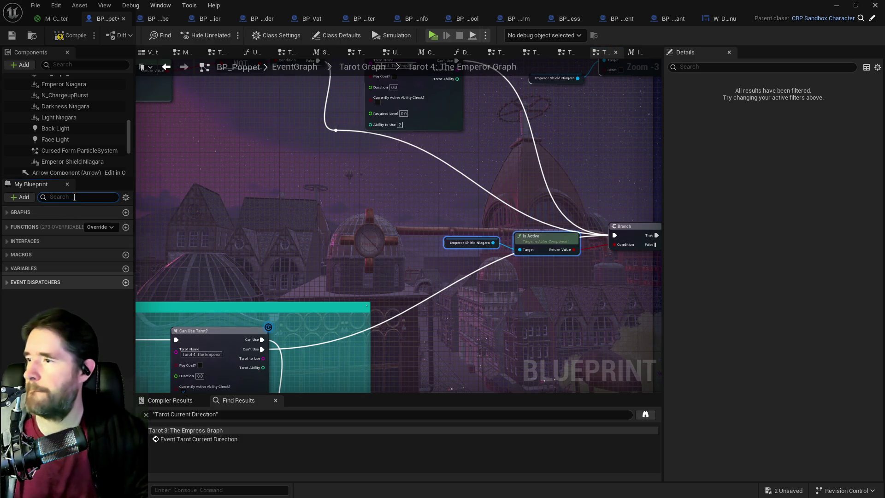
Find all references to the Tarot Particle System variable, keeping it, and open the Hermit graph's setter
text(tarot par)
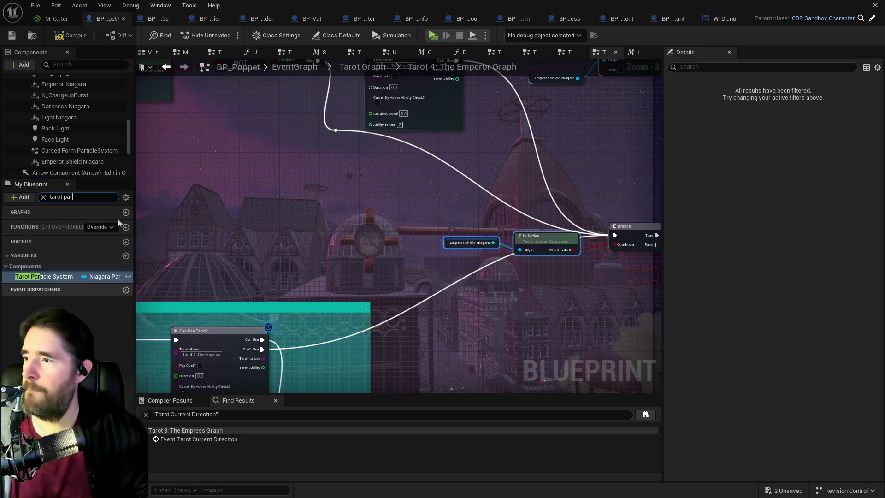
click(40, 279)
right_click(40, 282)
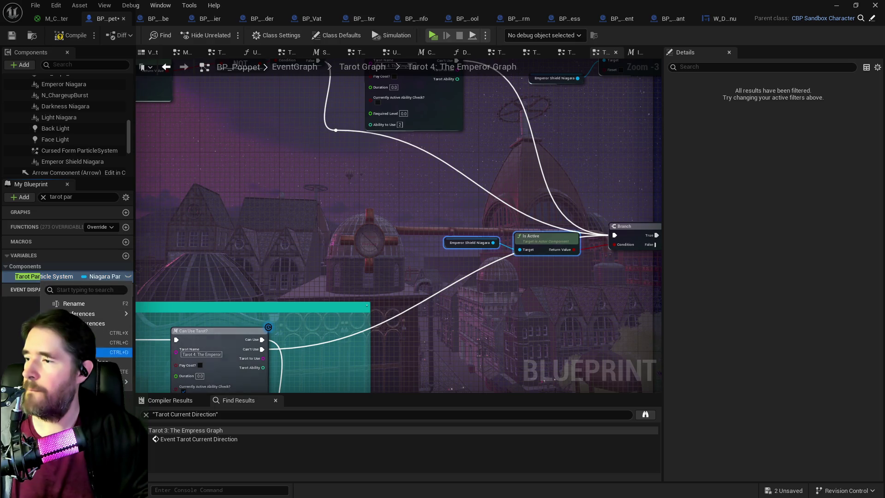
click(121, 372)
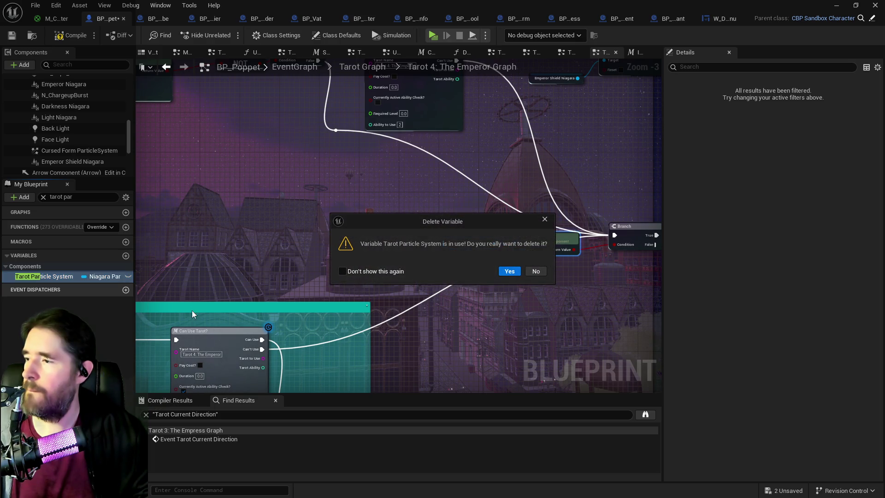
click(541, 274)
right_click(71, 282)
mouse_move(106, 311)
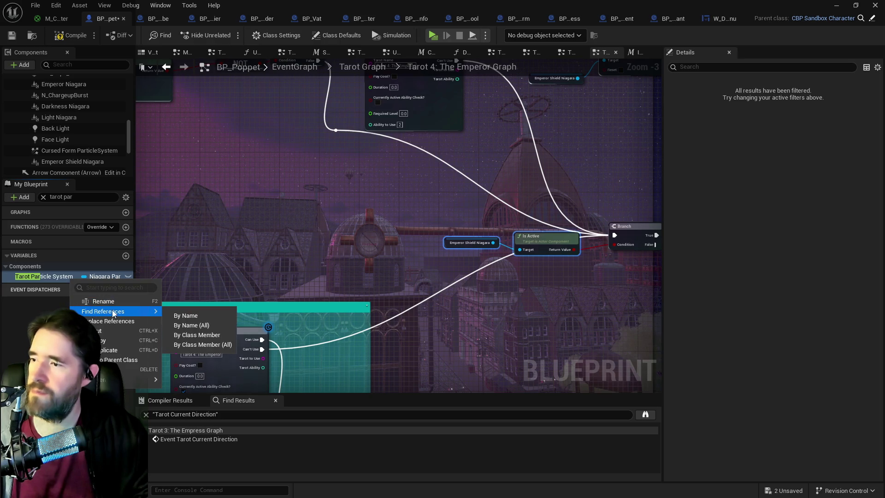
click(188, 312)
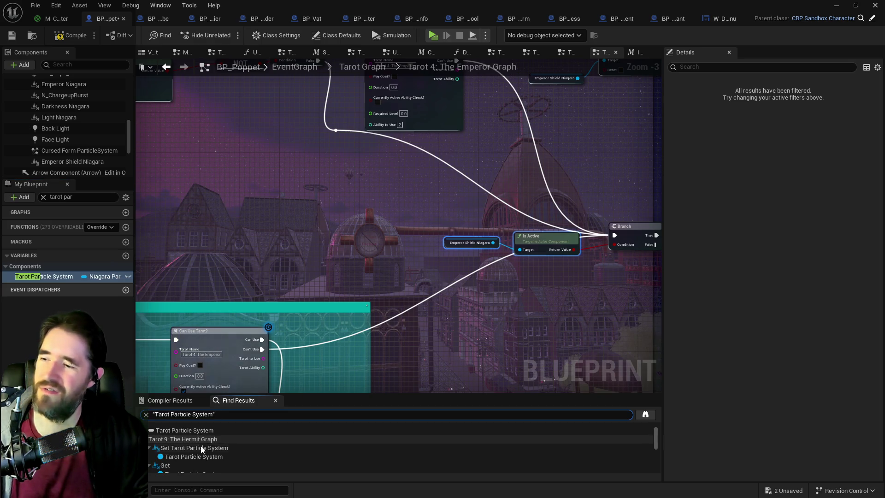
double_click(193, 456)
Return to the parent Tarot Graph and save BP_Poppet
scroll(346, 311, down, 7)
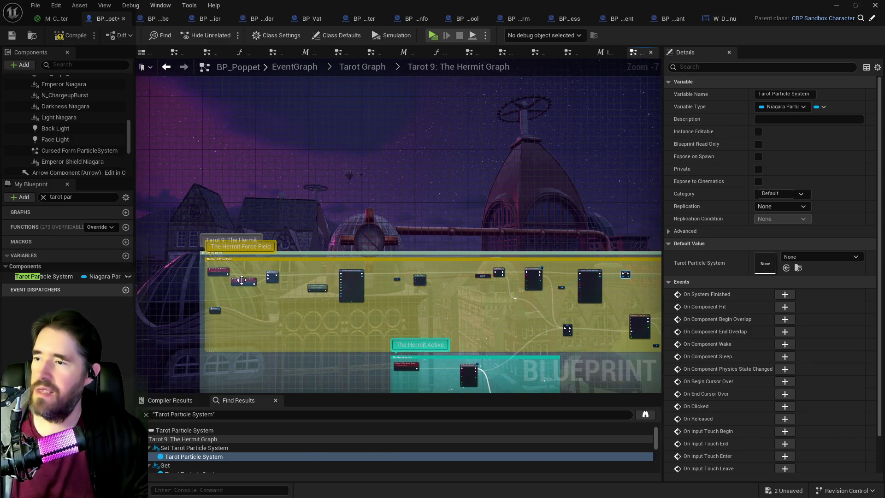
click(368, 67)
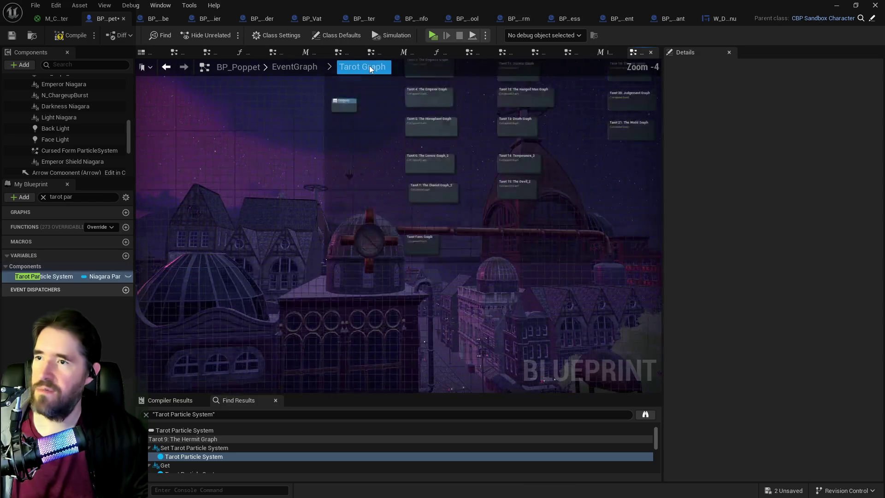
key(ctrl+s)
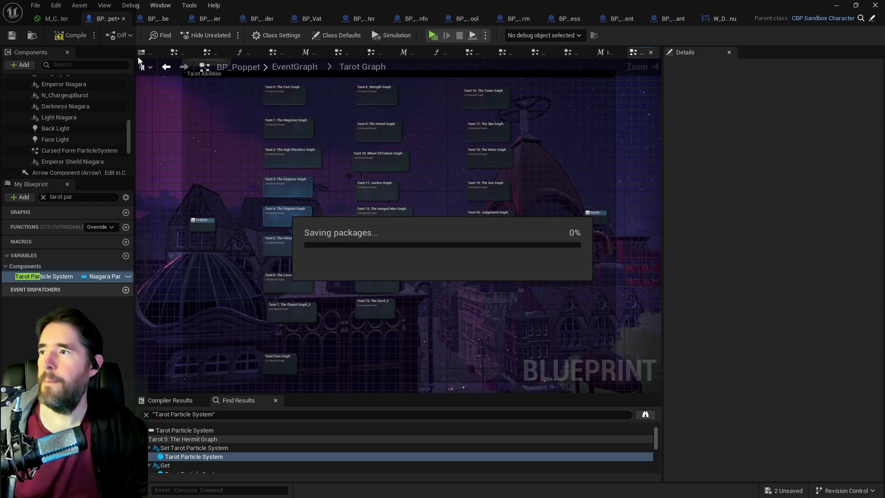
Compile BP_Poppet and filter Emperor Shield Niagara's Details to 'activ' to turn off Auto Activate
click(62, 38)
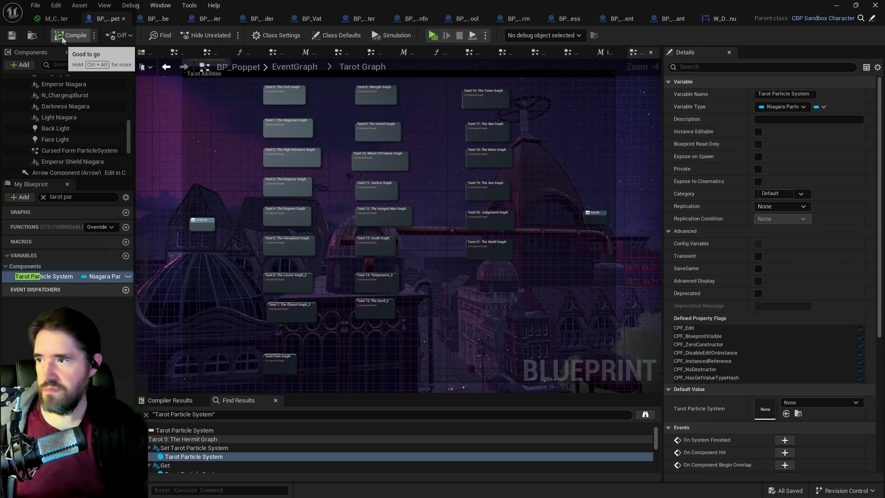
click(73, 162)
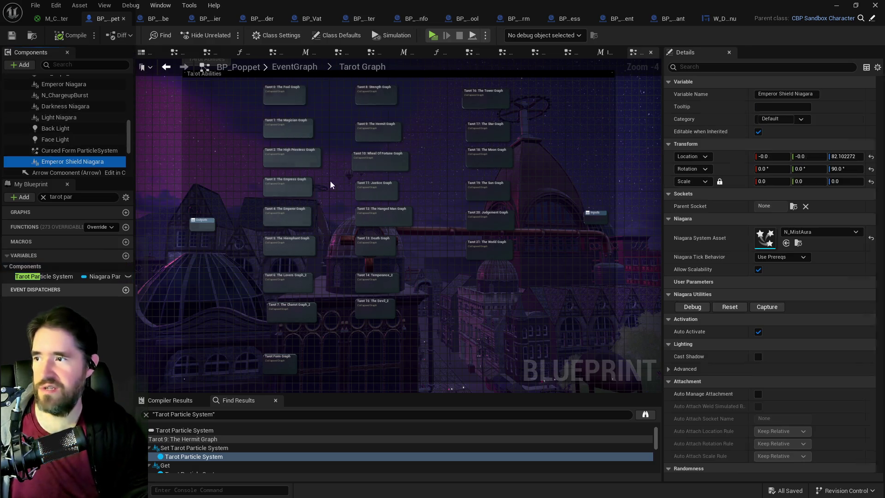
click(689, 69)
text(hidd)
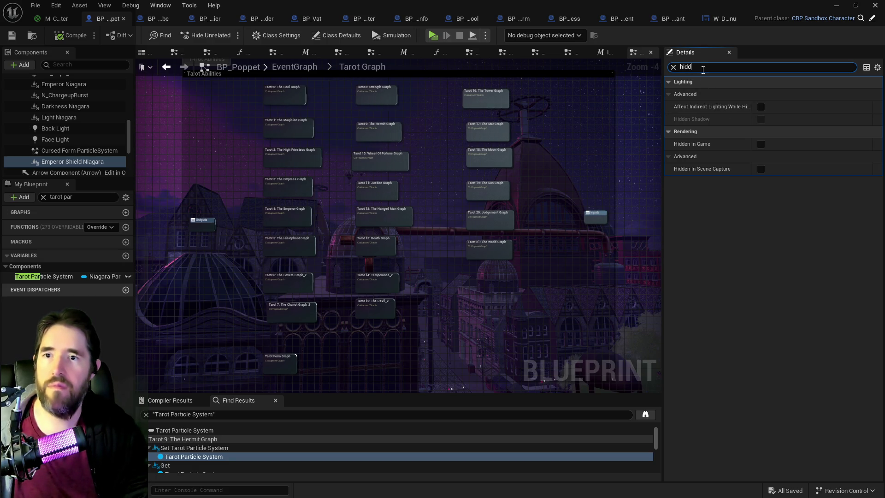
key(BackSpace)
text(vis)
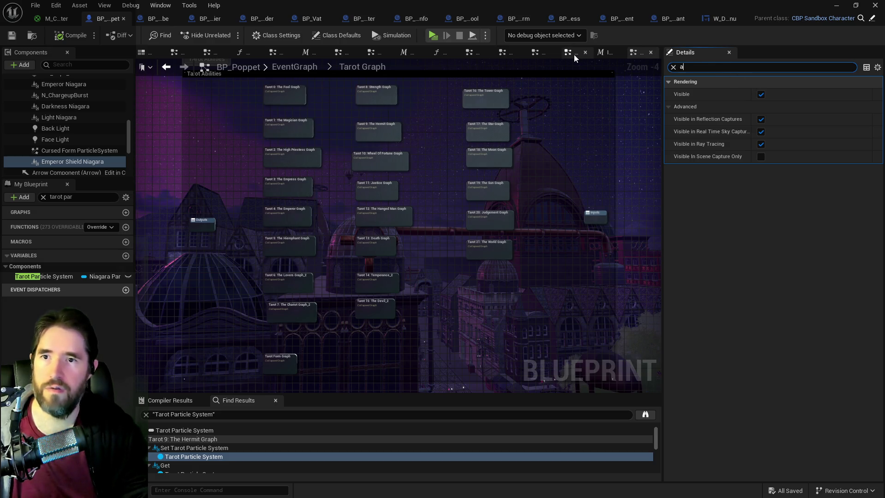
key(BackSpace)
key(BackSpace)
key(BackSpace)
text(activ)
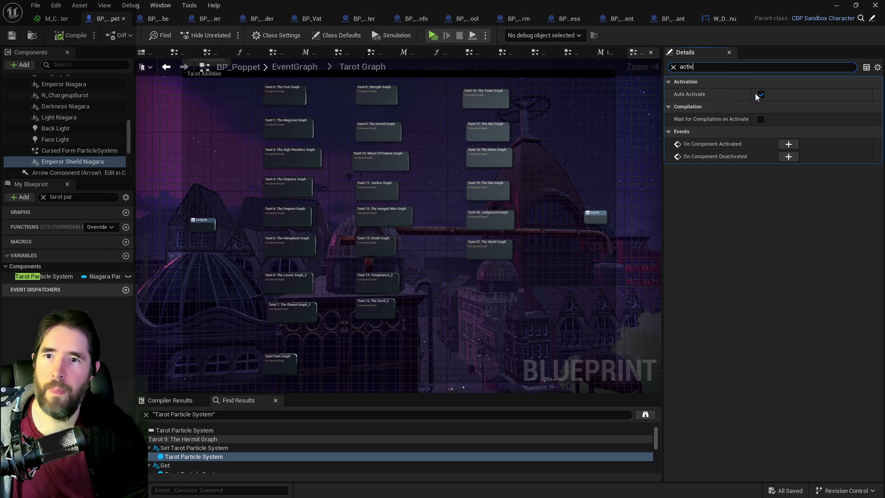
Compile and save BP_Poppet, then launch the game to test it
click(11, 39)
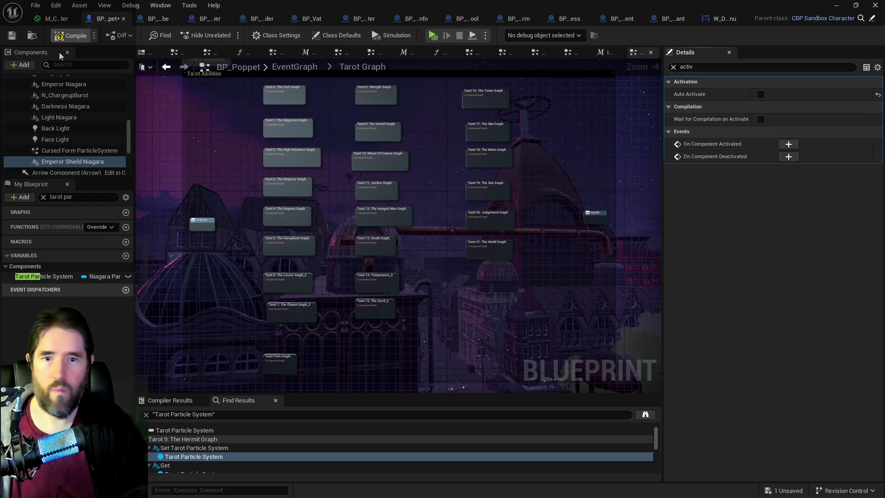
click(15, 40)
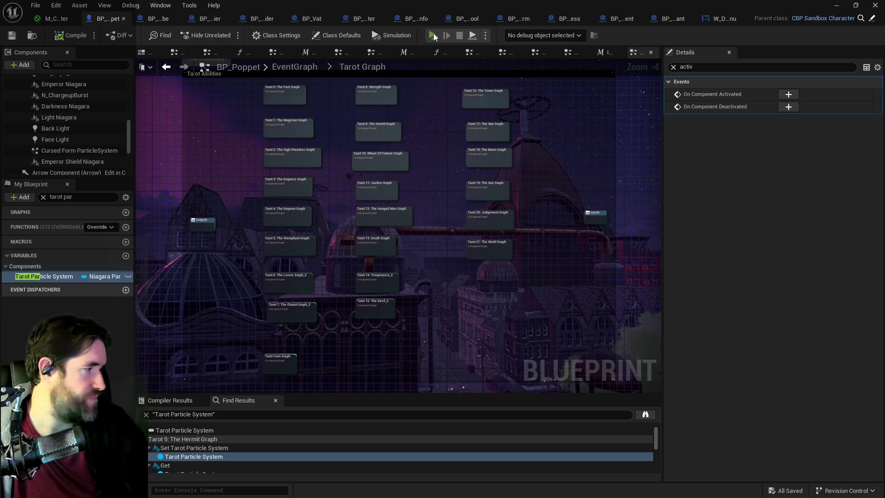
click(433, 35)
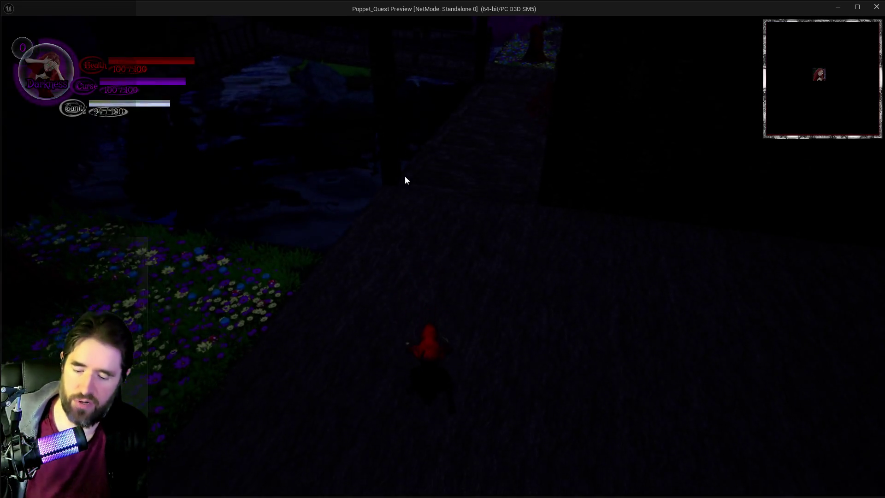
click(407, 174)
key(Tab)
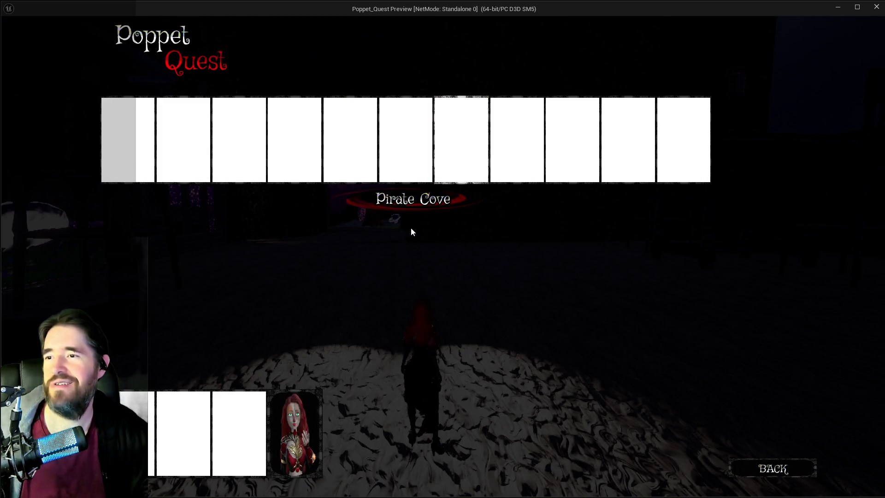
click(522, 139)
key(w)
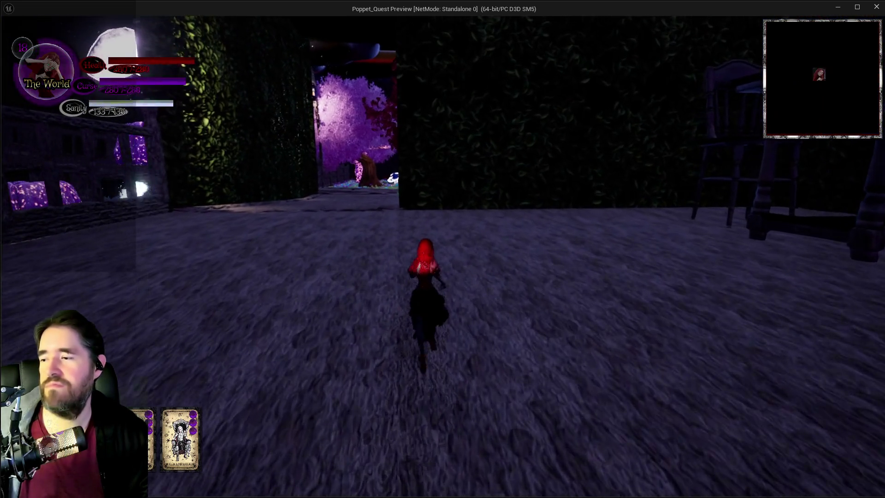
key(w)
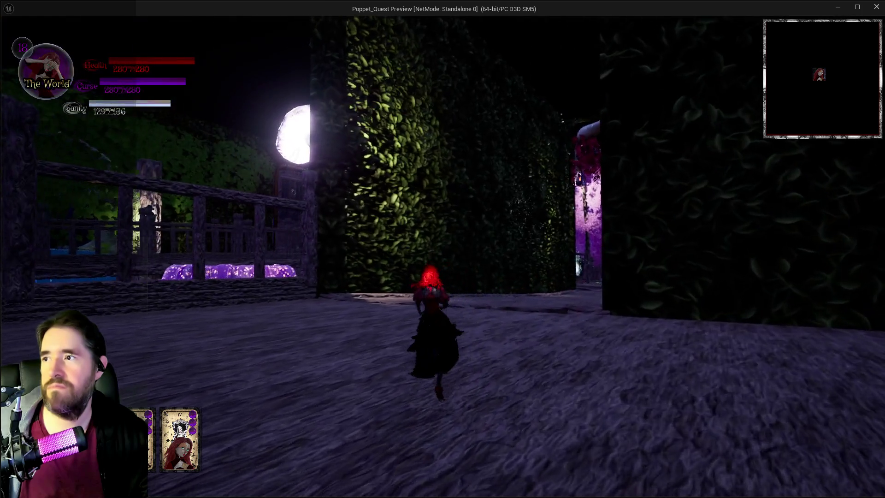
key(w)
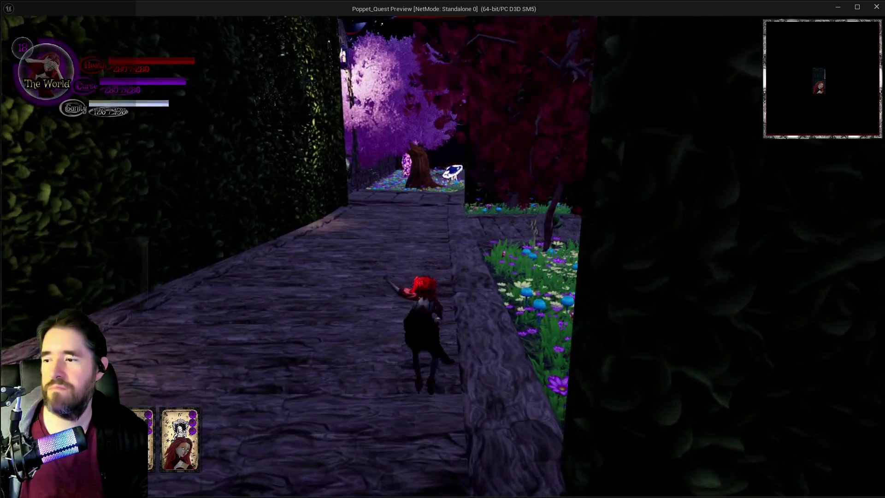
key(w)
key(e)
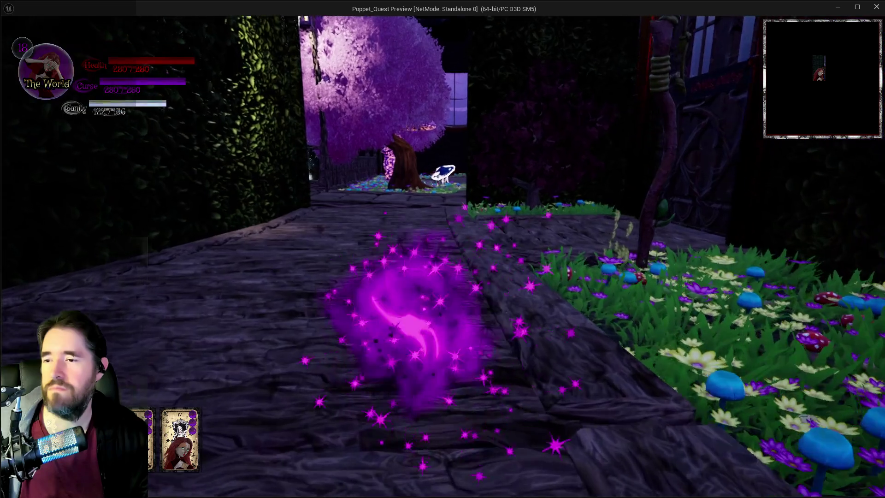
key(w)
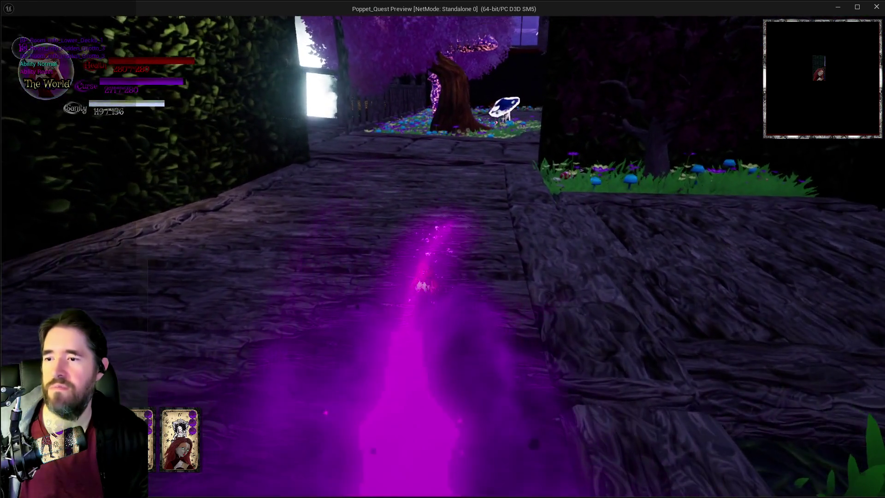
key(w)
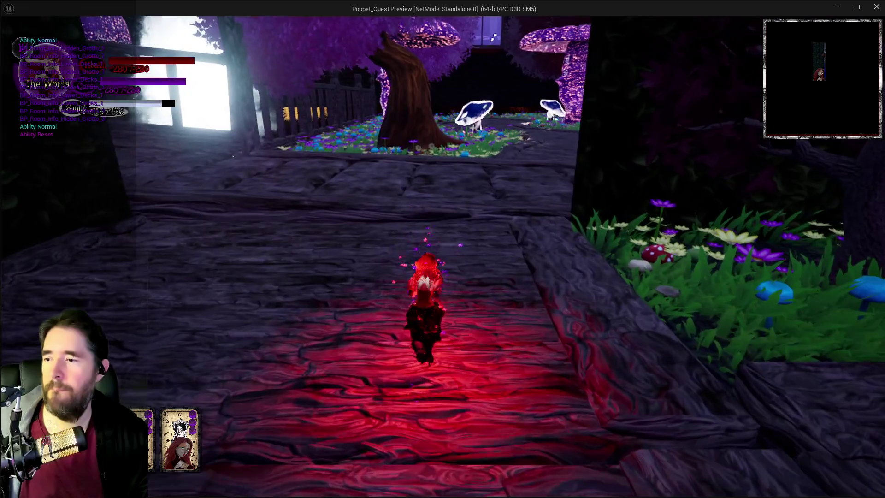
key(w)
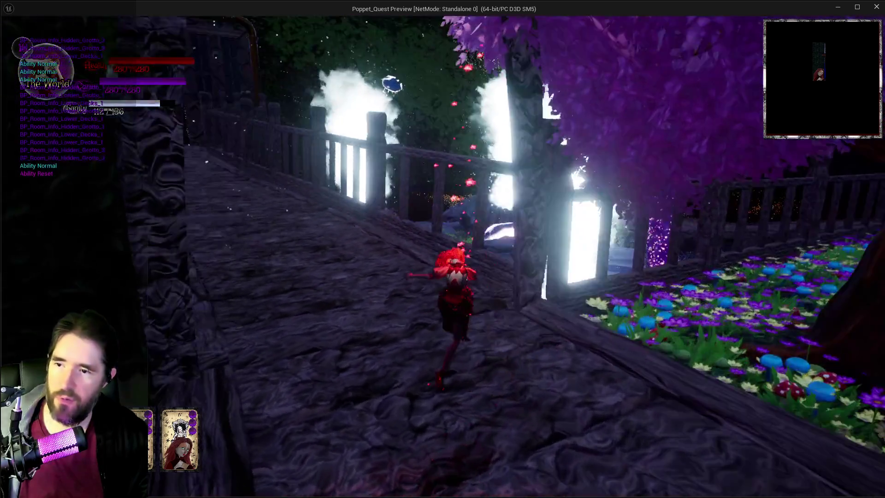
key(shift)
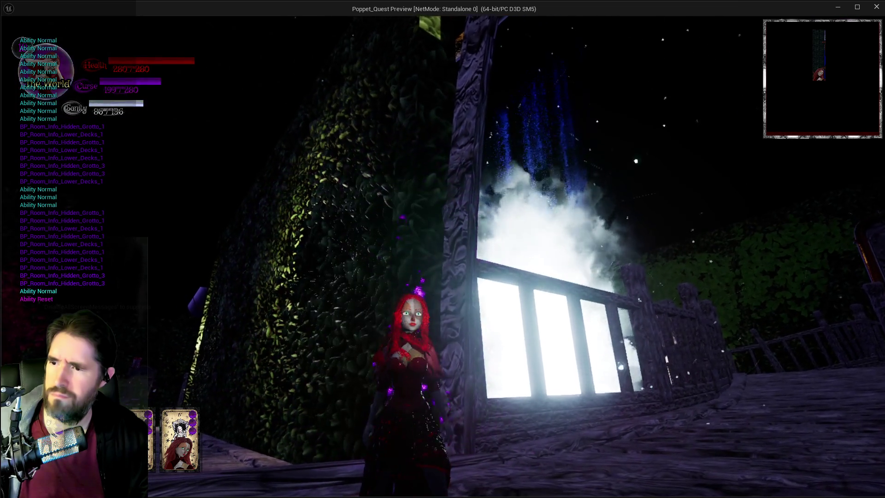
key(e)
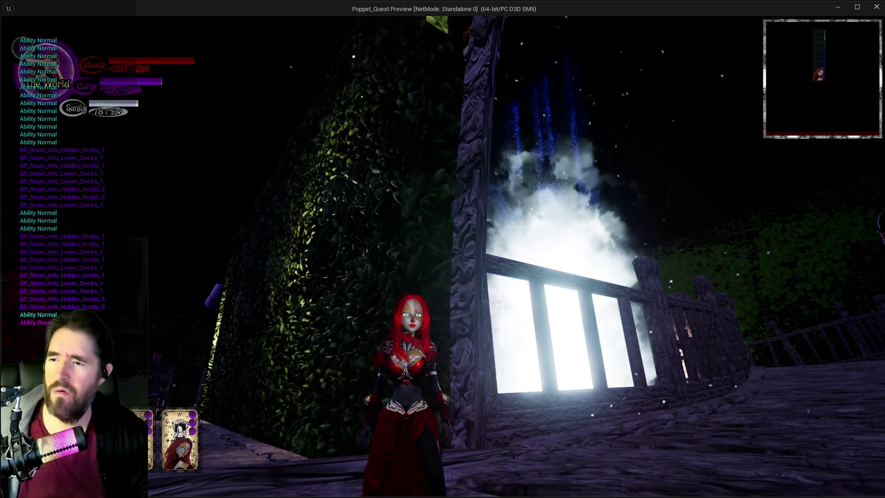
key(alt+Tab)
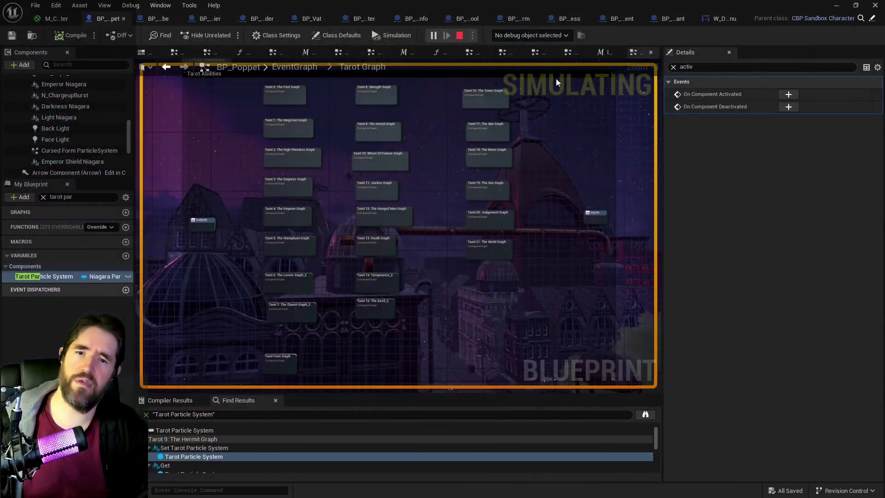
key(Escape)
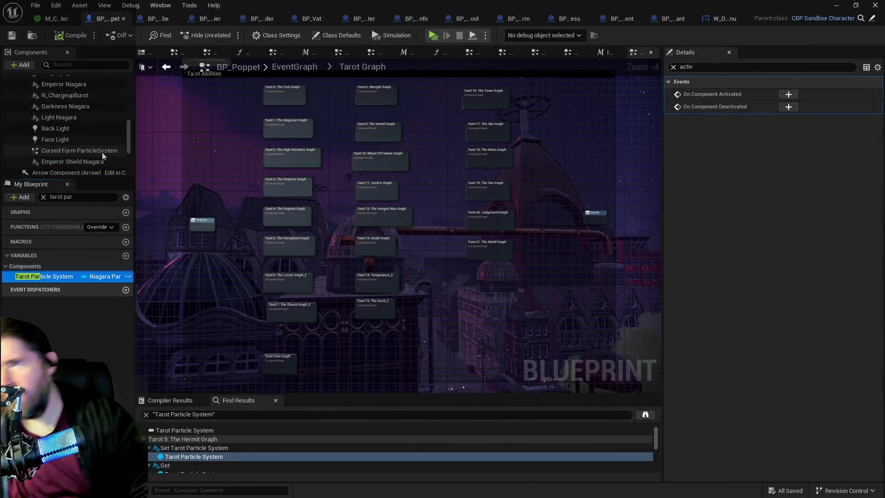
Inspect the AuraSmoke2 and AuraSmoke emitter settings in N_MistAura
click(85, 162)
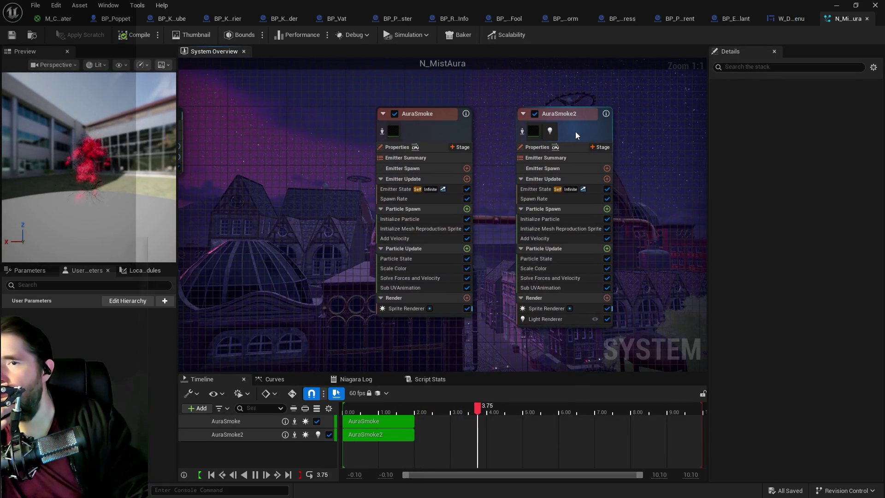
click(575, 131)
scroll(863, 384, down, 10)
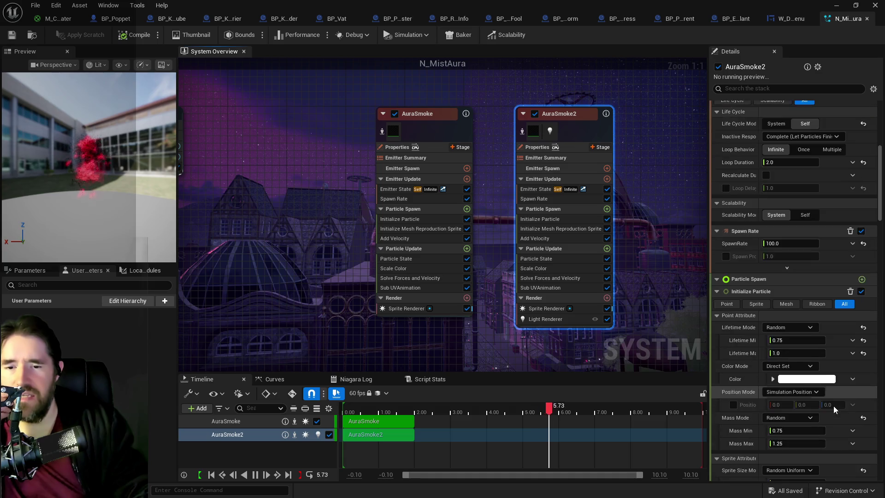
scroll(819, 416, down, 10)
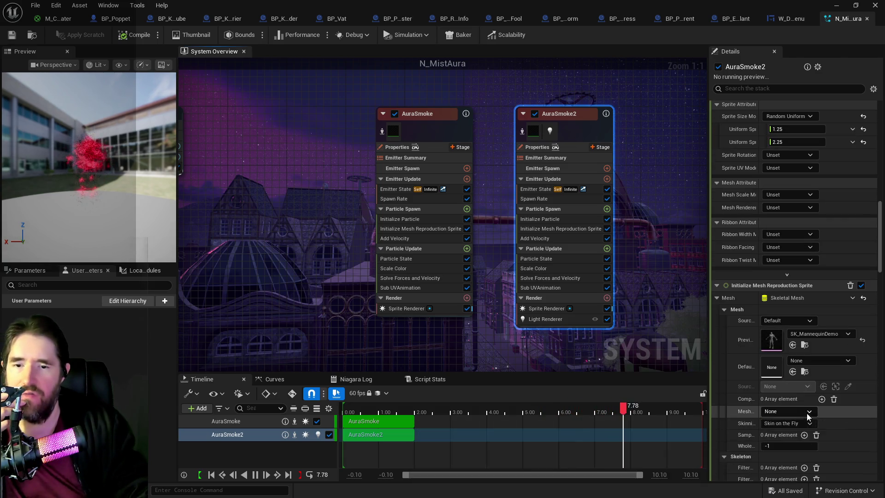
scroll(782, 391, down, 15)
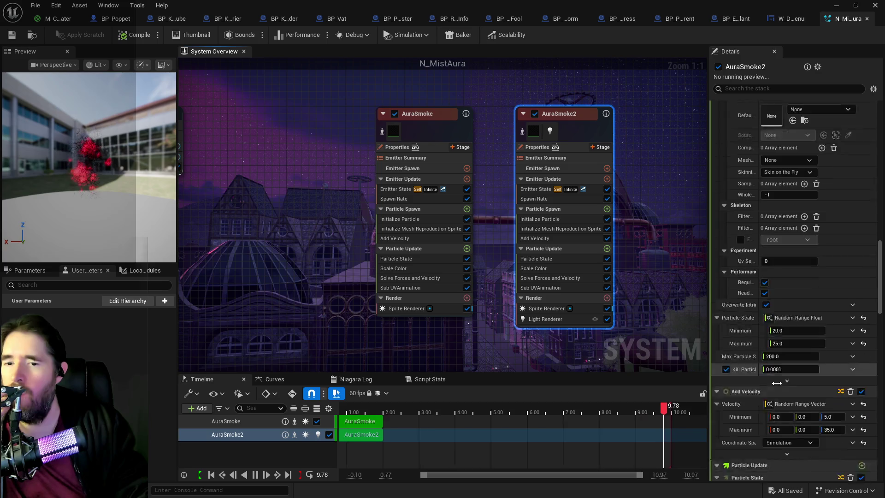
scroll(775, 384, down, 5)
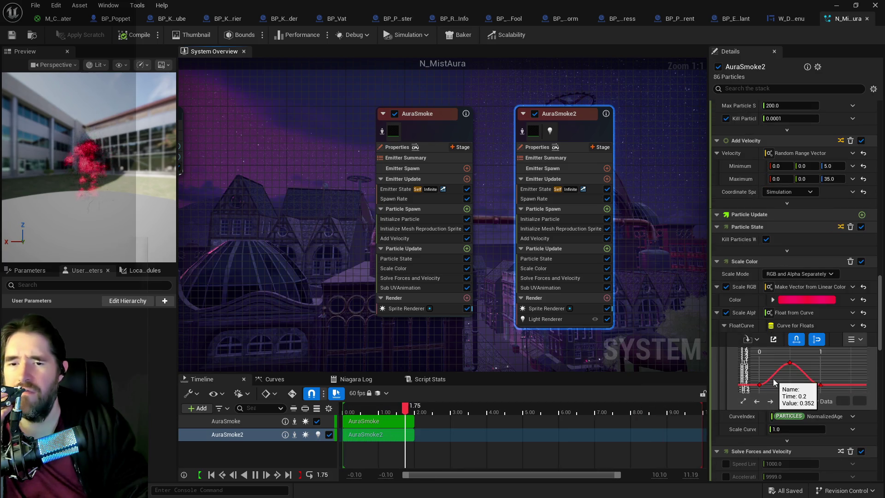
click(430, 131)
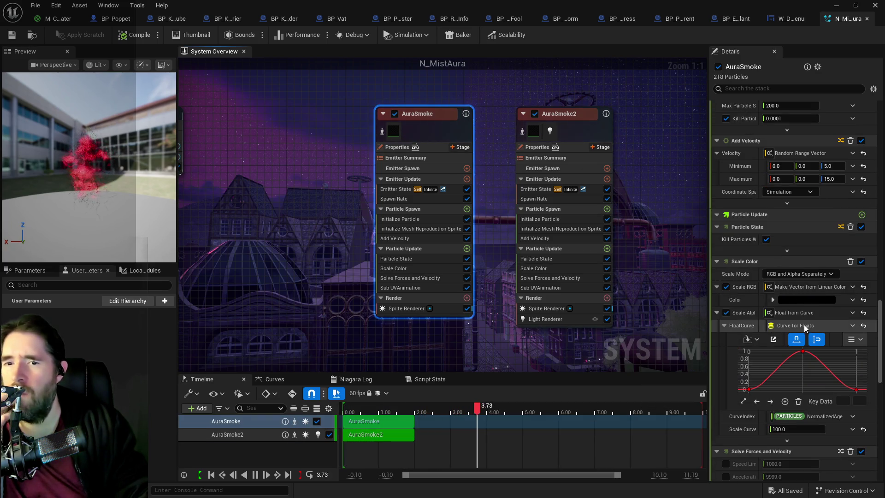
scroll(800, 327, up, 3)
scroll(797, 328, up, 10)
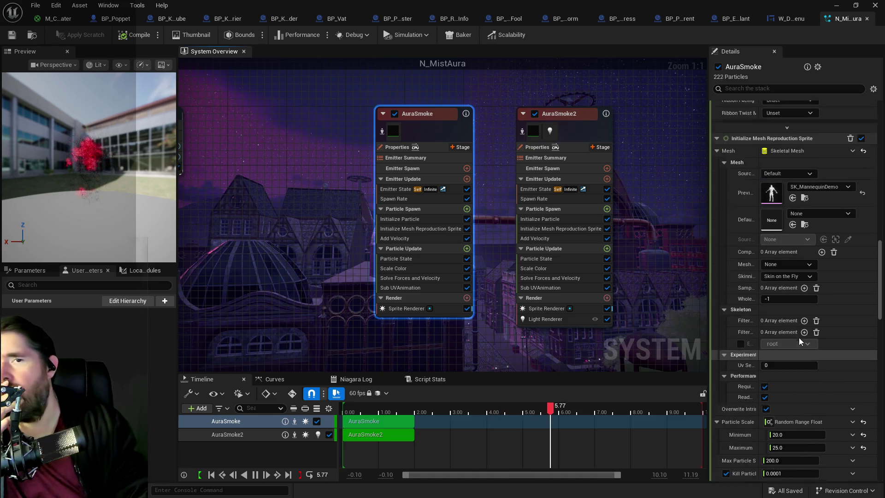
scroll(792, 266, up, 12)
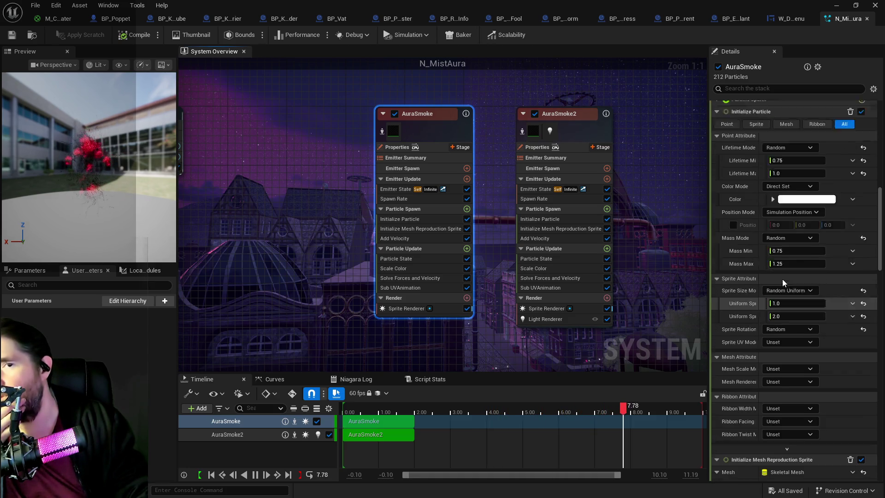
scroll(783, 282, up, 9)
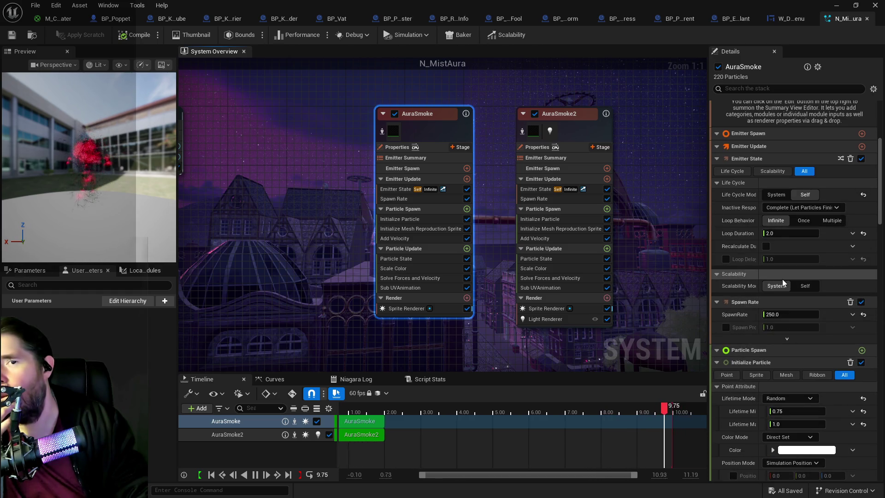
Deselect AuraSmoke and cycle Parameters, Local Modules and User Parameters, ending on Active Overview
click(301, 263)
click(30, 270)
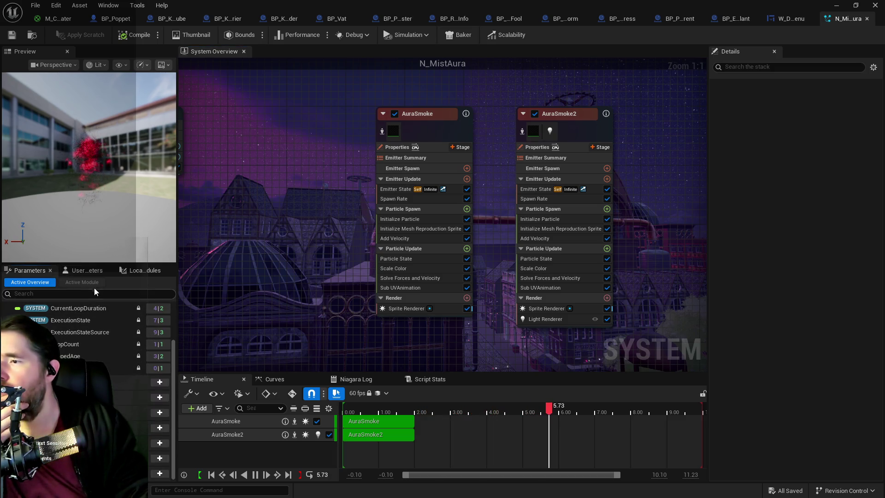
click(135, 271)
click(85, 270)
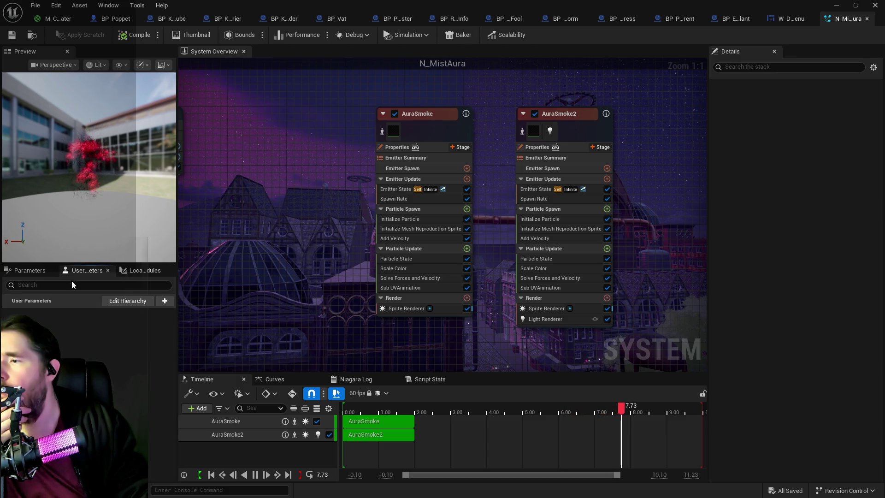
click(33, 274)
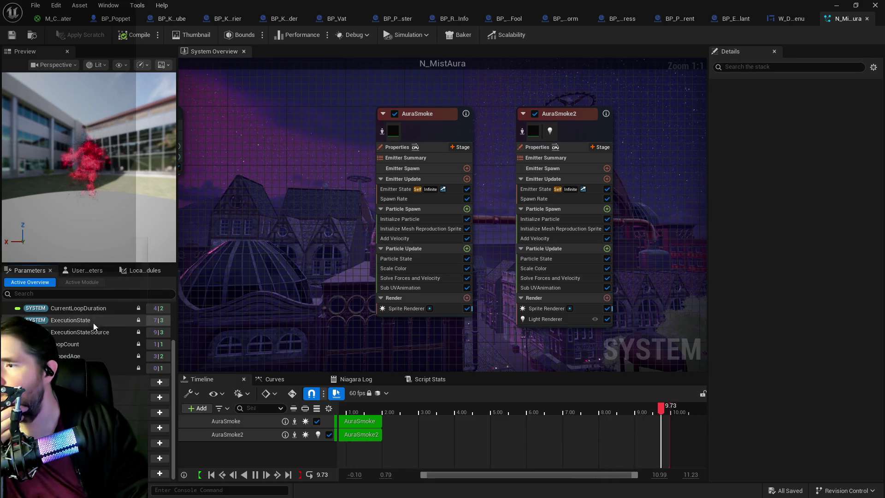
scroll(88, 341, up, 2)
scroll(74, 347, down, 2)
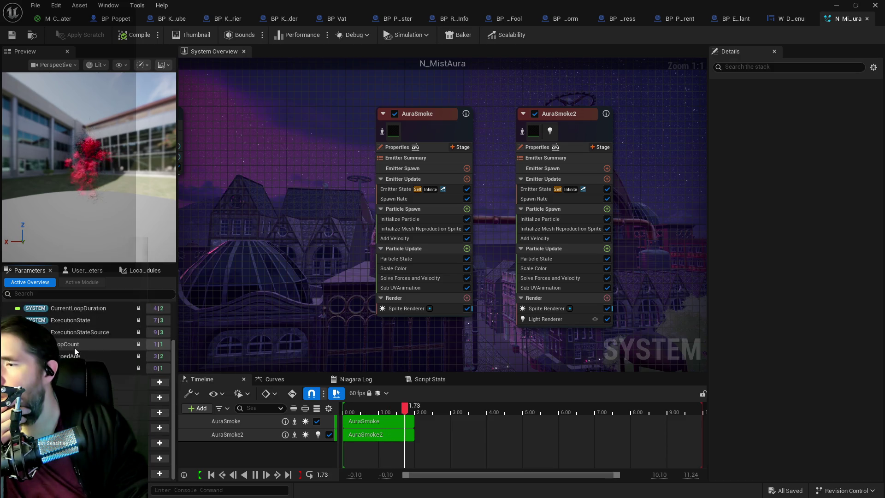
click(441, 133)
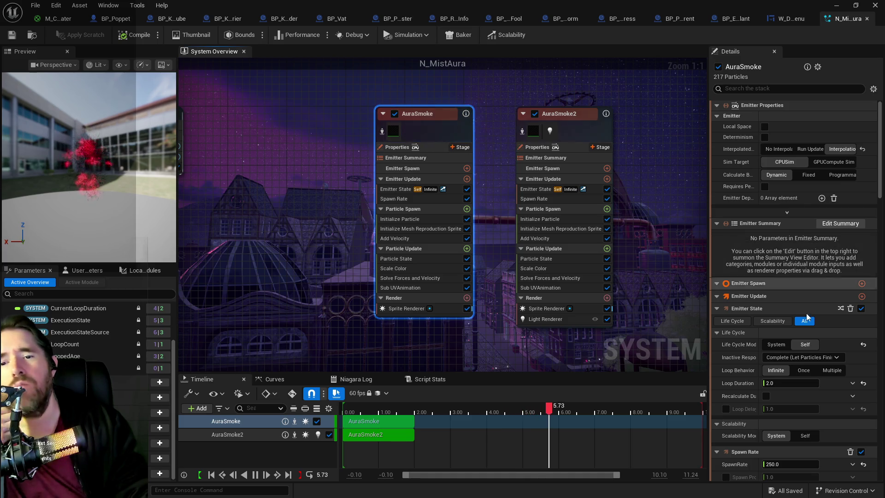
Show only AuraSmoke's modified properties and scroll down to the MI_MistAura sprite material
scroll(804, 350, down, 5)
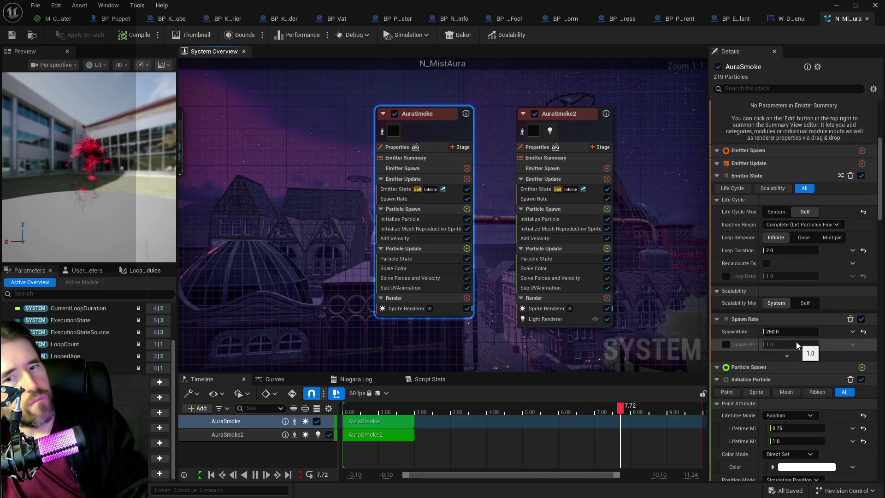
click(873, 89)
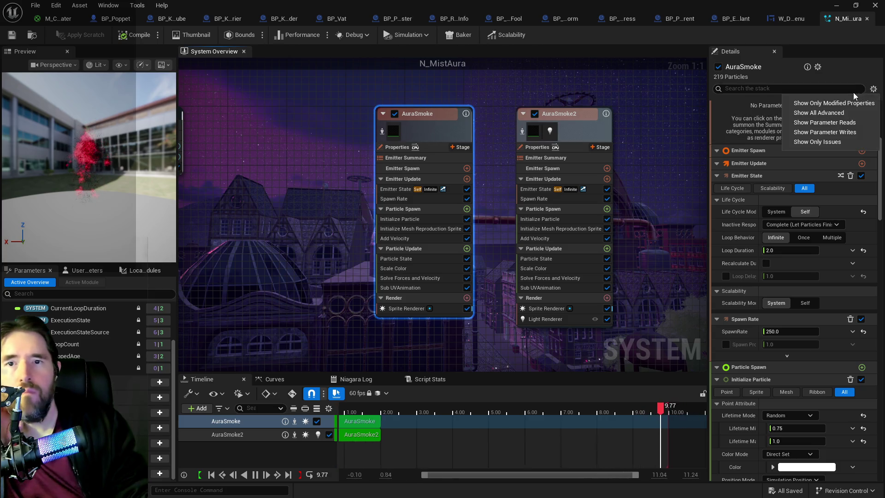
click(833, 103)
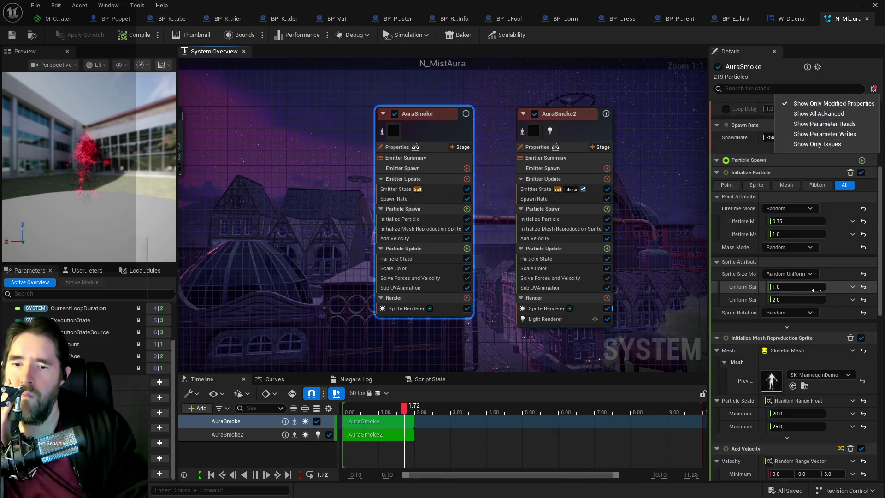
scroll(793, 313, down, 2)
scroll(775, 328, down, 6)
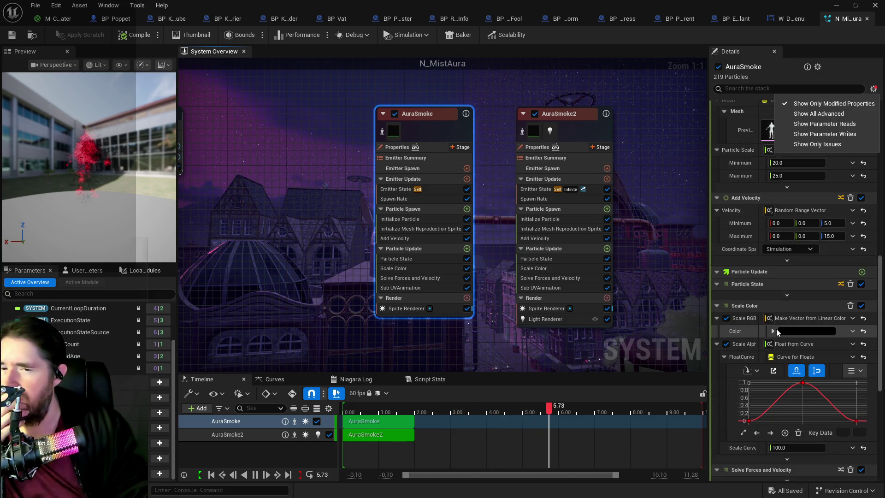
scroll(776, 328, down, 4)
scroll(790, 380, down, 4)
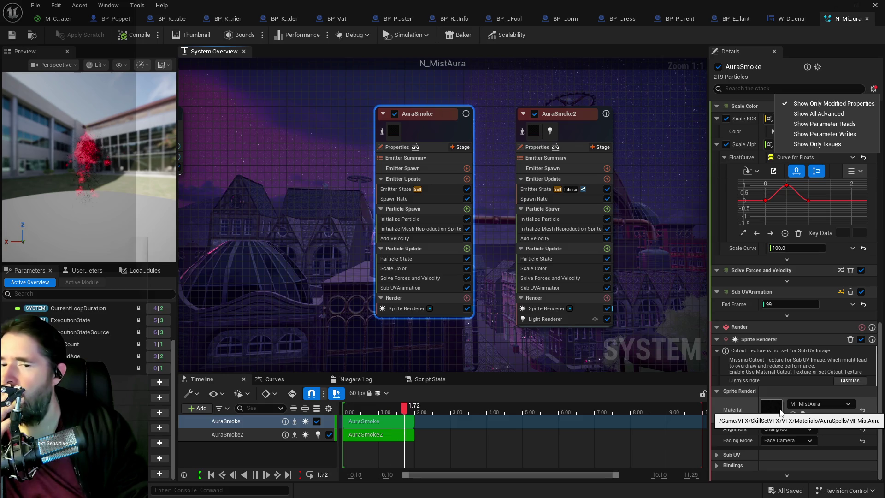
click(776, 412)
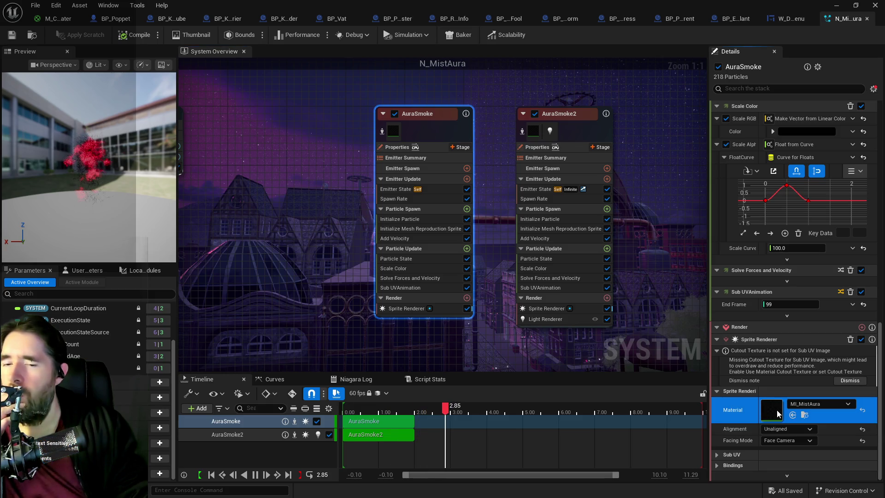
double_click(777, 412)
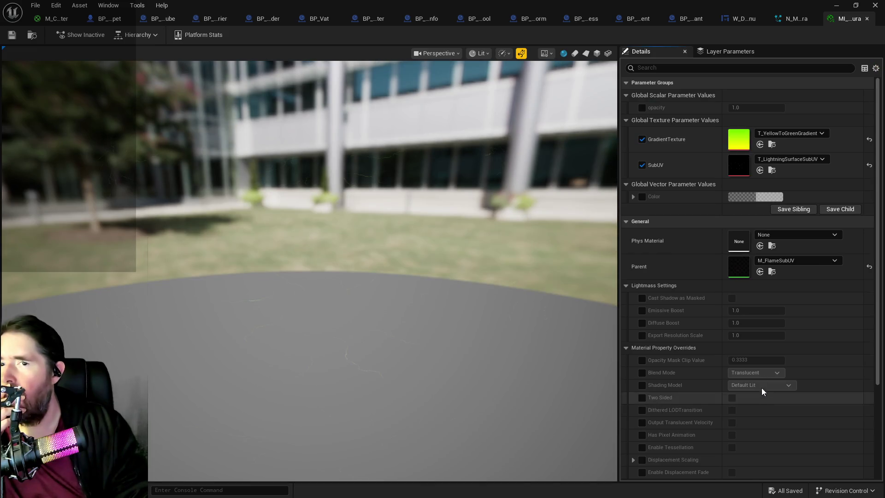
scroll(727, 262, down, 2)
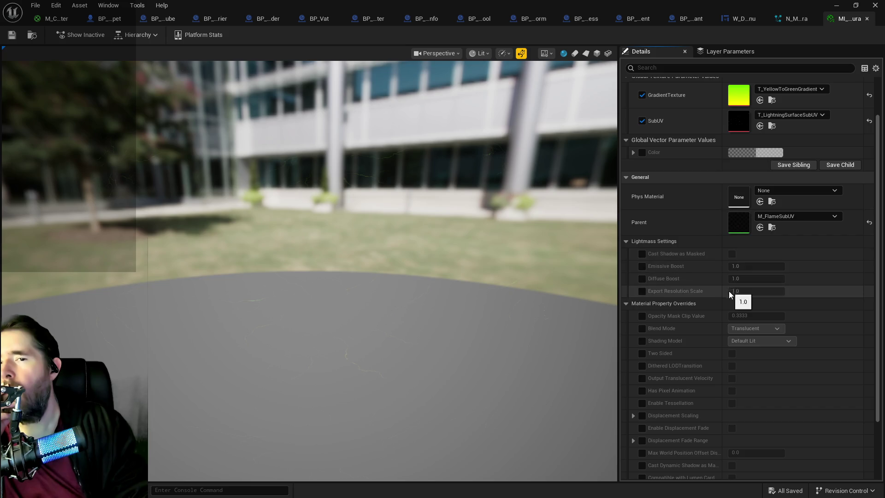
scroll(728, 294, down, 4)
scroll(727, 292, up, 4)
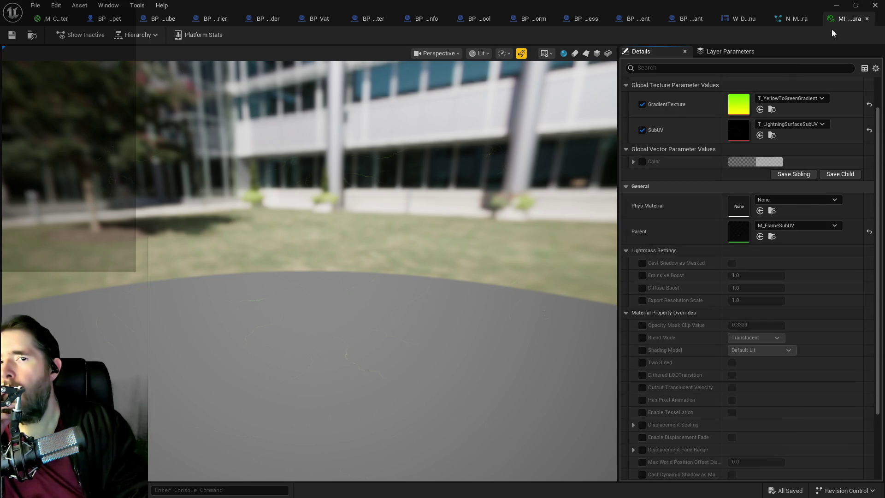
click(867, 19)
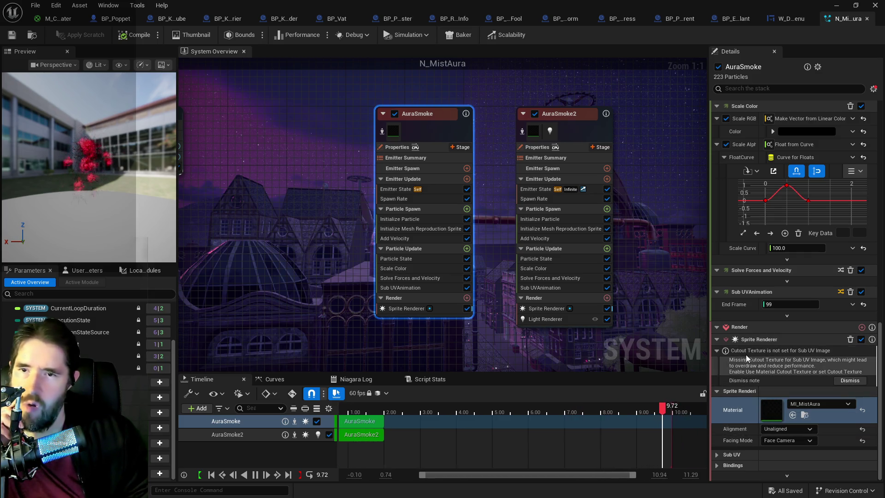
Turn off Show Only Modified Properties for AuraSmoke, review the full stack, and return to BP_Poppet
scroll(748, 357, up, 3)
scroll(748, 355, up, 4)
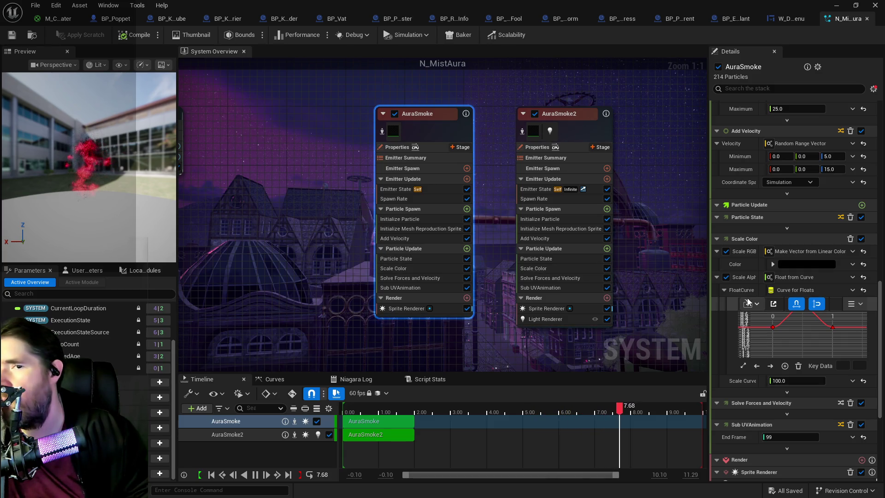
scroll(777, 317, down, 1)
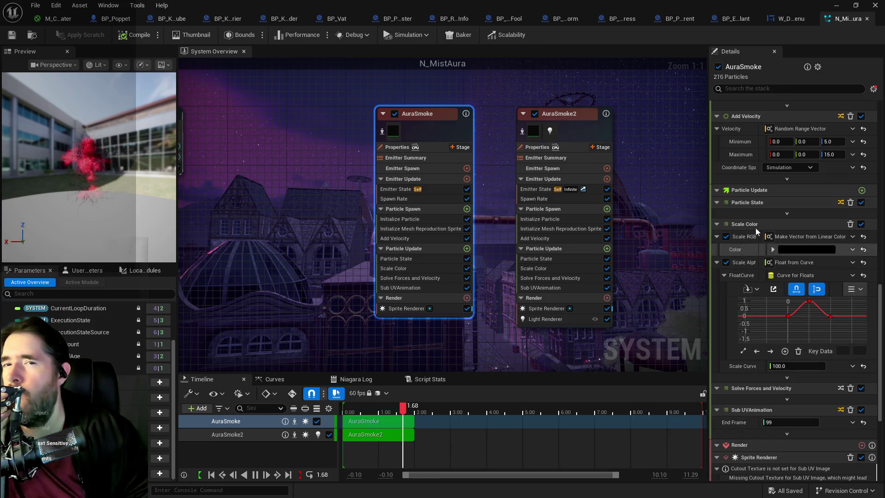
click(873, 89)
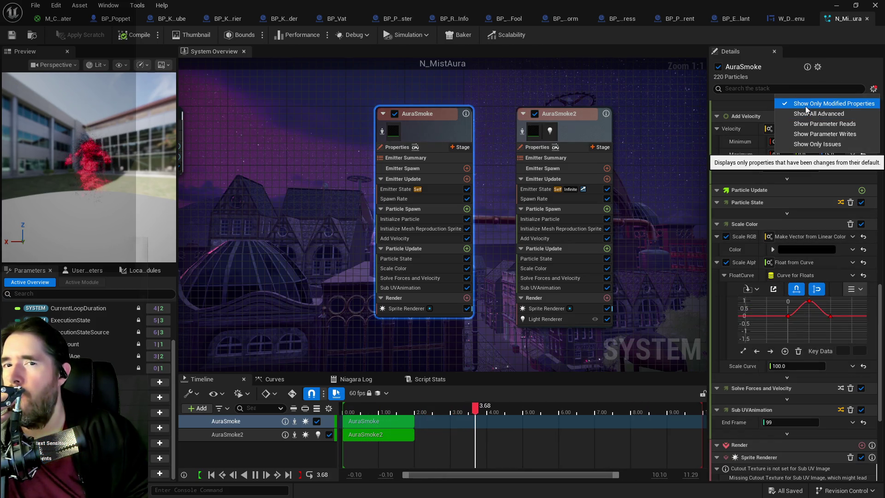
click(819, 112)
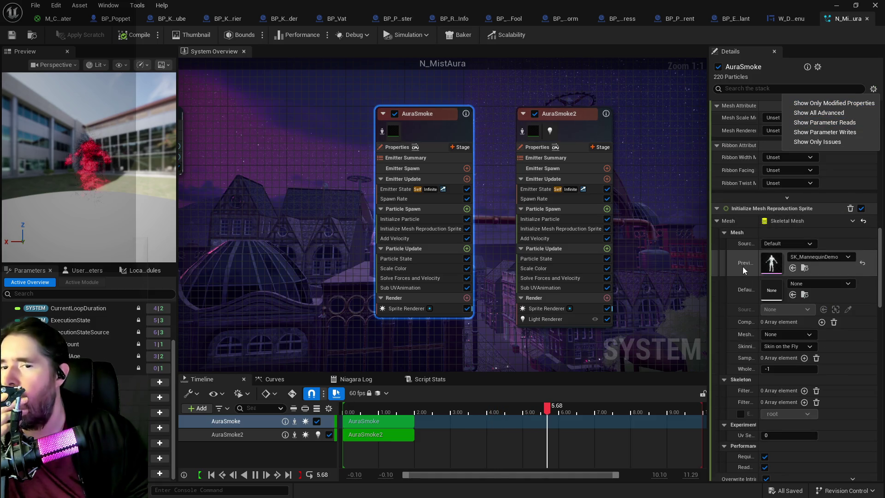
scroll(742, 267, down, 5)
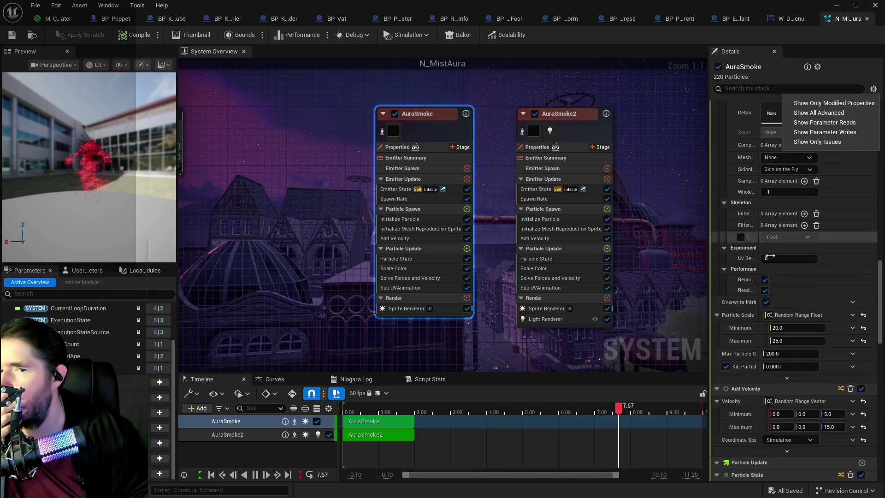
scroll(770, 256, down, 5)
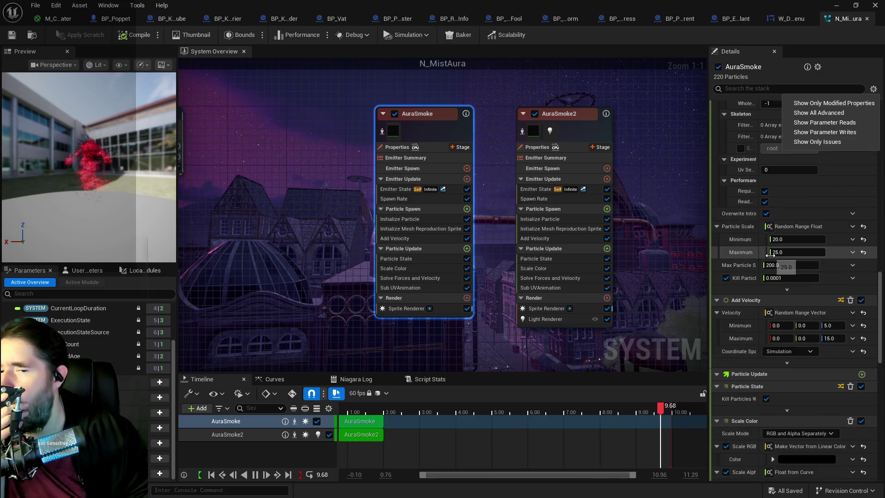
scroll(770, 255, down, 5)
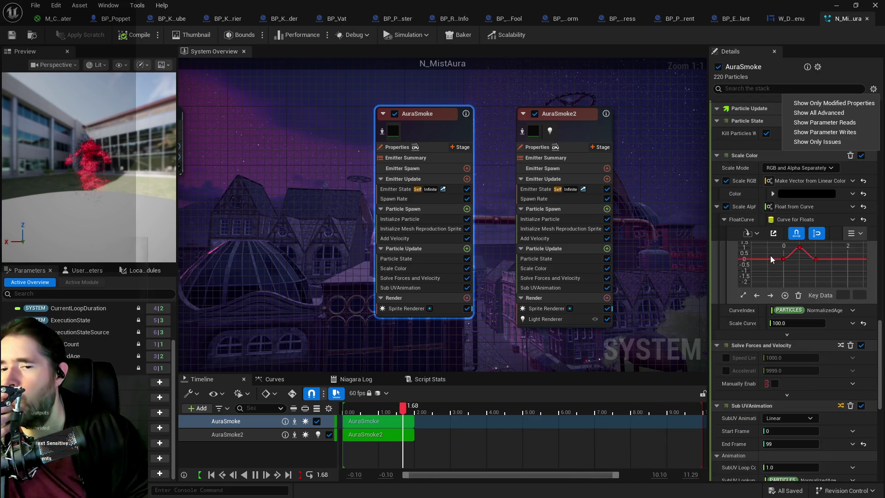
scroll(770, 255, down, 2)
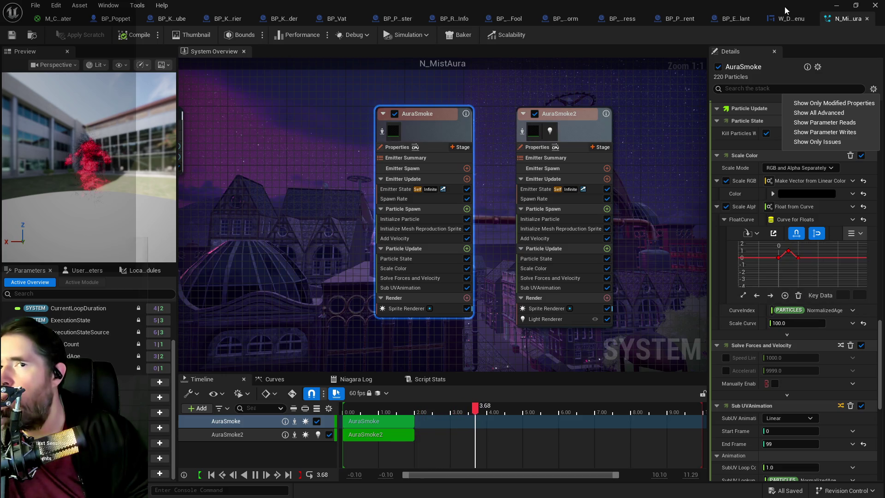
key(ctrl+Tab)
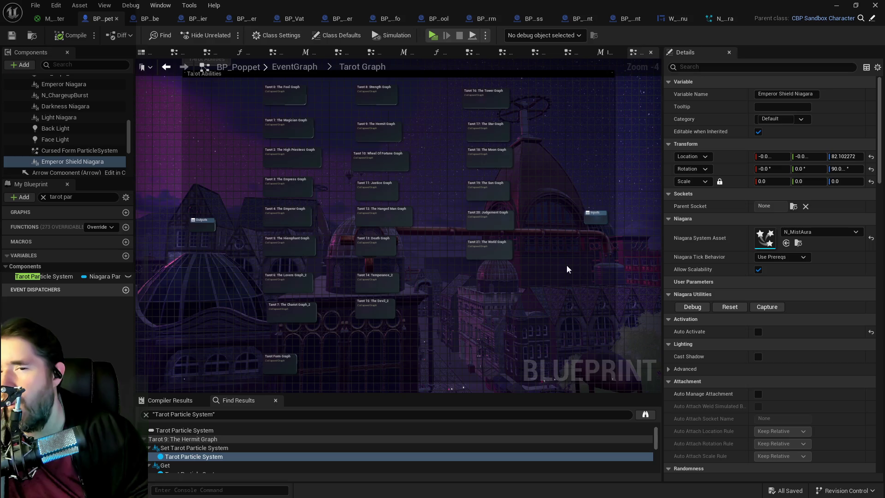
Attach Emperor Shield Niagara under Mesh (CharacterMesh0) and compile and save BP_Poppet
scroll(752, 278, down, 2)
scroll(751, 280, up, 1)
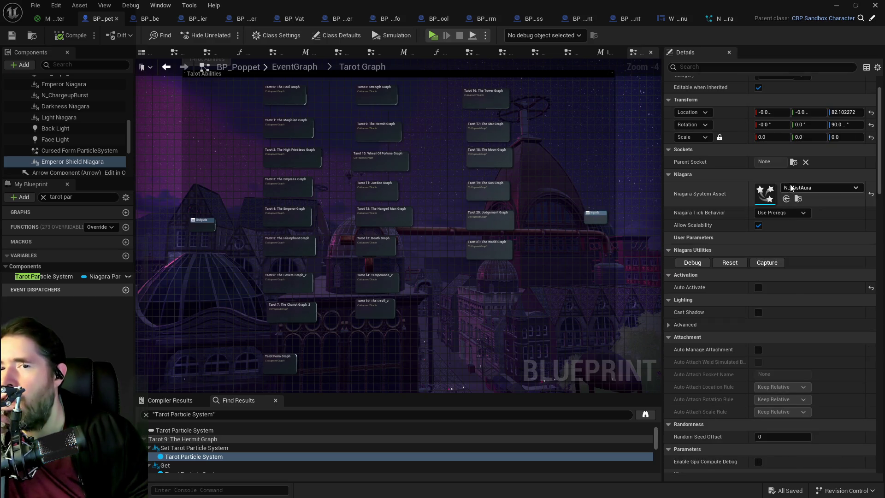
click(787, 162)
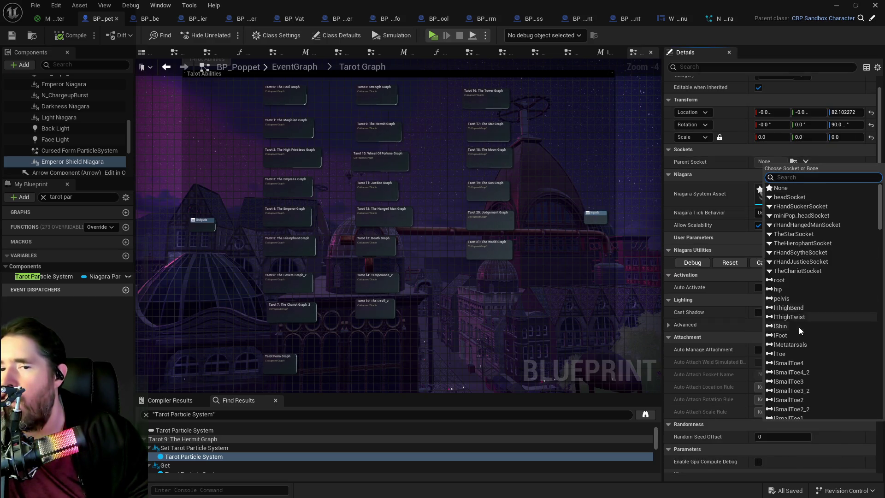
scroll(109, 156, up, 3)
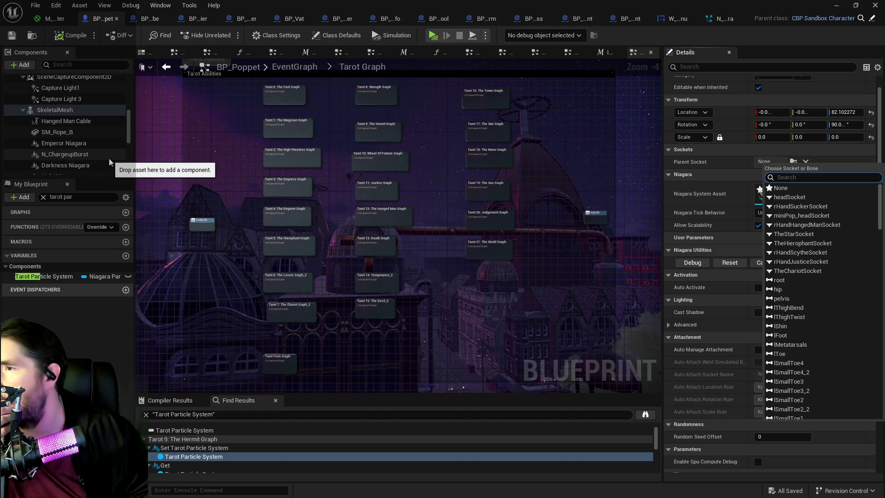
scroll(109, 158, down, 5)
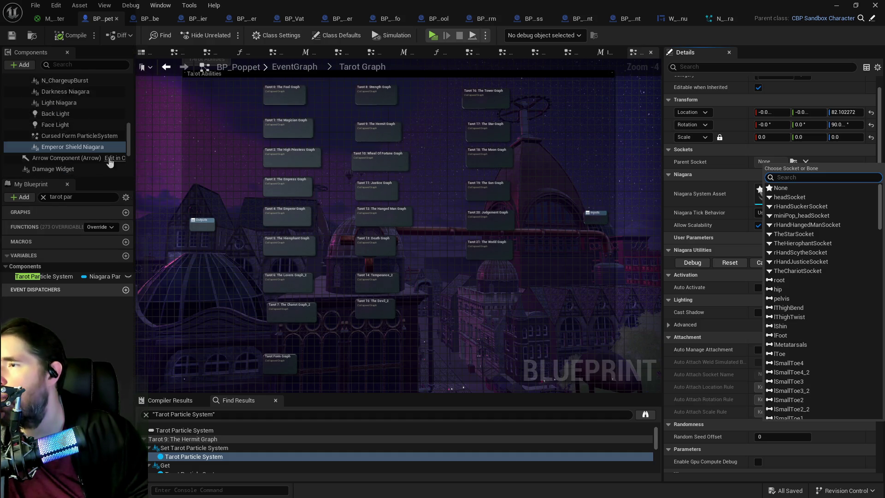
scroll(108, 157, up, 5)
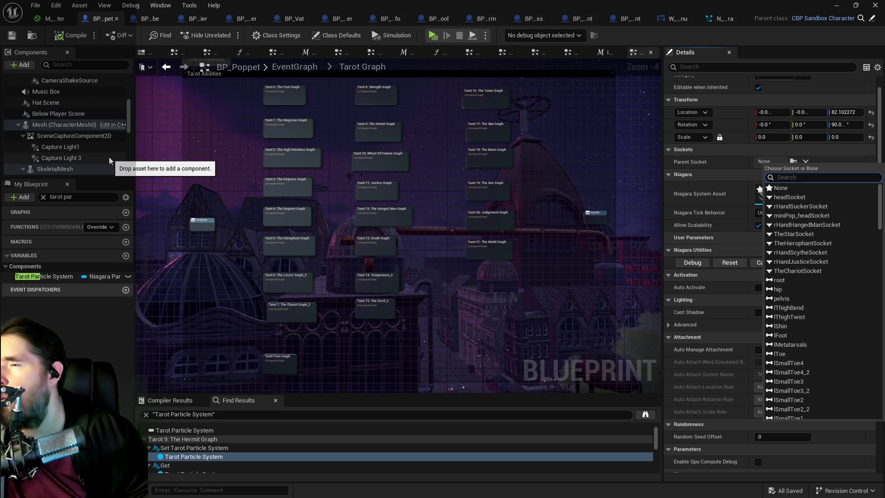
scroll(112, 157, down, 3)
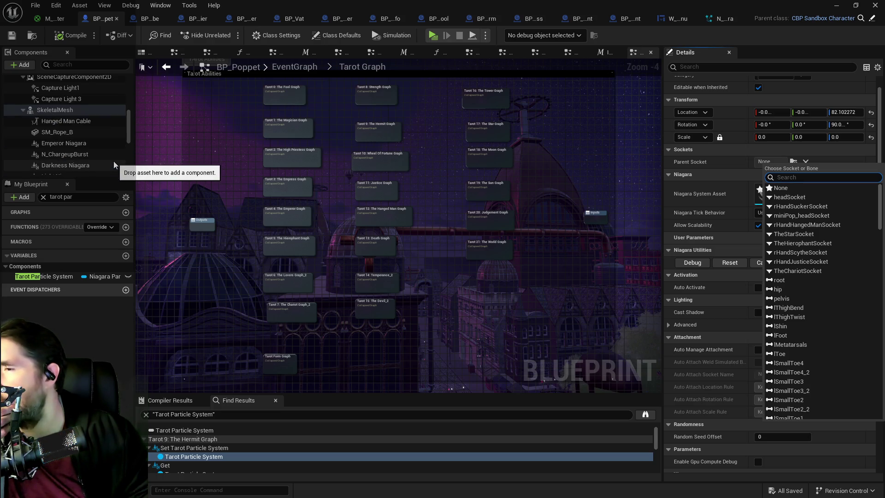
scroll(113, 162, down, 4)
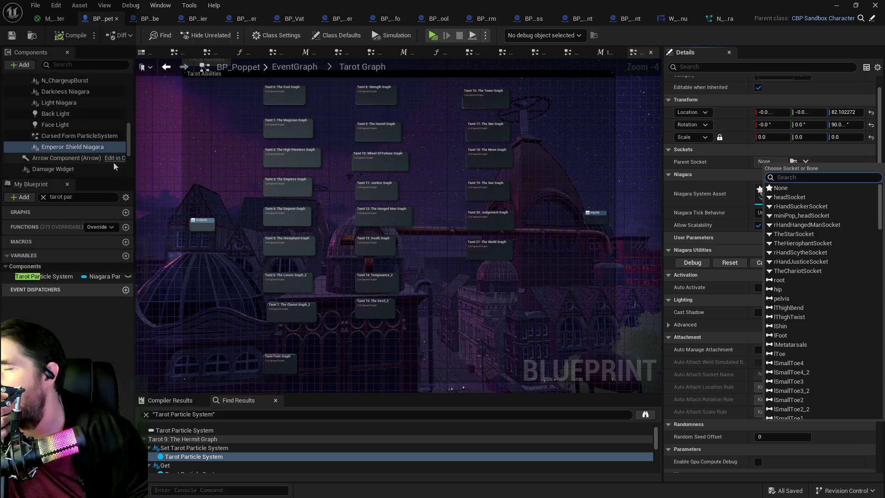
drag(85, 147, 58, 97)
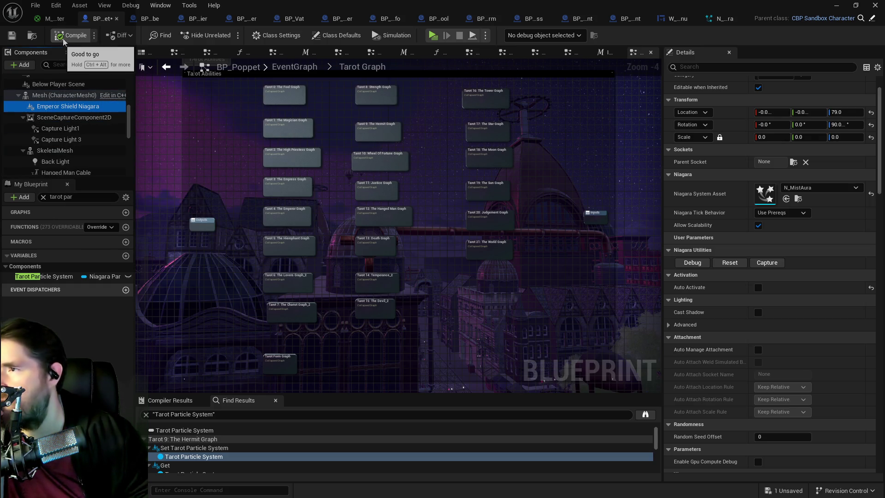
click(12, 36)
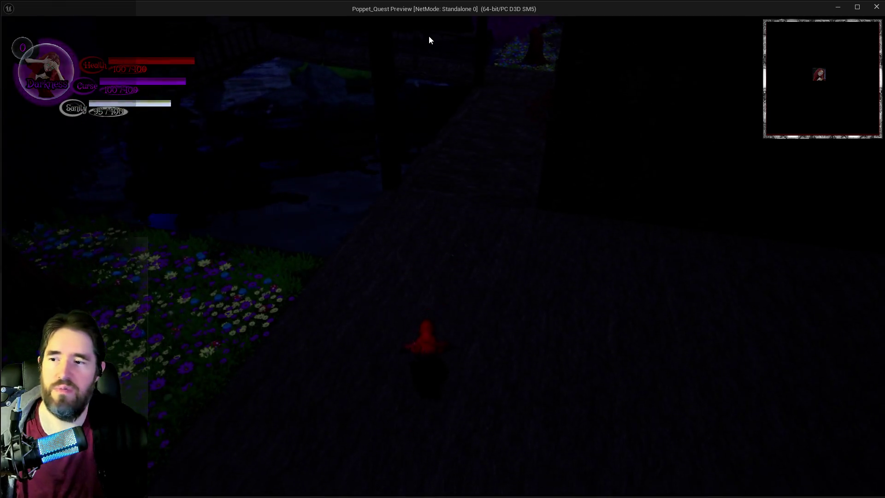
Pick a level from the level-select cards and run the character into it
key(w)
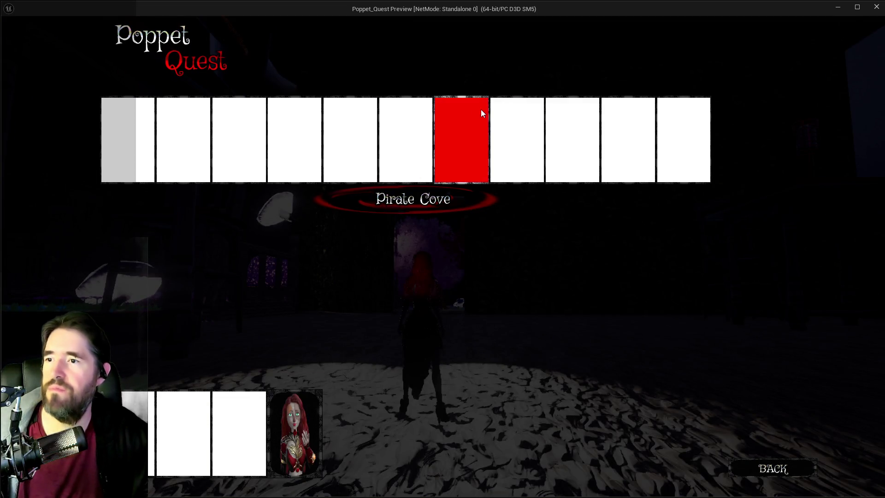
click(540, 110)
key(w)
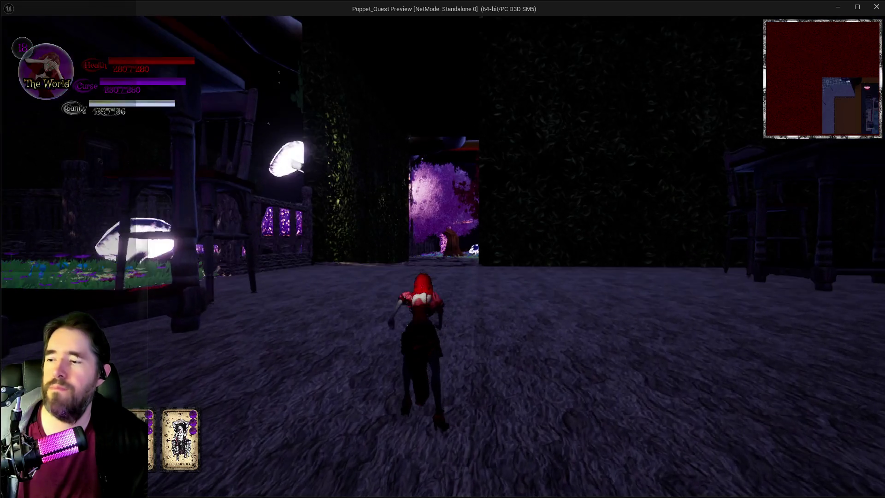
key(w)
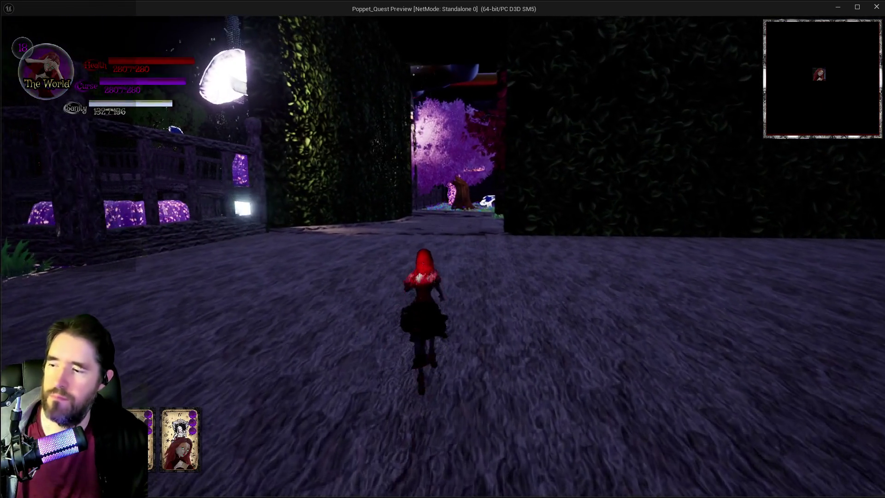
Dash and cast the purple and red spell effects along the path, then return to the editor
key(shift)
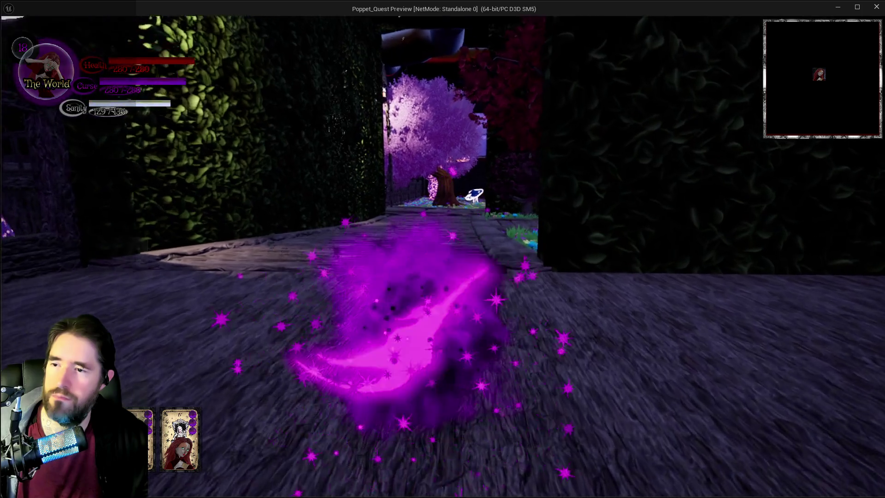
key(w)
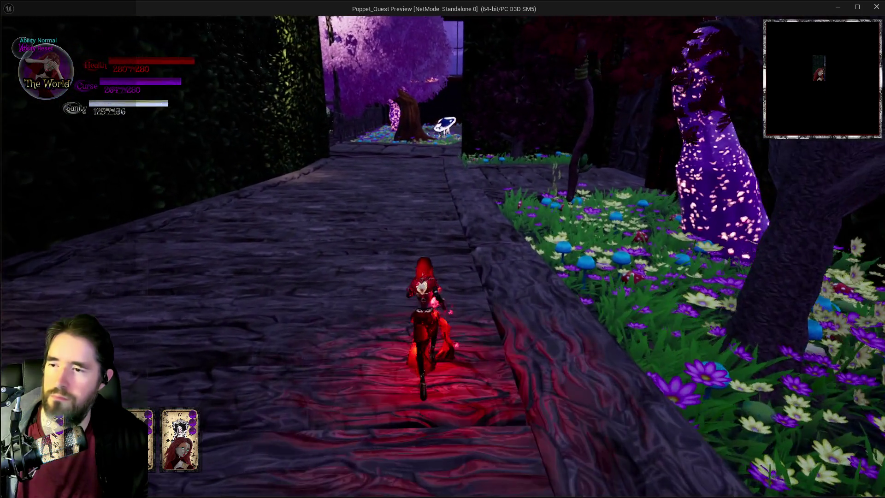
key(w)
key(shift)
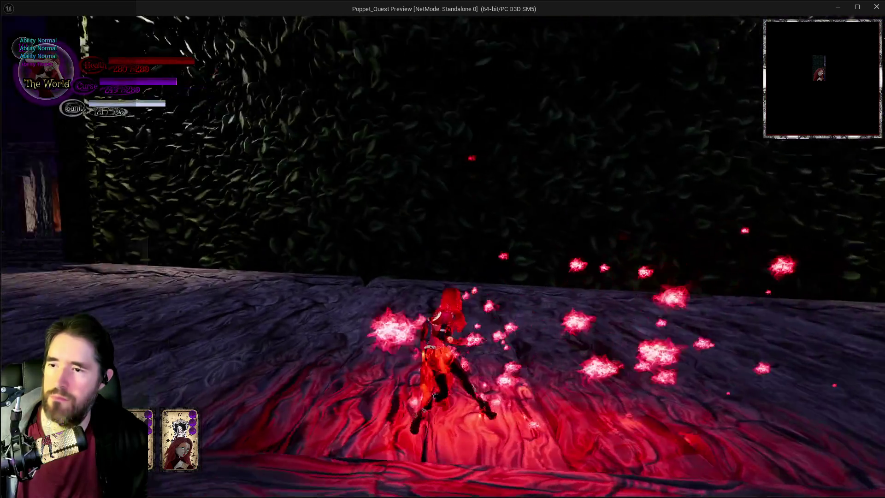
key(s)
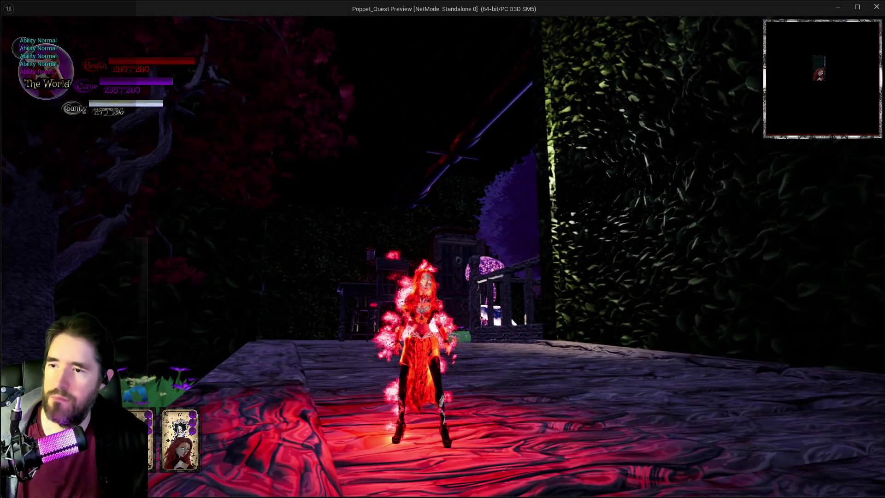
key(w)
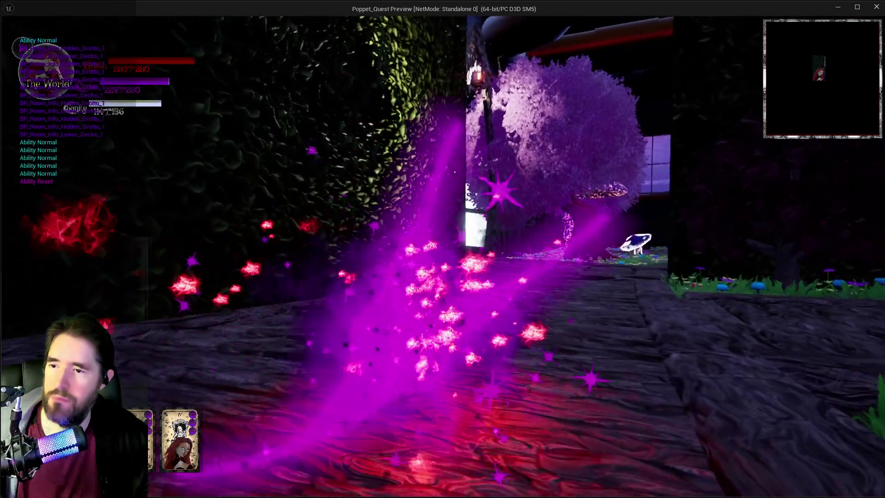
key(w)
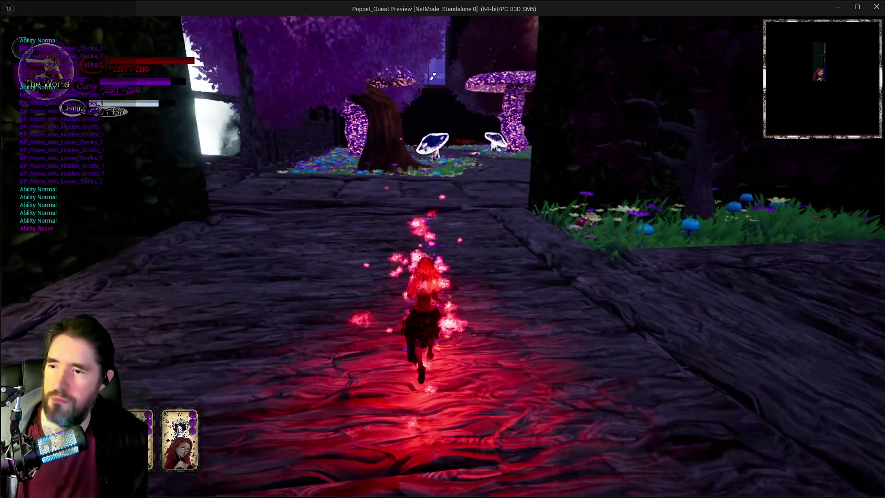
key(w)
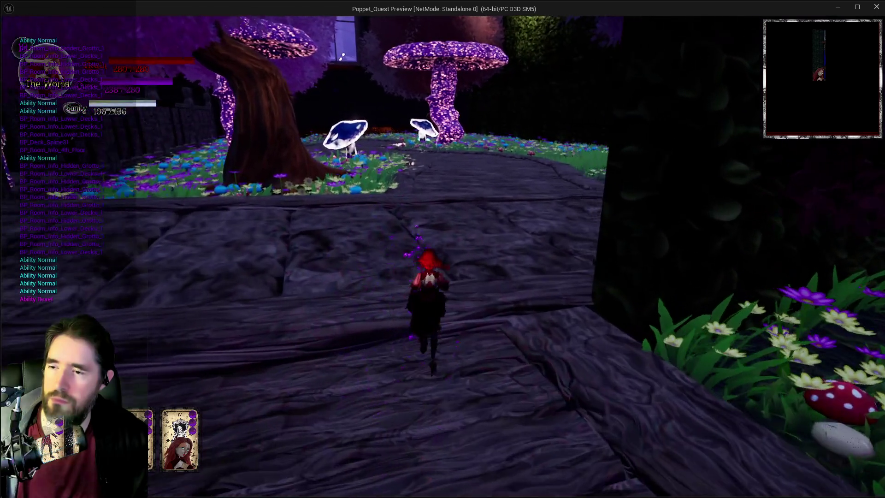
key(w)
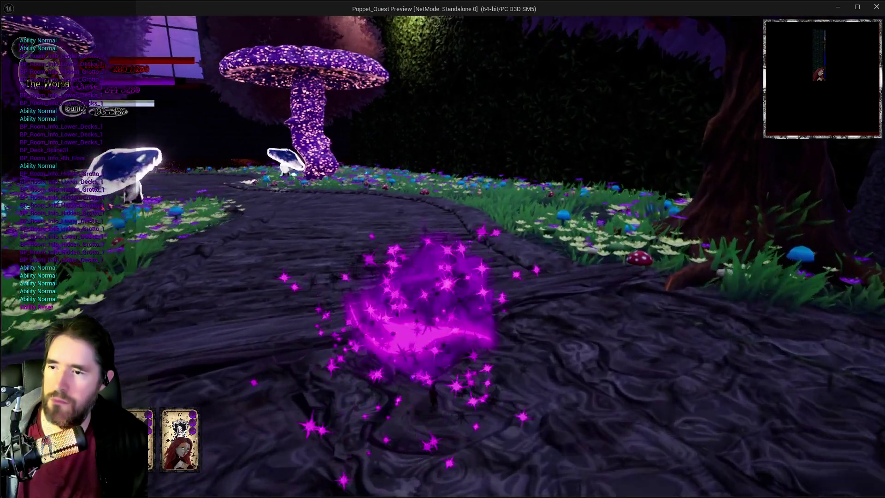
key(w)
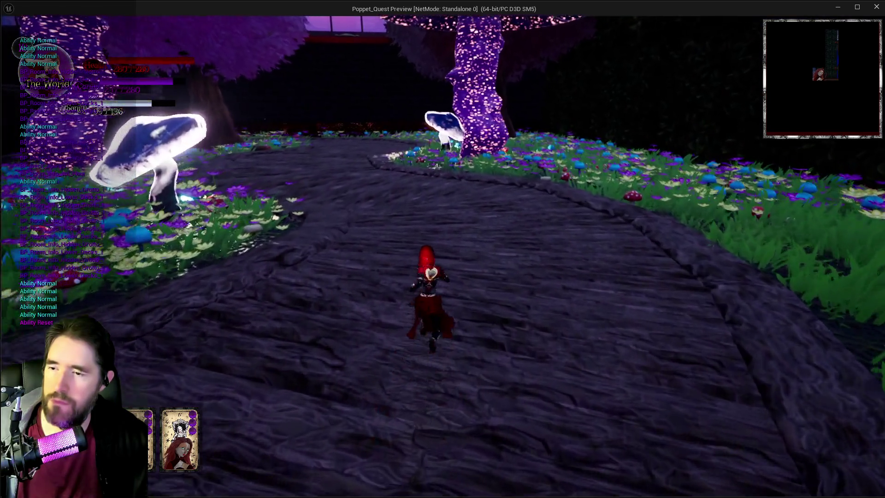
key(alt+Tab)
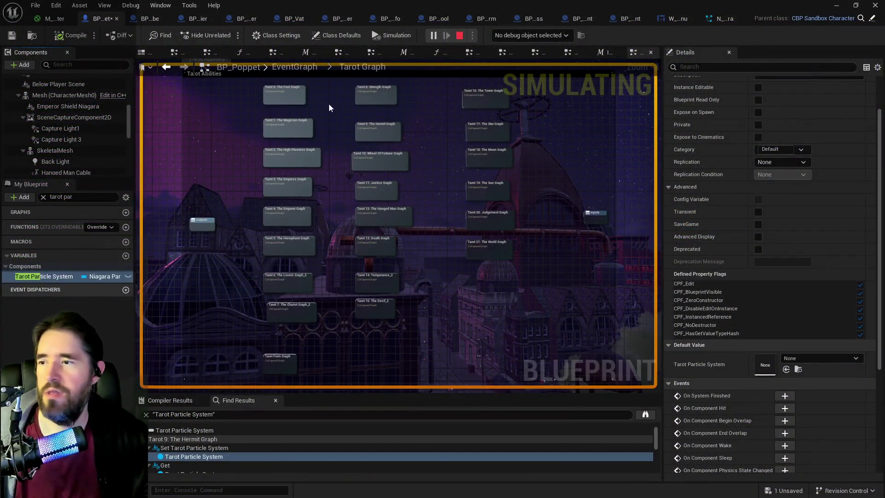
Stop the play session, move Darkness, Emperor and Light Niagara under Mesh (CharacterMesh0), and compile and save
key(Escape)
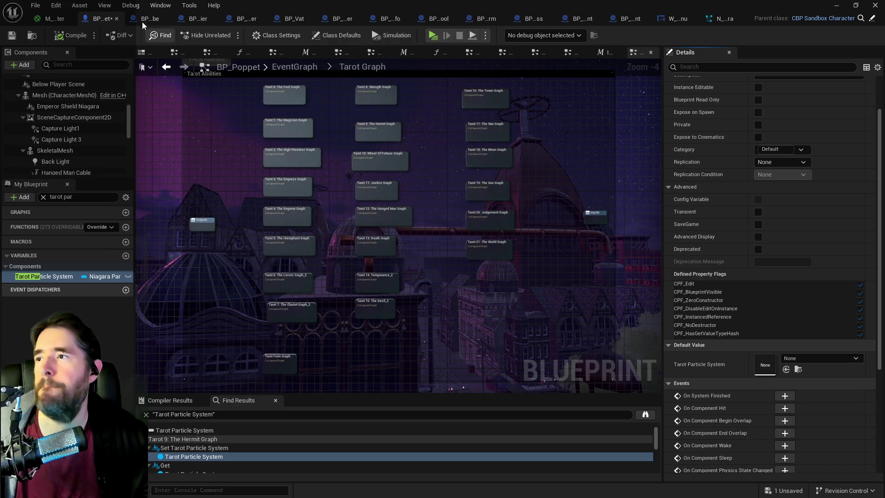
scroll(65, 147, down, 2)
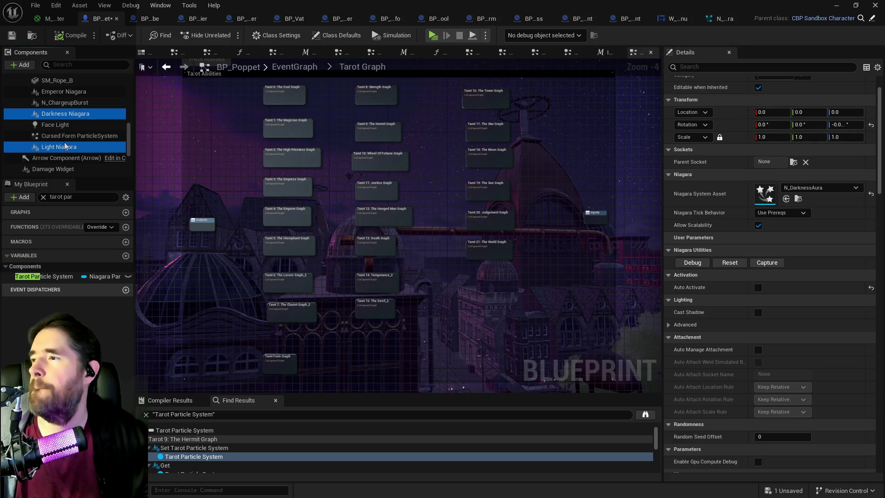
scroll(66, 147, up, 3)
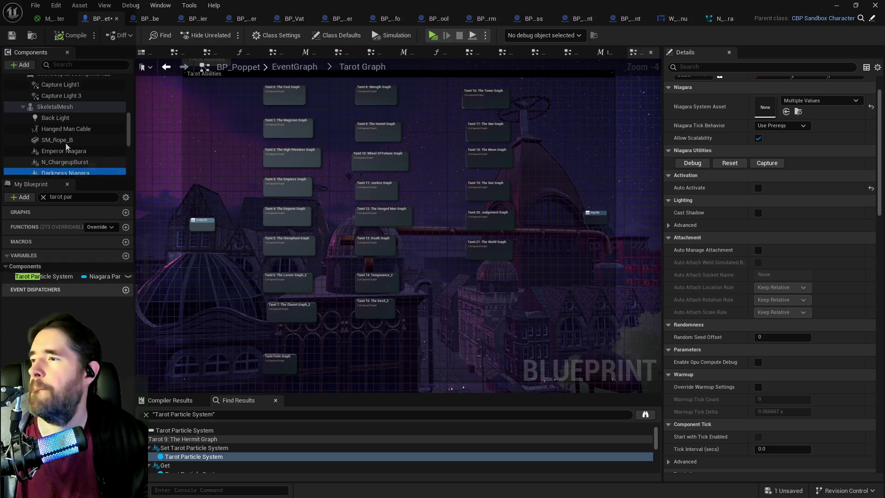
scroll(67, 153, down, 3)
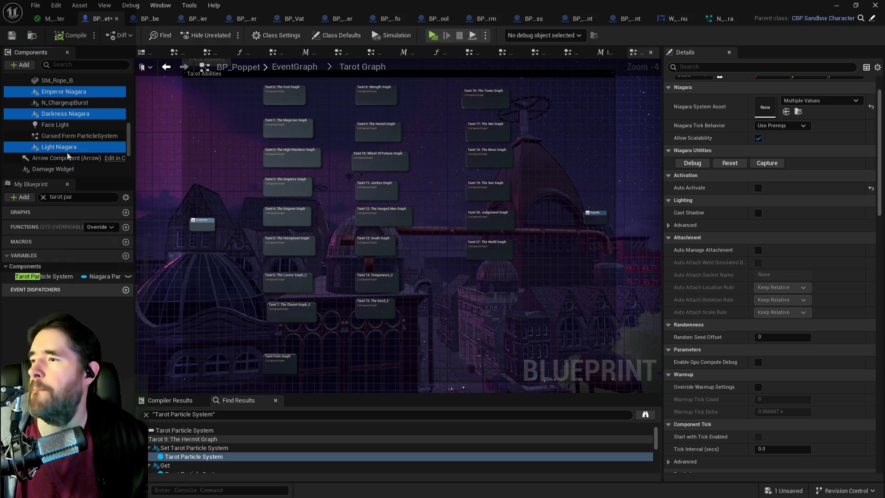
scroll(68, 155, up, 4)
mouse_move(63, 136)
mouse_down()
mouse_move(68, 131)
mouse_move(68, 159)
mouse_move(48, 99)
mouse_up()
scroll(68, 130, up, 1)
scroll(56, 125, up, 1)
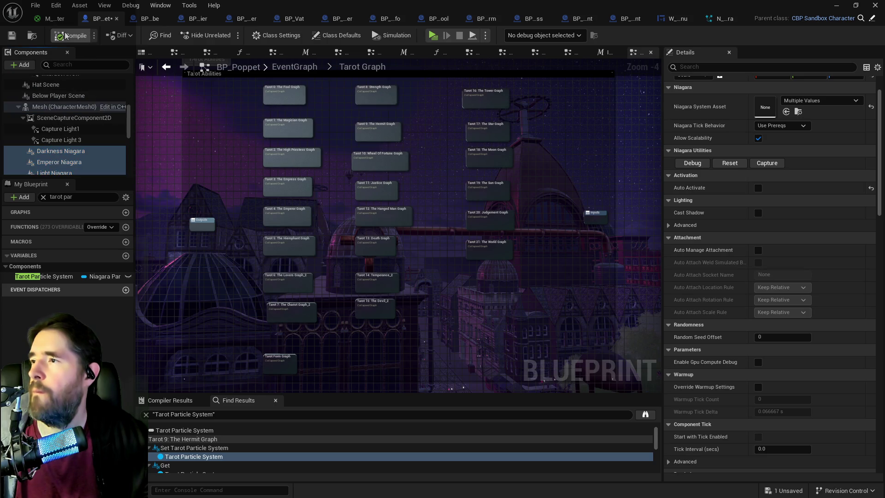
click(14, 39)
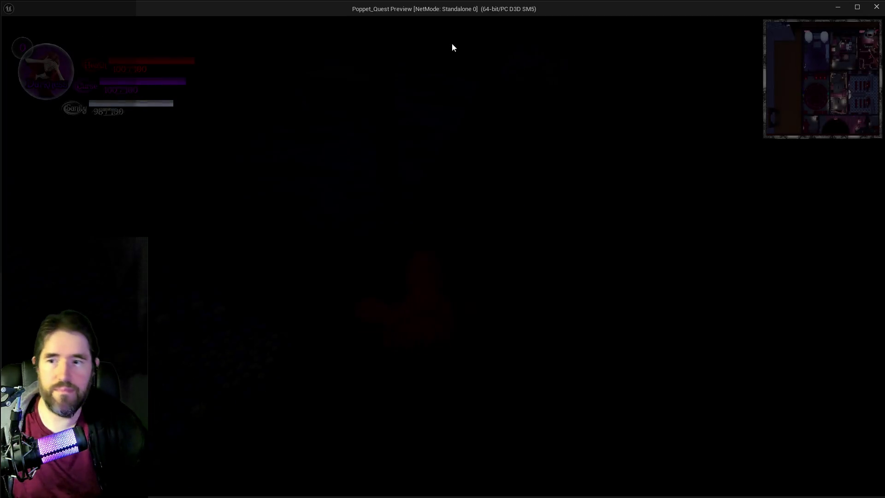
Enter the level from the card menu and run through the hedge and flower bed
key(w)
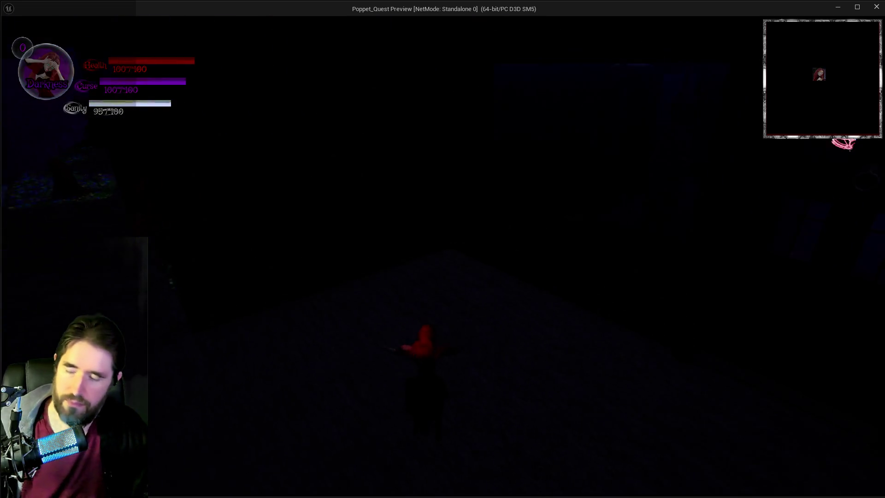
key(m)
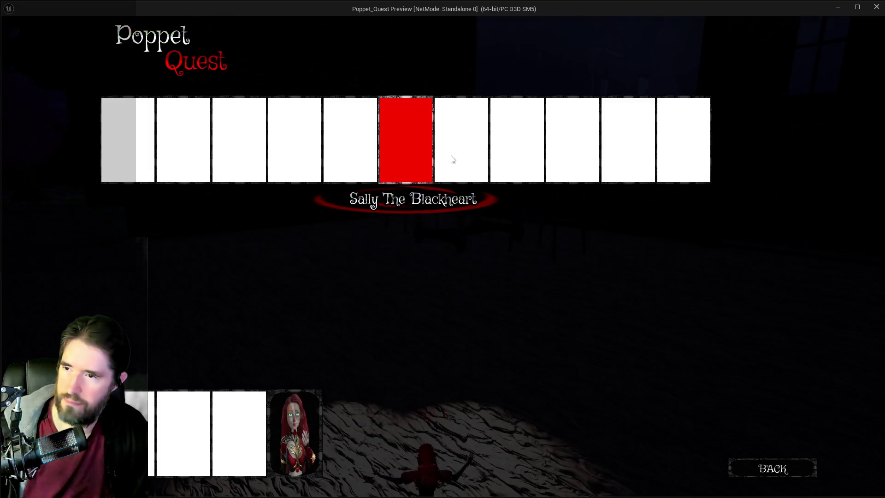
key(m)
key(w)
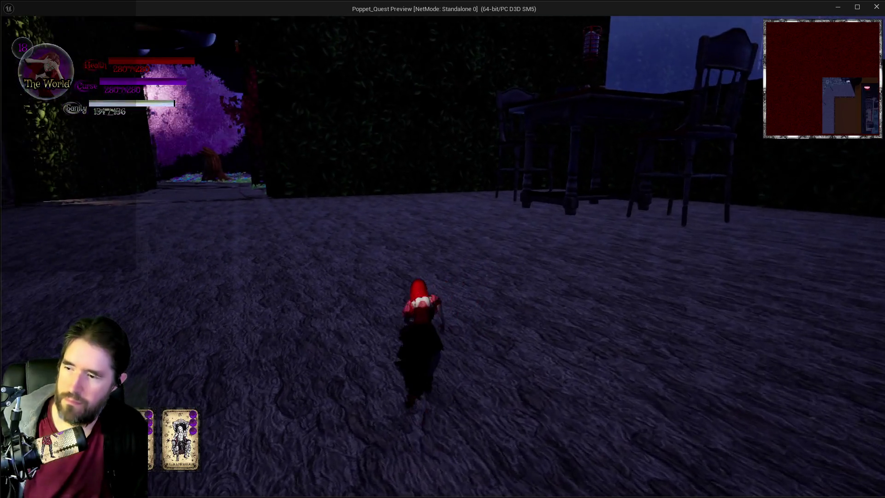
key(w)
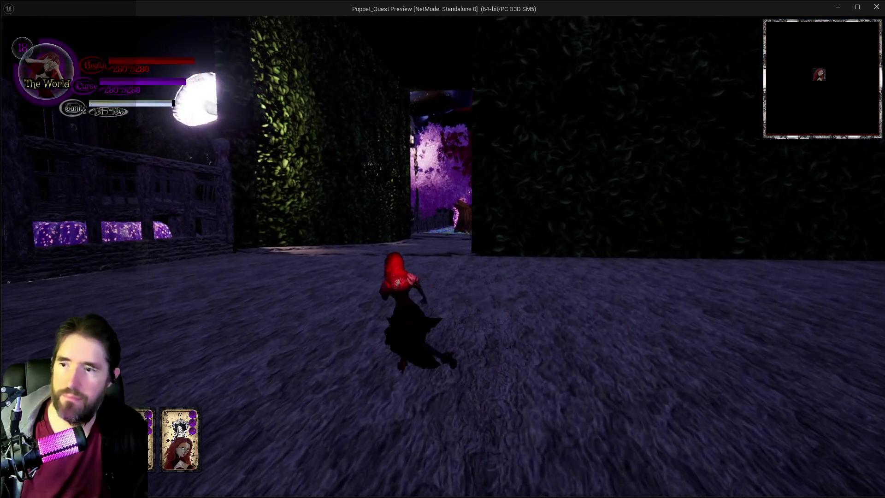
key(w)
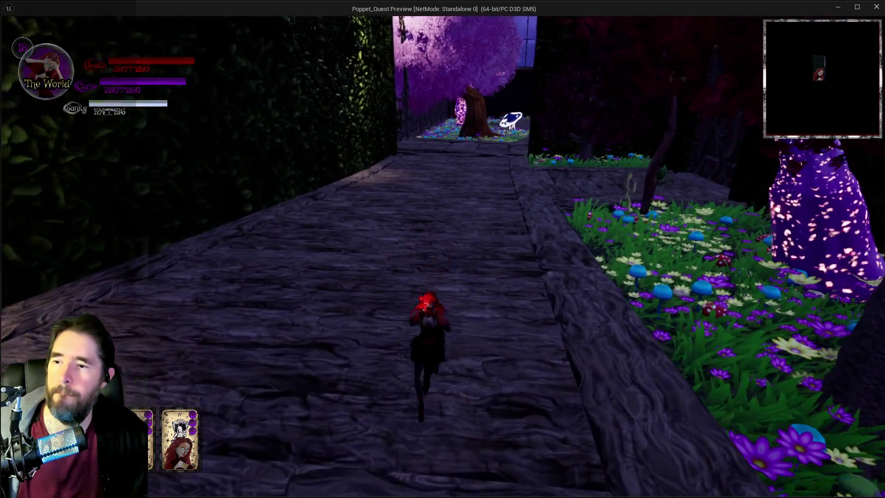
key(e)
key(w)
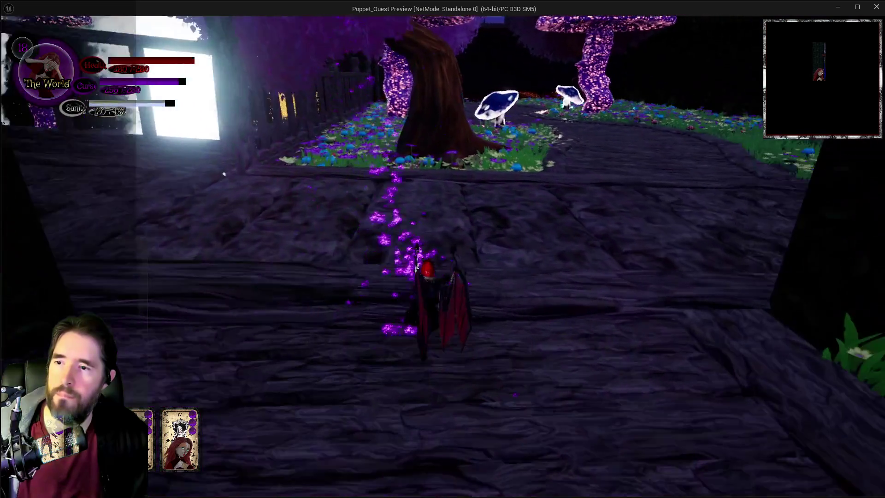
key(w)
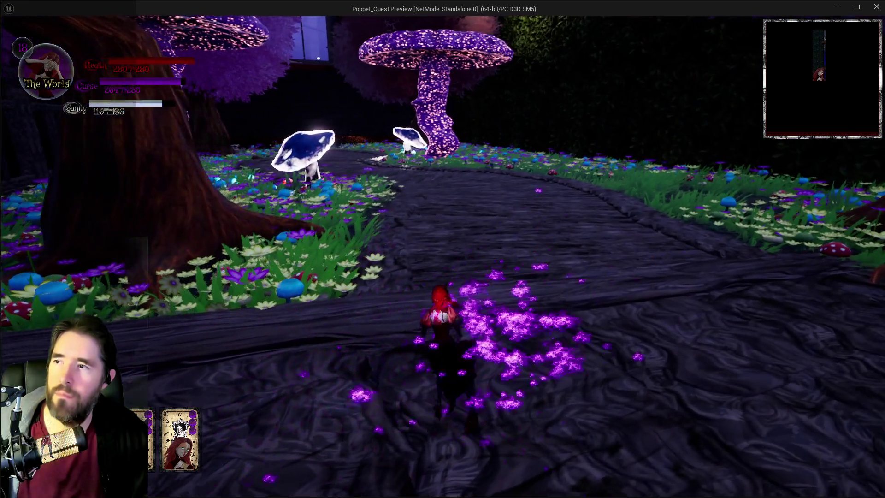
key(a)
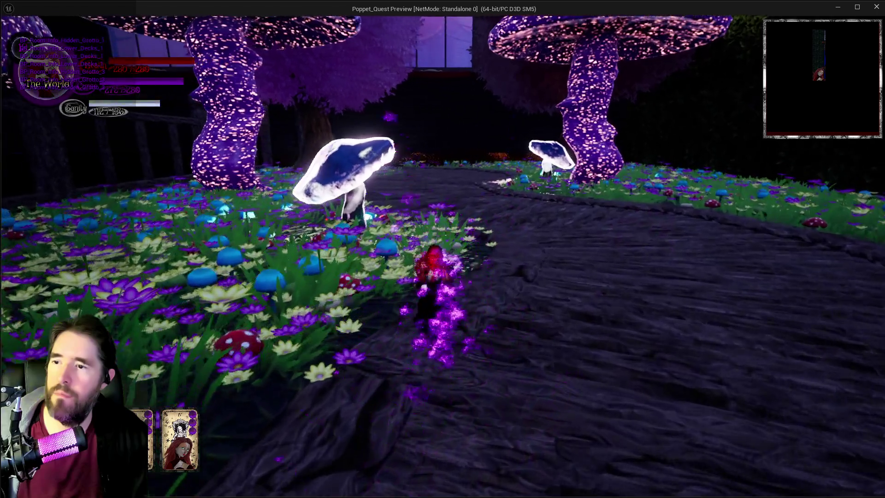
key(a)
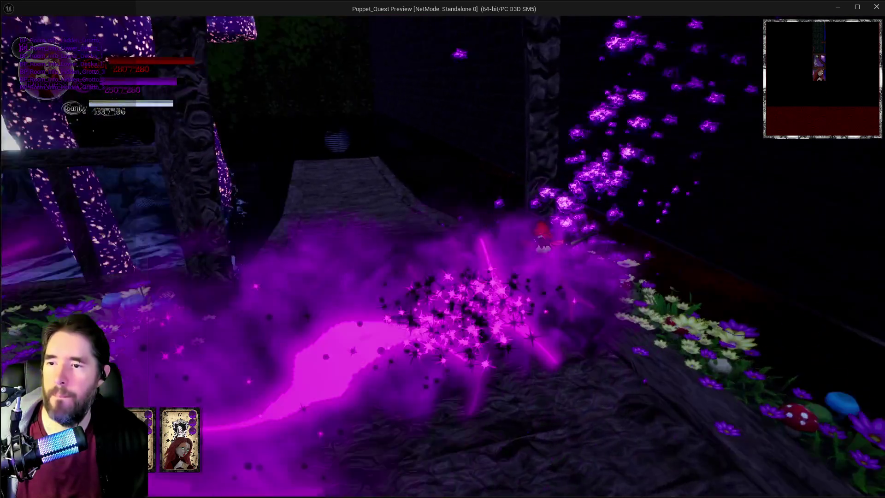
Run through the water into the grotto, then stop the play-in-editor session
key(w)
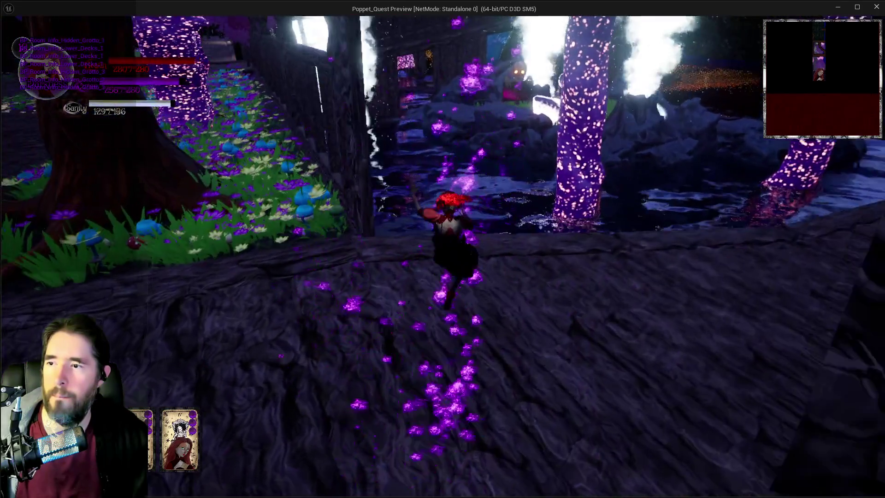
key(w)
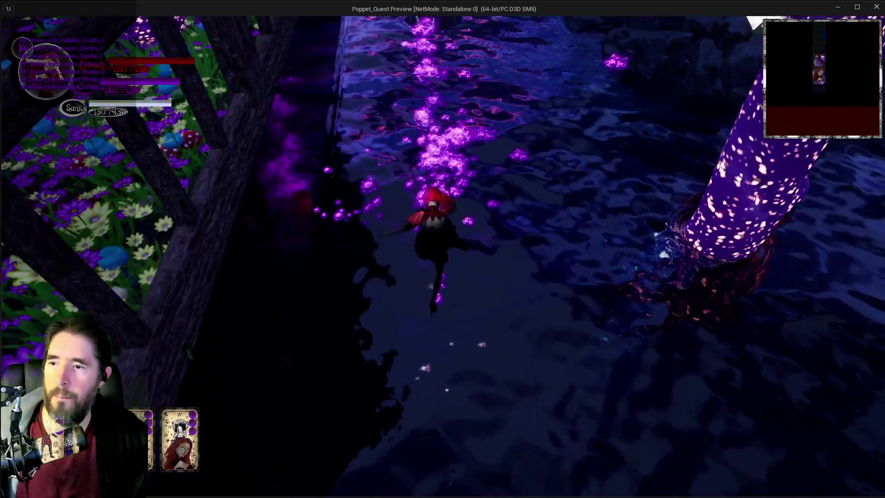
key(w)
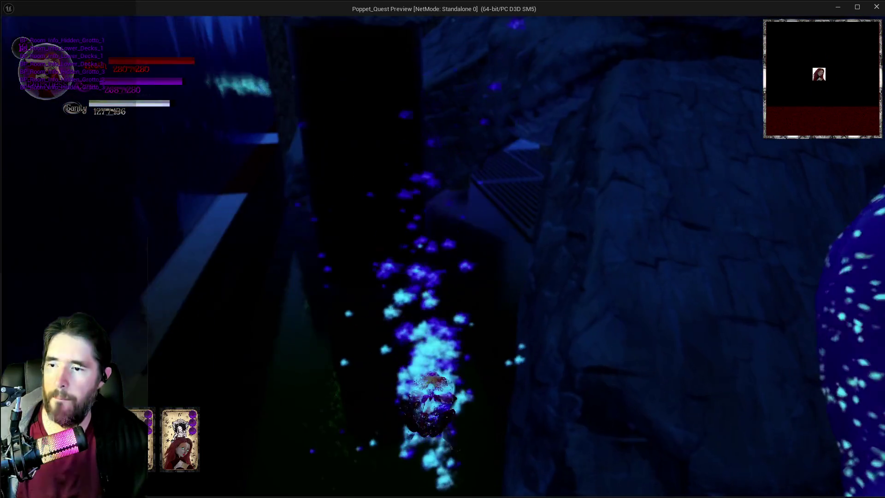
key(w)
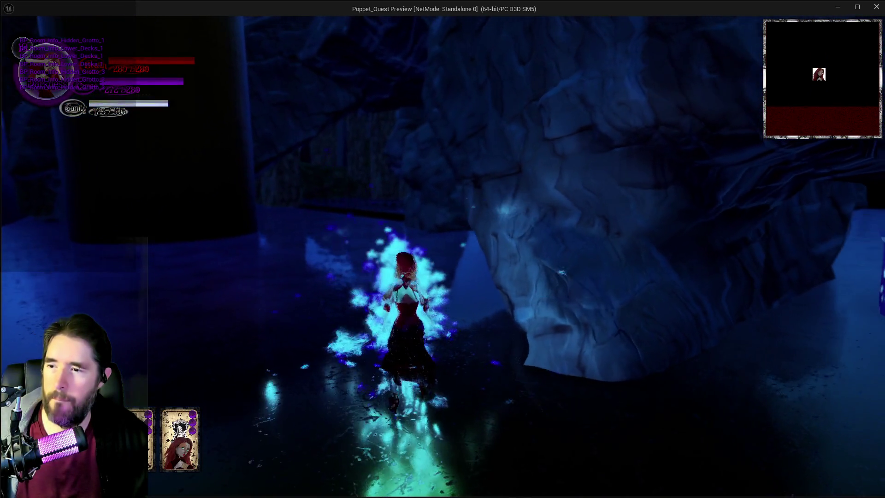
key(w)
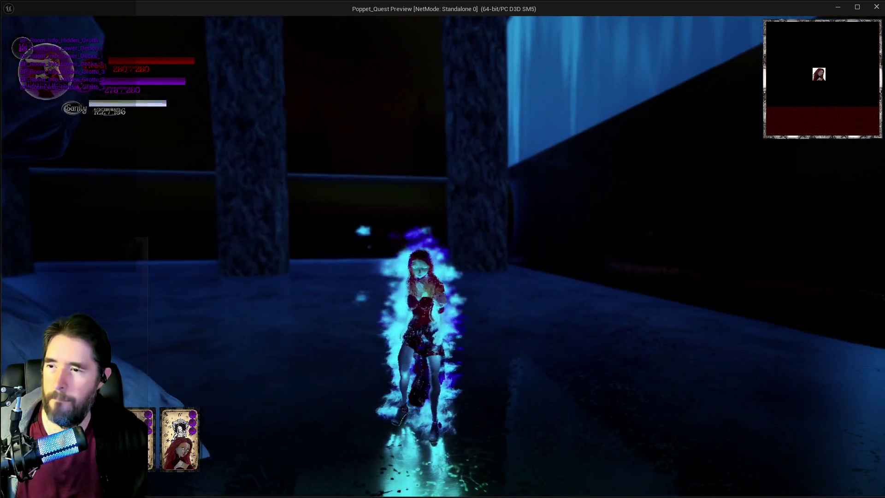
key(w)
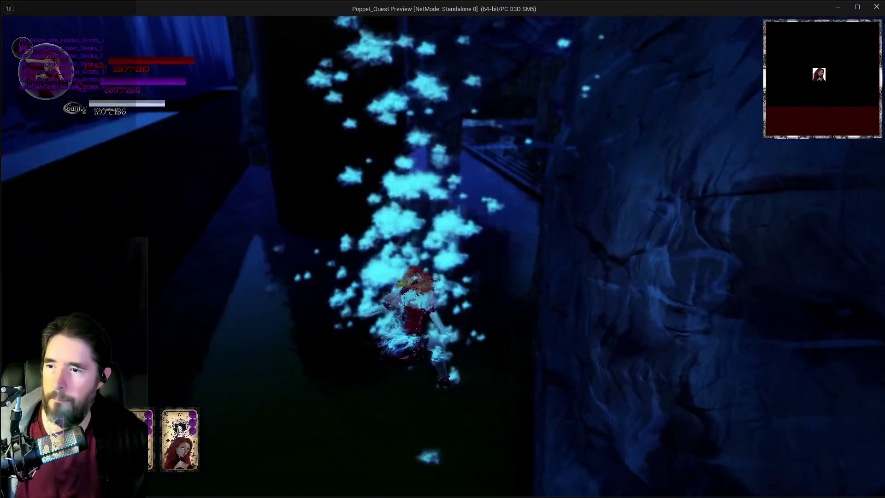
key(w)
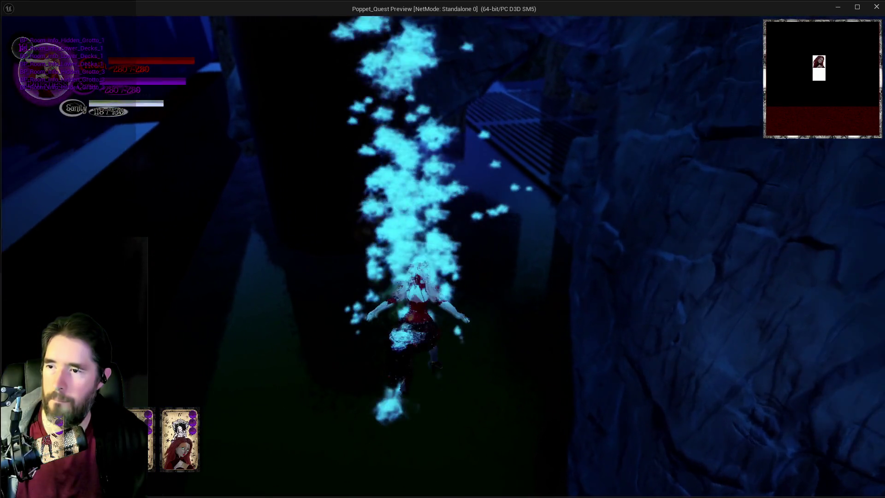
key(w)
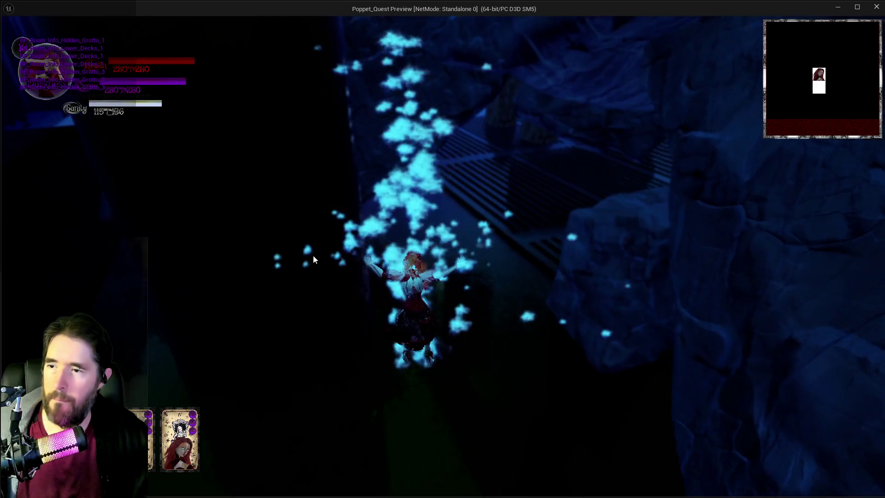
key(alt+Tab)
key(Escape)
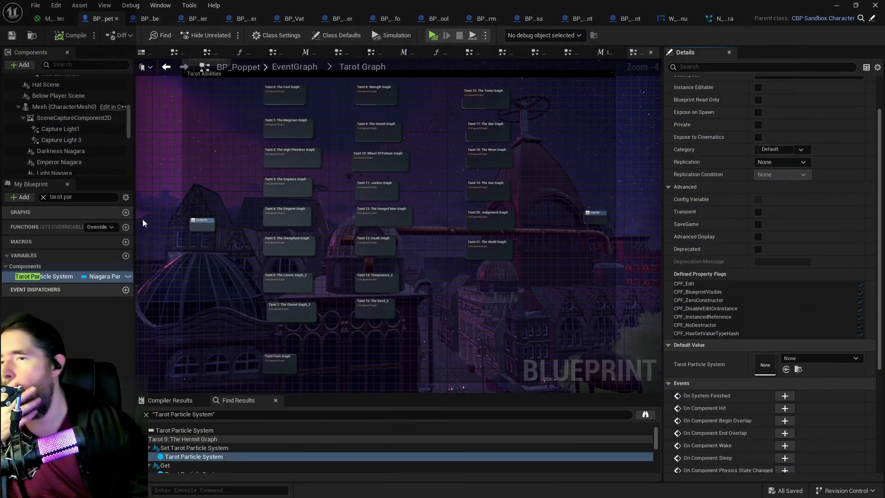
Inspect the Emperor Niagara, Darkness Niagara and SkeletalMesh components
click(80, 162)
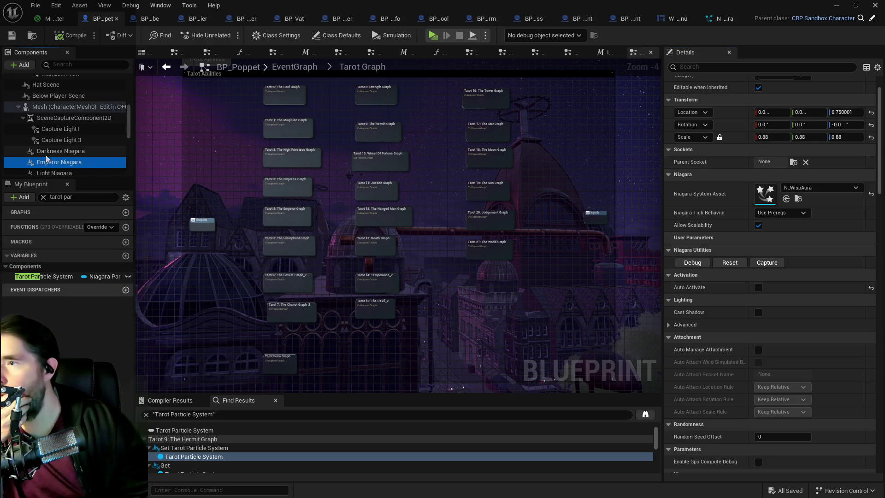
click(51, 151)
scroll(74, 164, up, 2)
scroll(76, 163, down, 4)
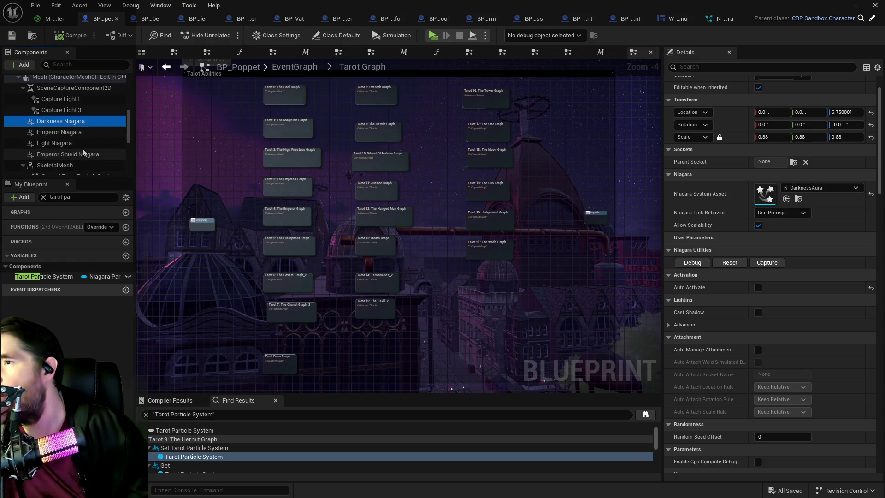
scroll(83, 153, down, 2)
click(65, 138)
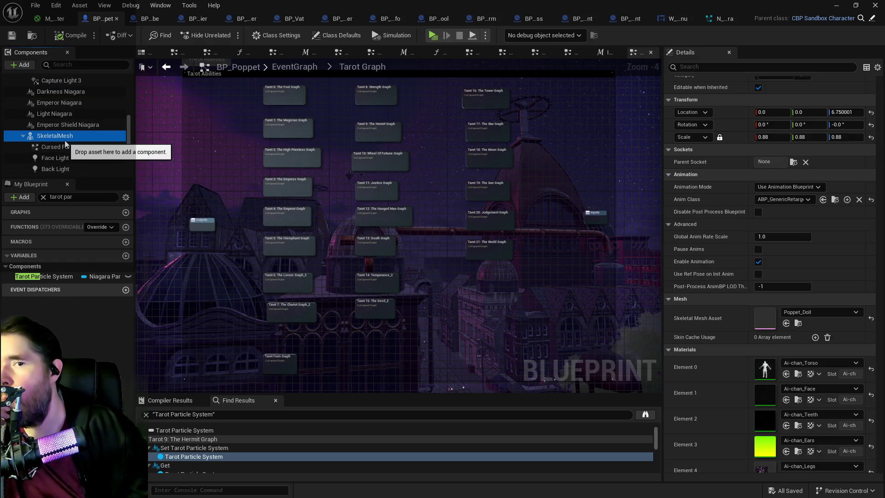
scroll(65, 144, up, 4)
Check Interact Arrow and Mesh, then set Emperor Niagara's scale to 0.66 on all axes
click(64, 123)
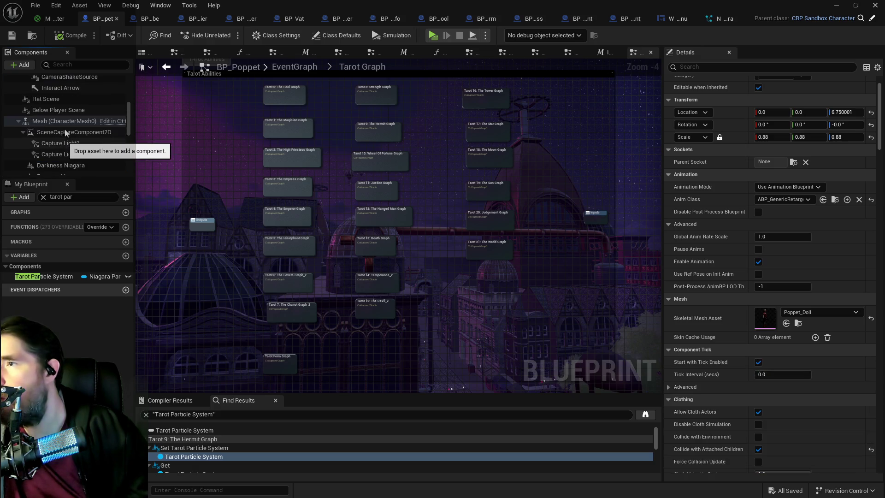
click(62, 150)
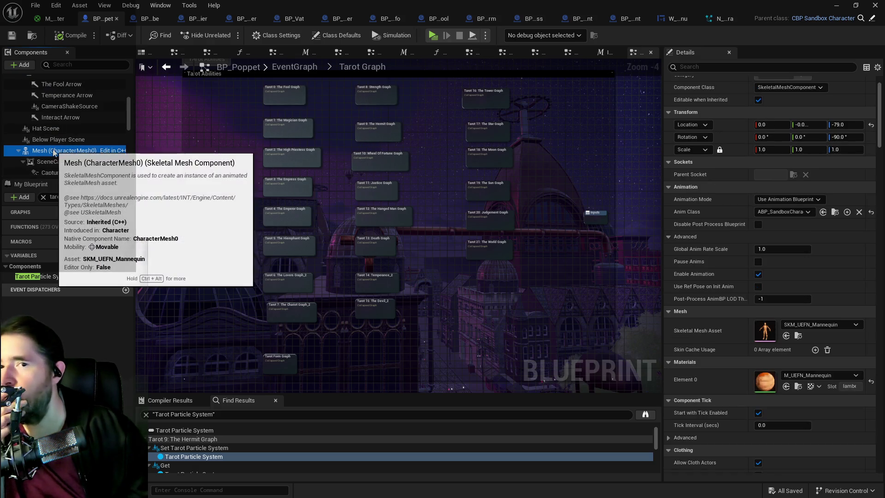
scroll(62, 165, down, 2)
scroll(62, 165, down, 3)
scroll(62, 165, up, 2)
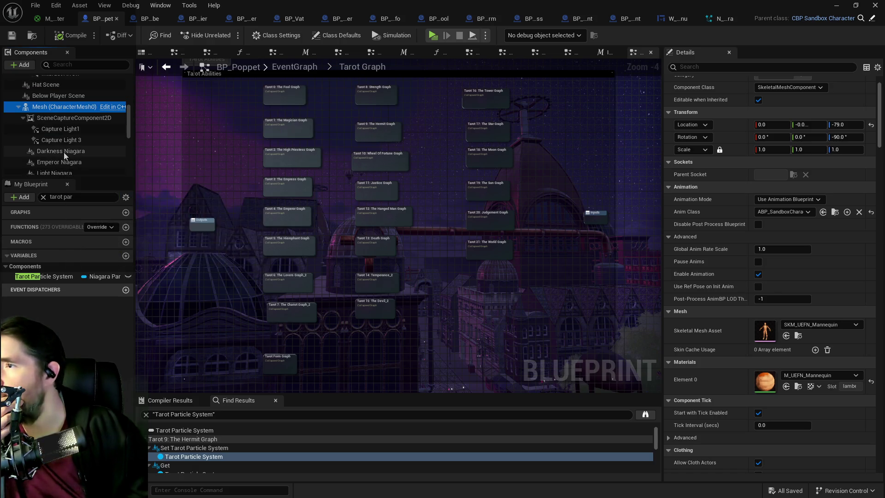
click(60, 161)
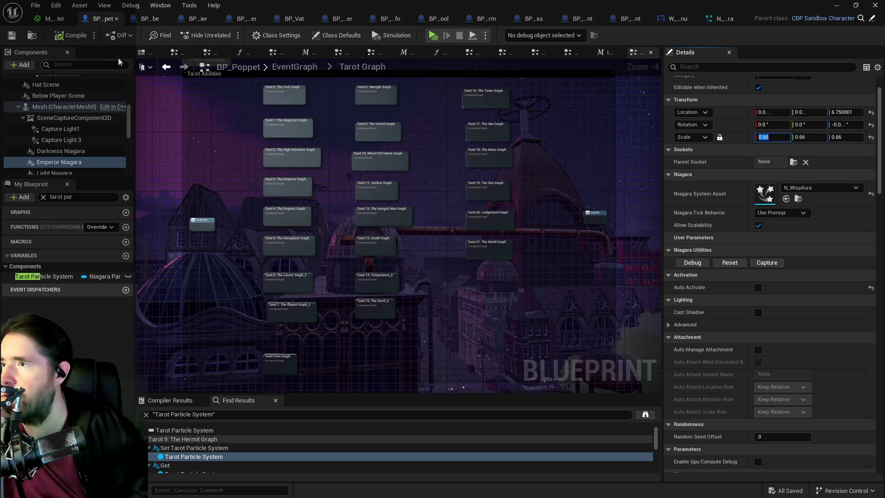
click(143, 53)
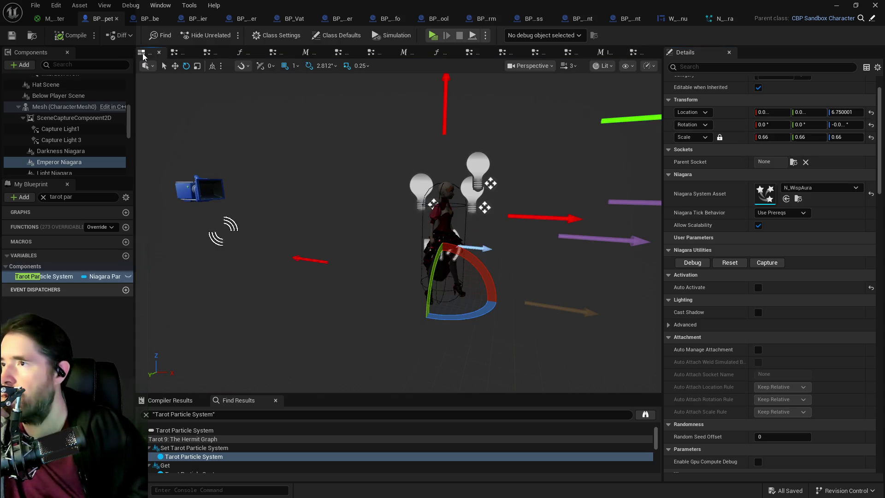
Save, enable Auto Activate on Emperor Niagara via the 'act' filter, and frame its aura
click(14, 37)
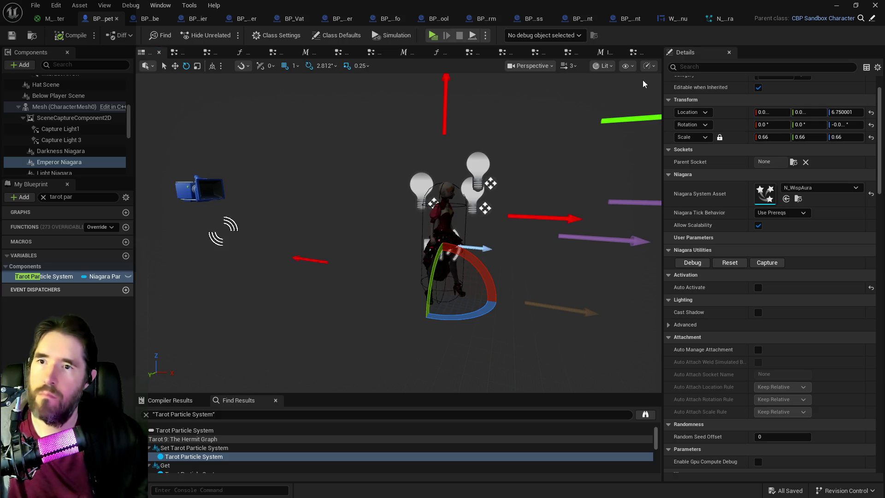
text(act)
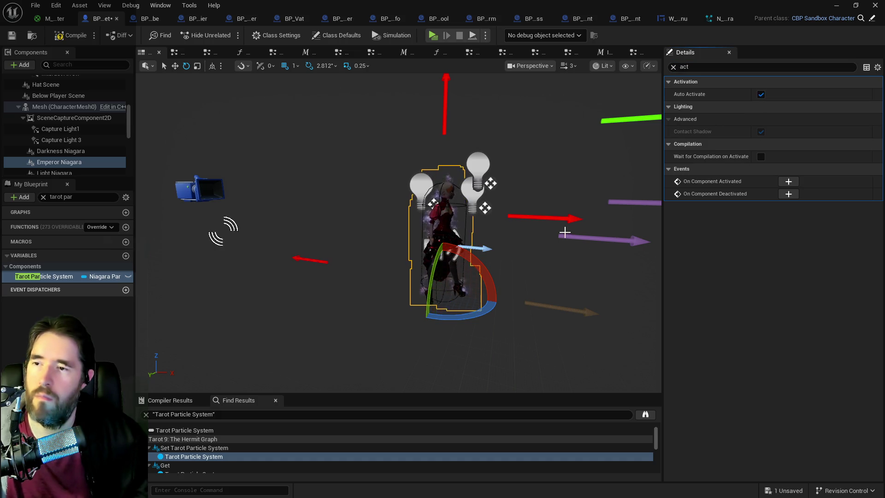
scroll(564, 224, up, 5)
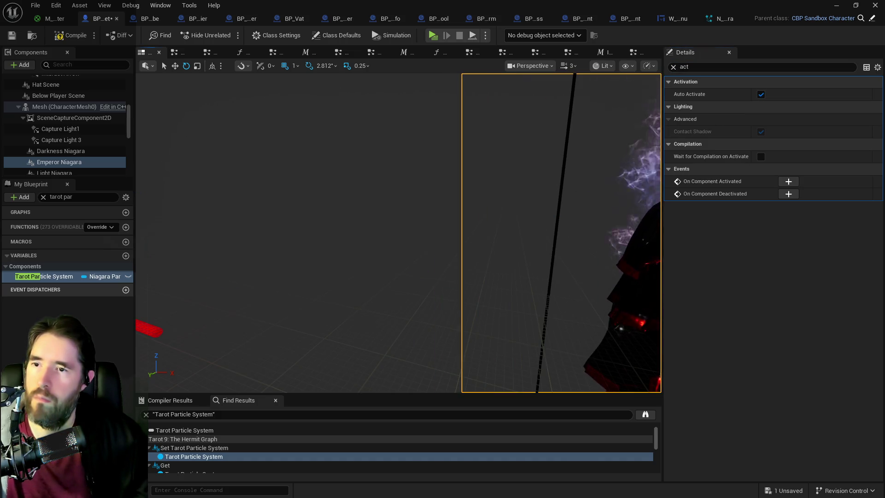
key(f)
scroll(533, 226, up, 5)
key(f)
scroll(533, 225, up, 2)
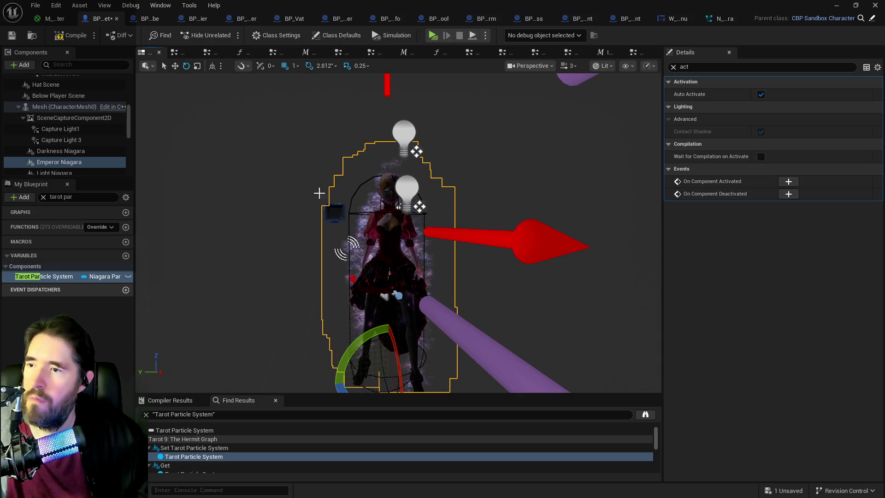
click(673, 68)
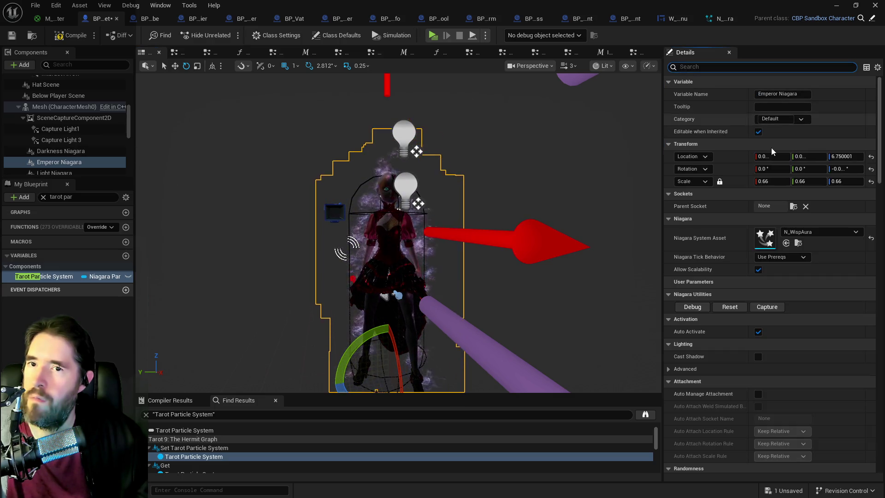
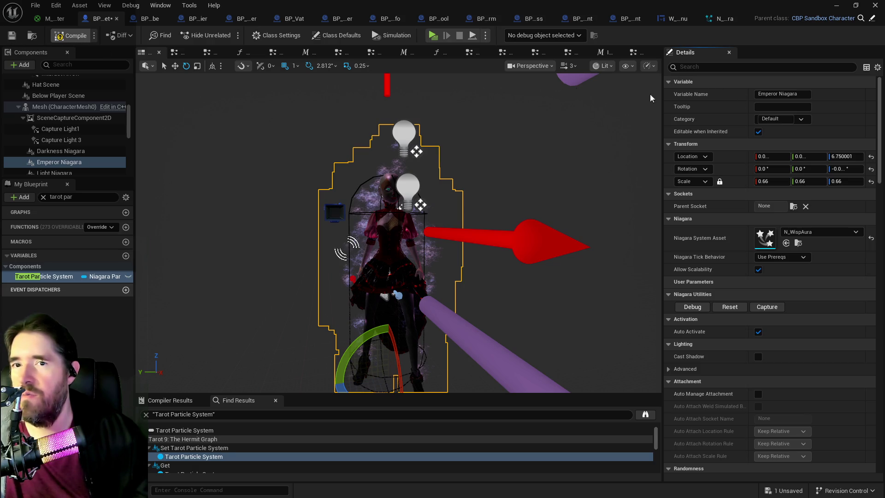
Compile the character Blueprint with F7 and save it
key(F7)
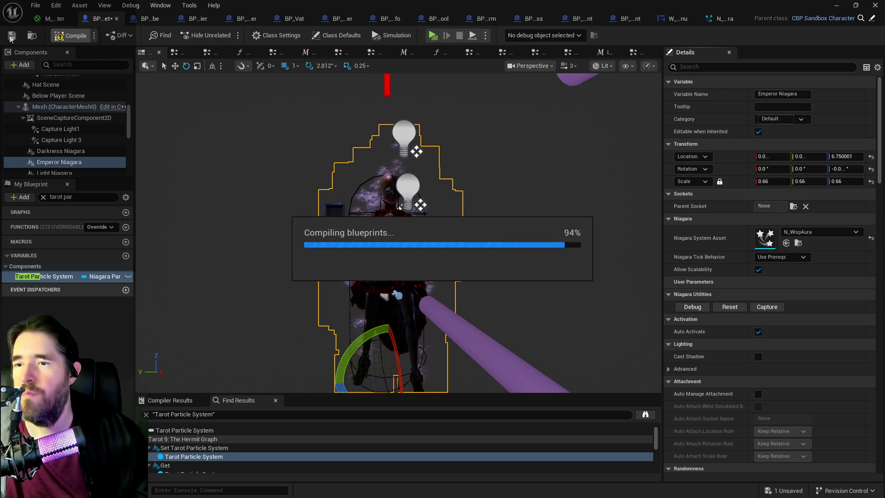
click(11, 36)
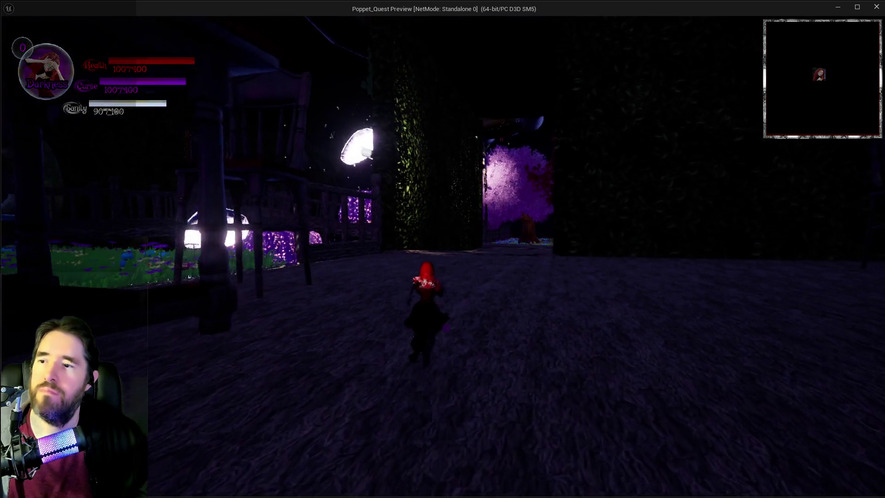
Dash, toggle the card inventory, then run off the deck into the glowing mushroom cave
key(shift)
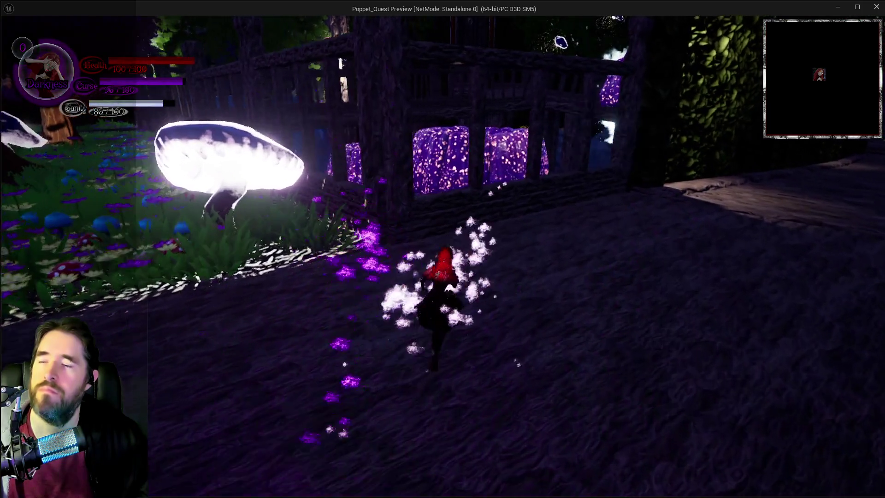
key(Tab)
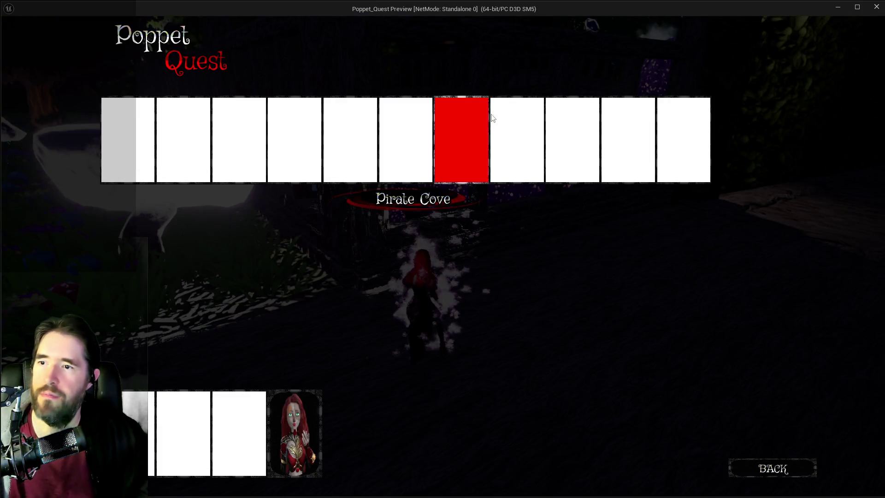
key(Tab)
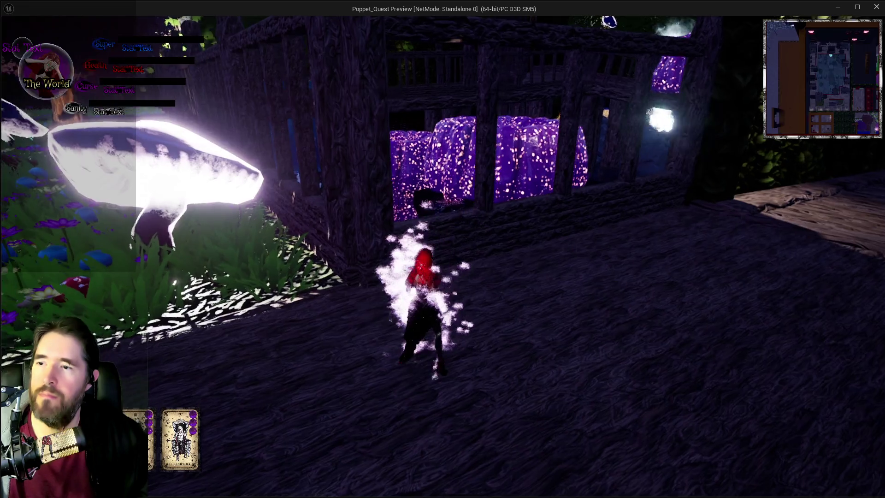
key(w)
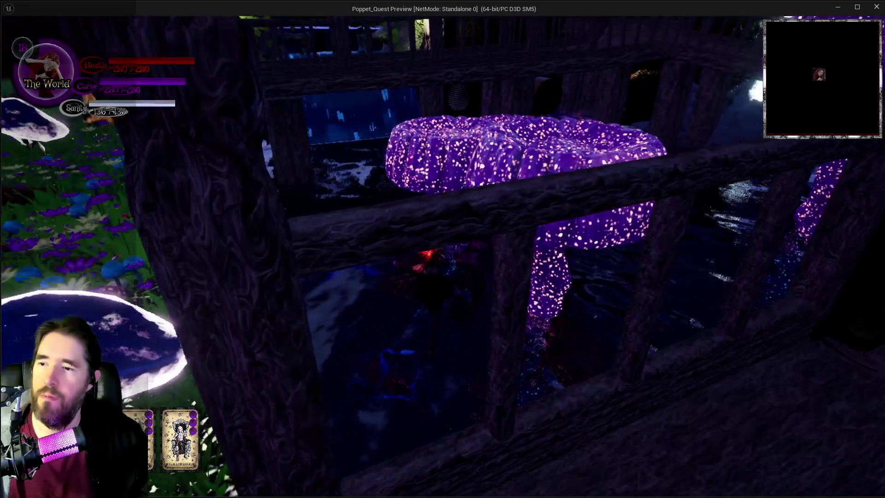
key(w)
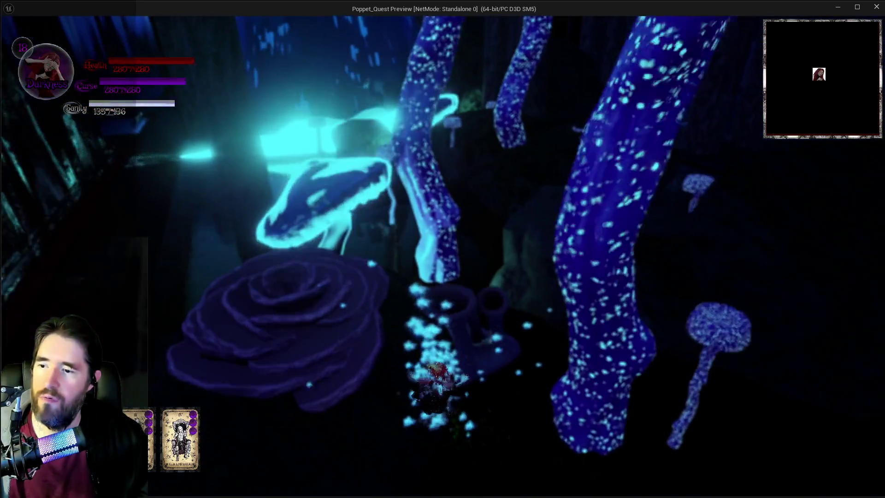
key(w)
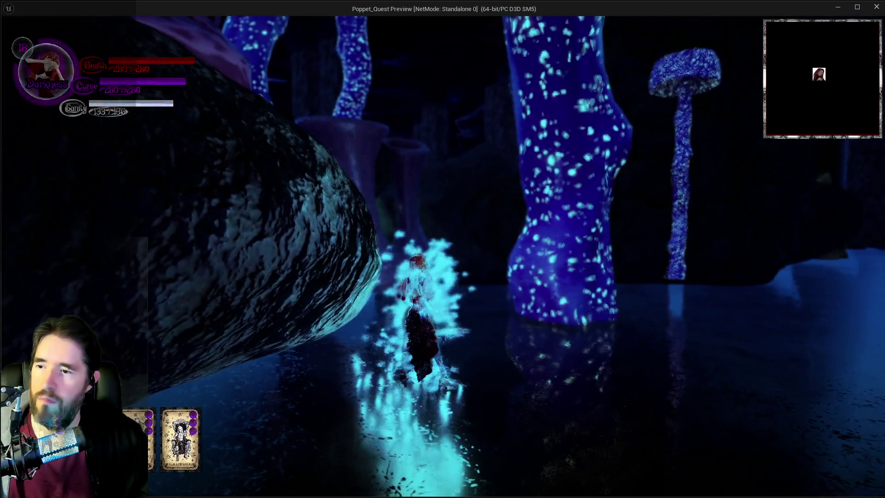
Turn back past the big rock and run along the rock wall past the glowing pillar
key(s)
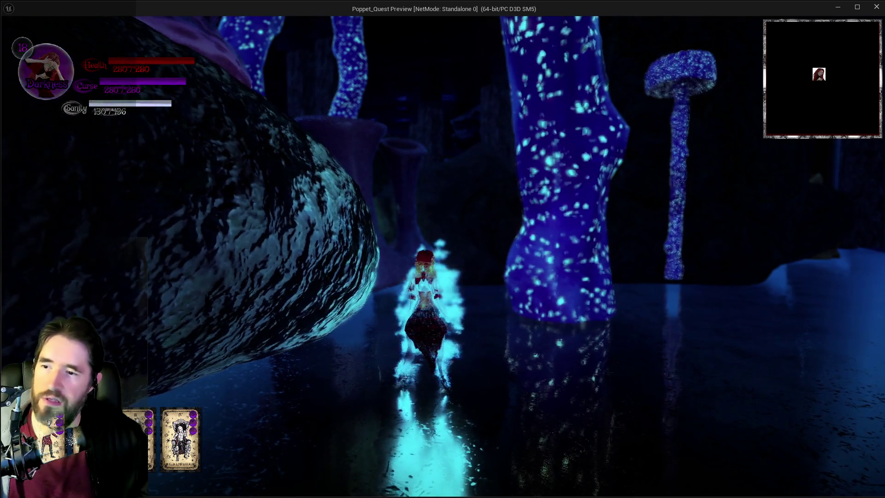
key(s)
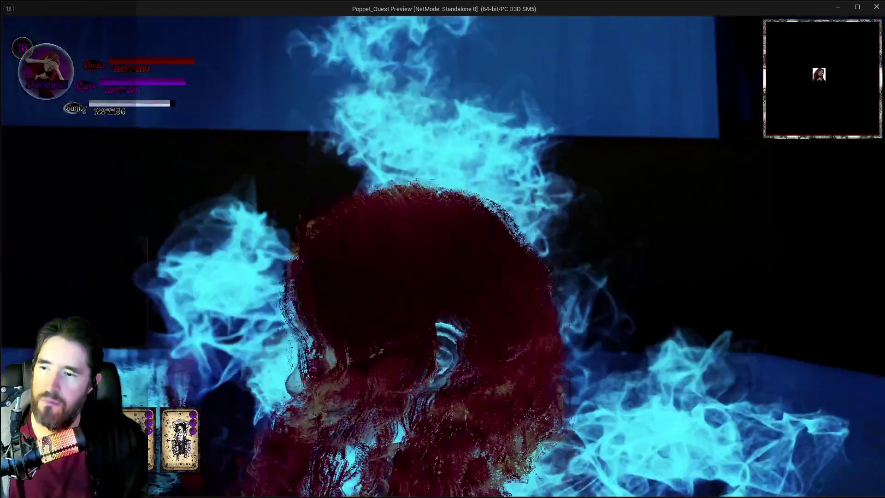
key(s)
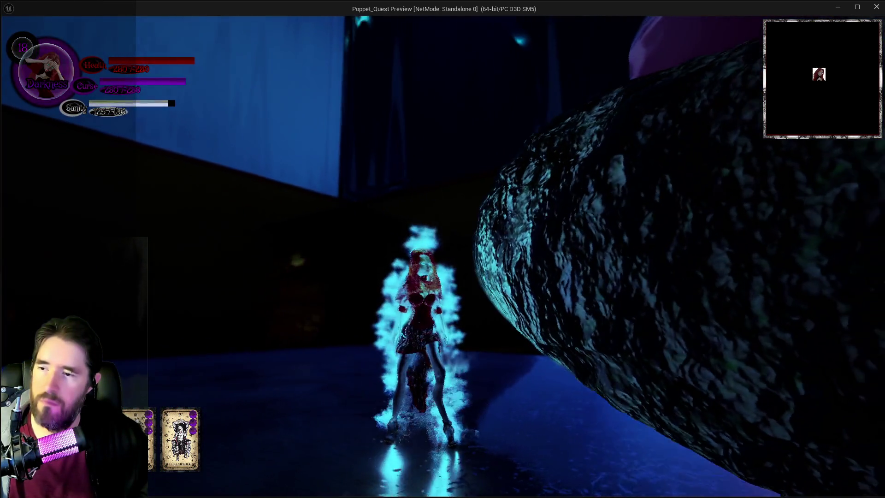
key(w)
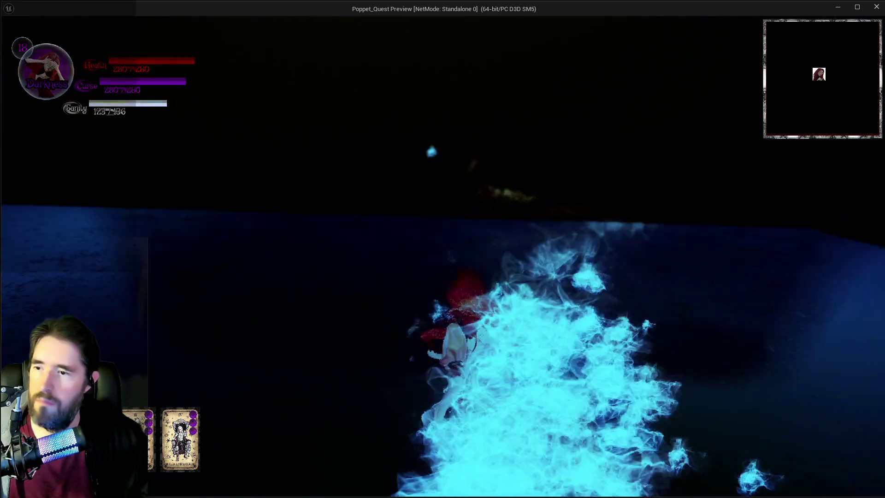
key(w)
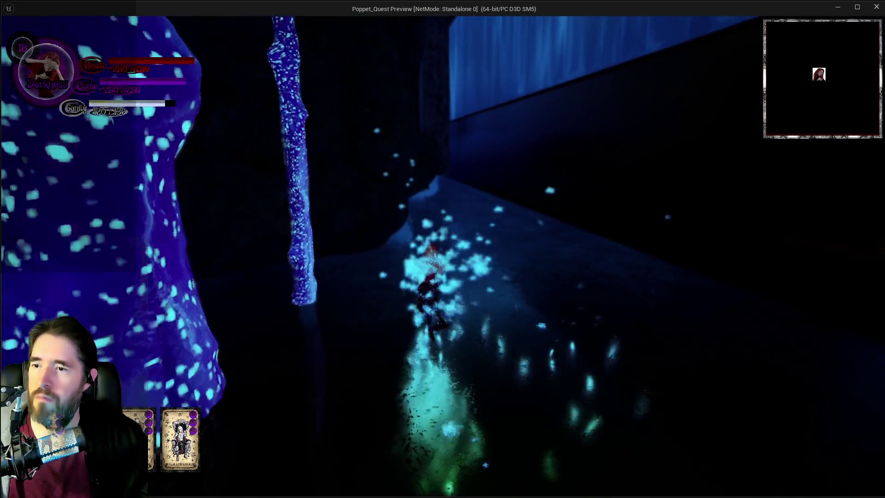
key(w)
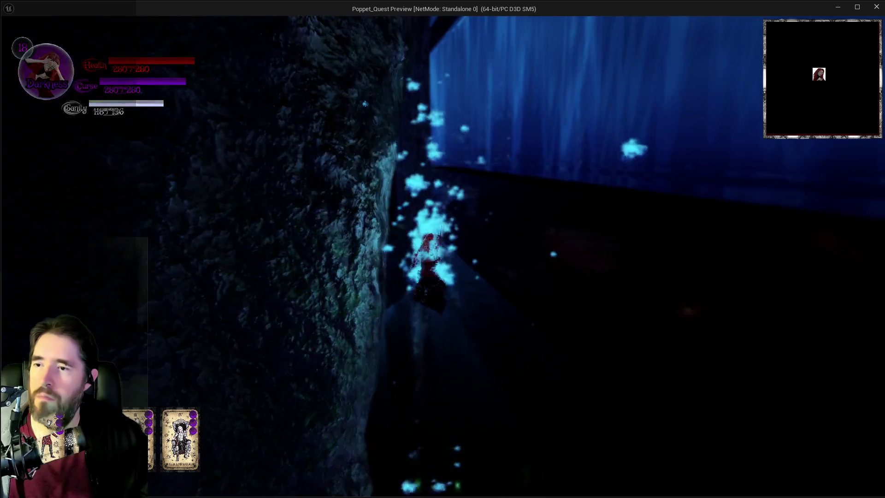
key(w)
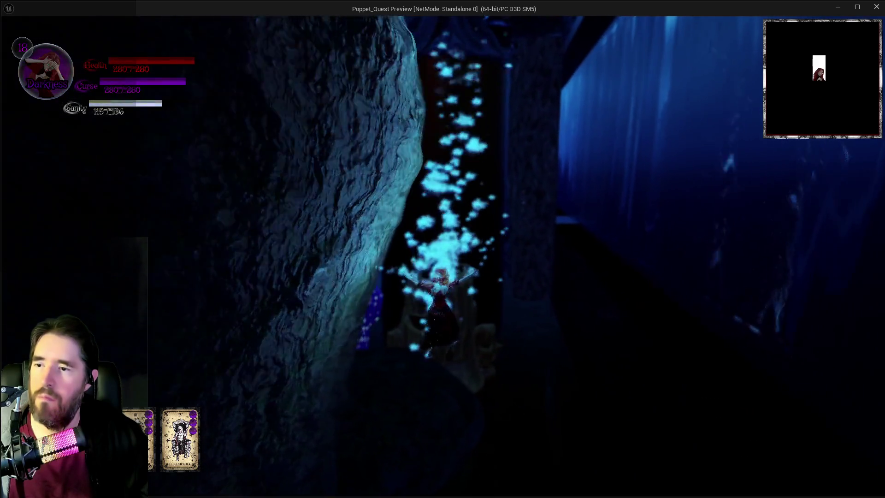
Cross the grated platform, climb the stairs between the trunks, then stop the play session
key(w)
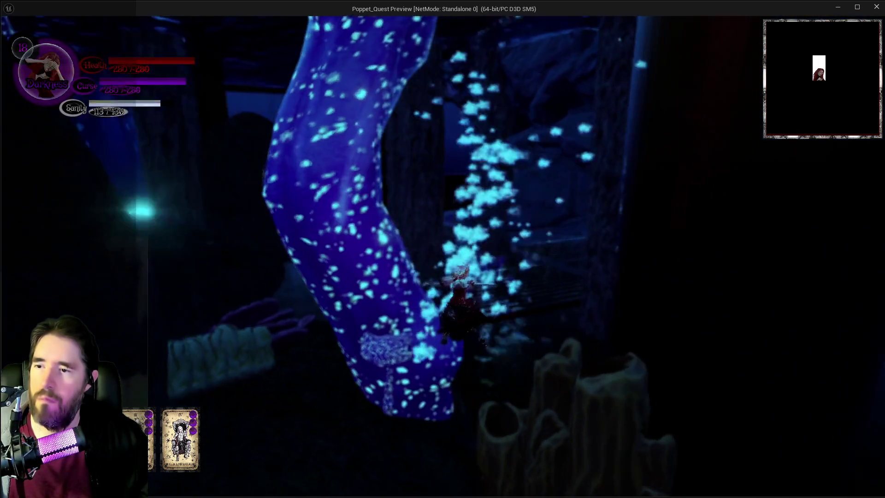
key(w)
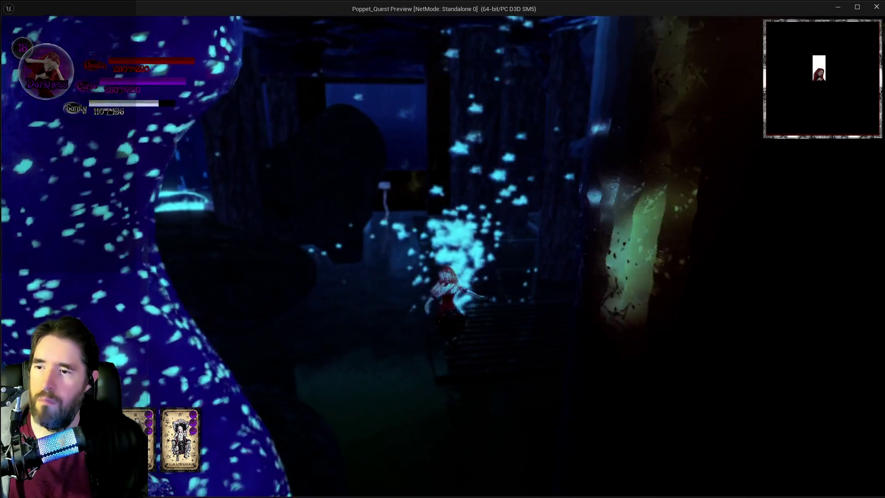
key(w)
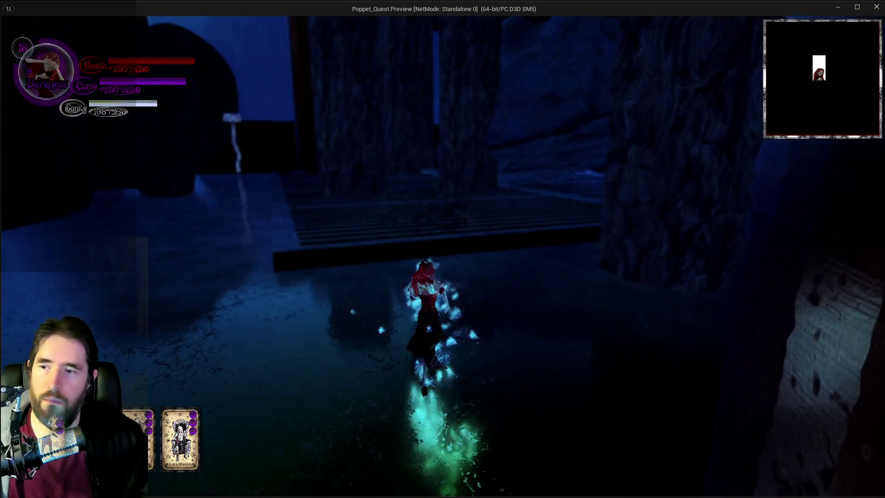
key(w)
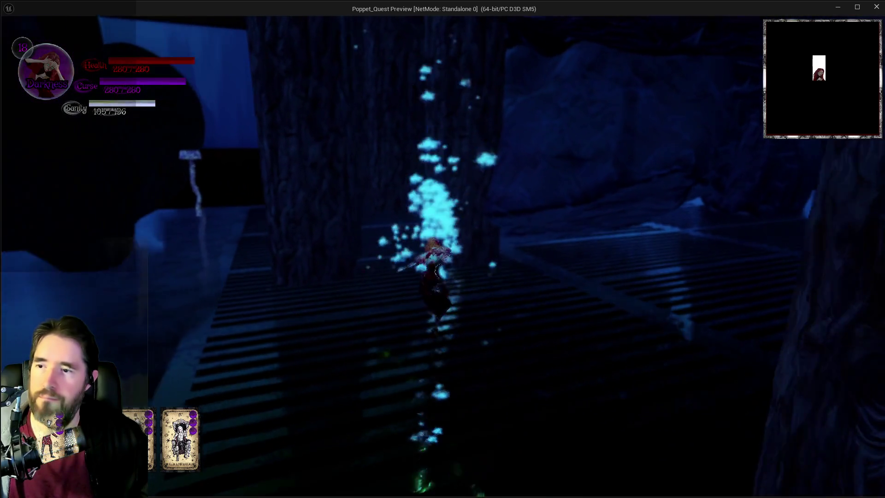
key(w)
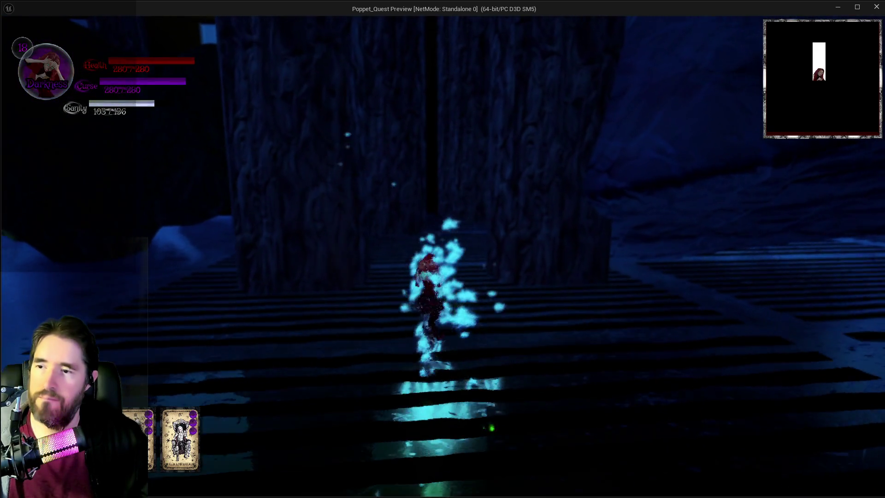
key(w)
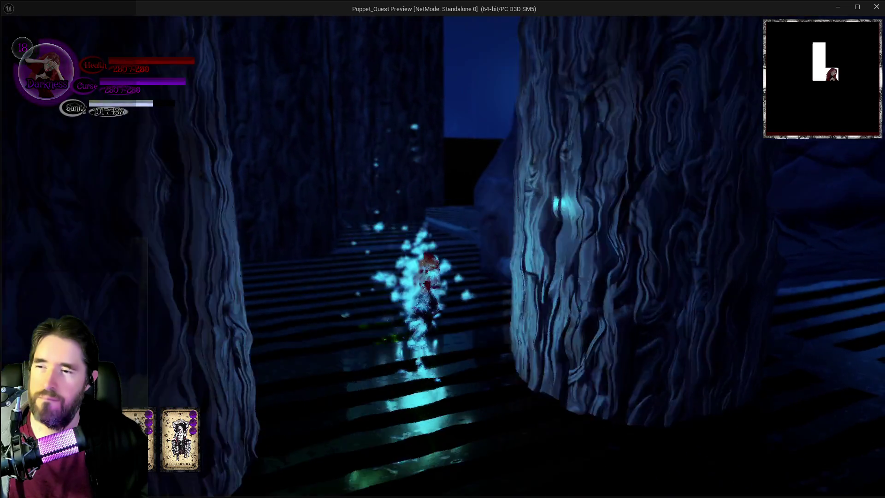
key(w)
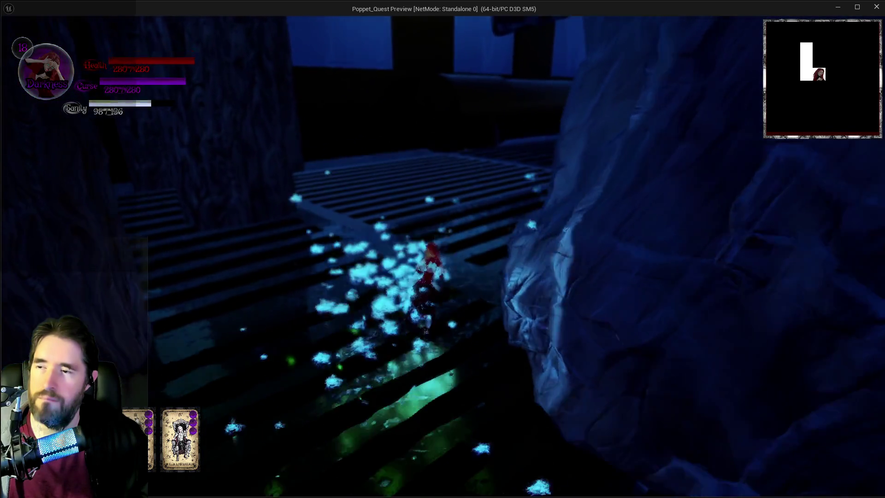
key(alt+Tab)
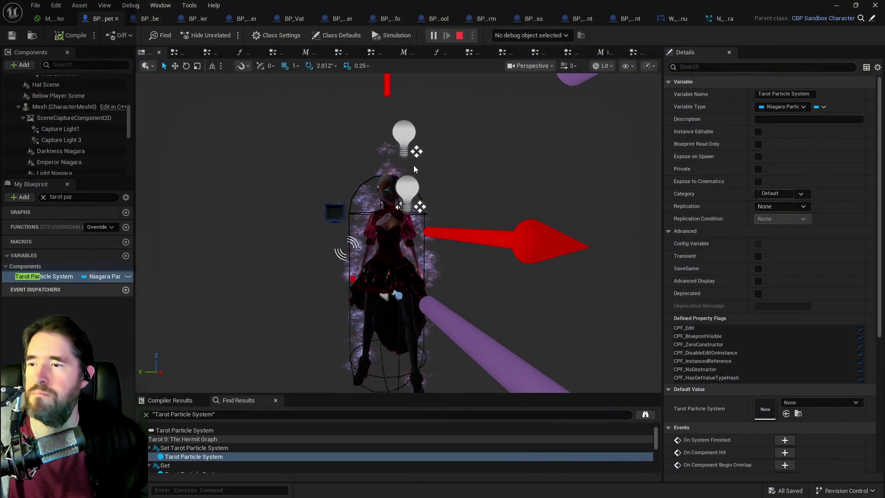
key(Escape)
Set the Mesh component's scale to 0.88
click(389, 217)
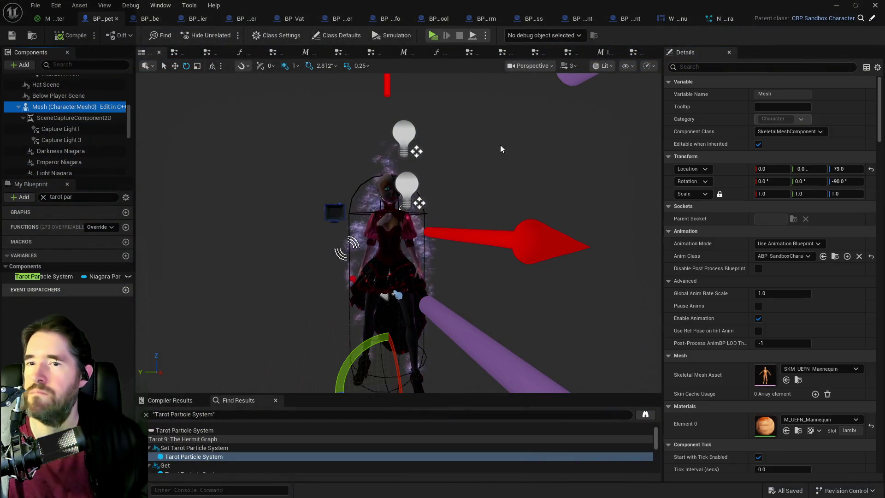
click(770, 194)
text(.88)
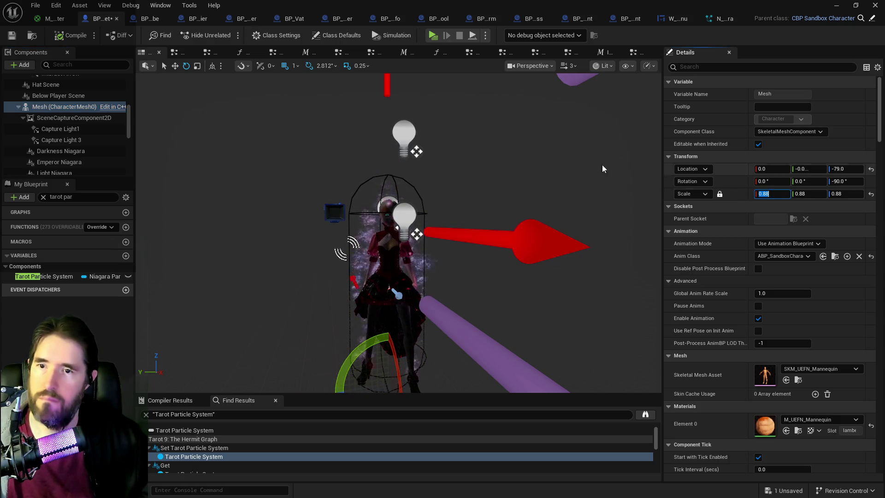
Reset the SkeletalMesh scale to 1.0, then recompile and save the Blueprint
scroll(66, 152, down, 2)
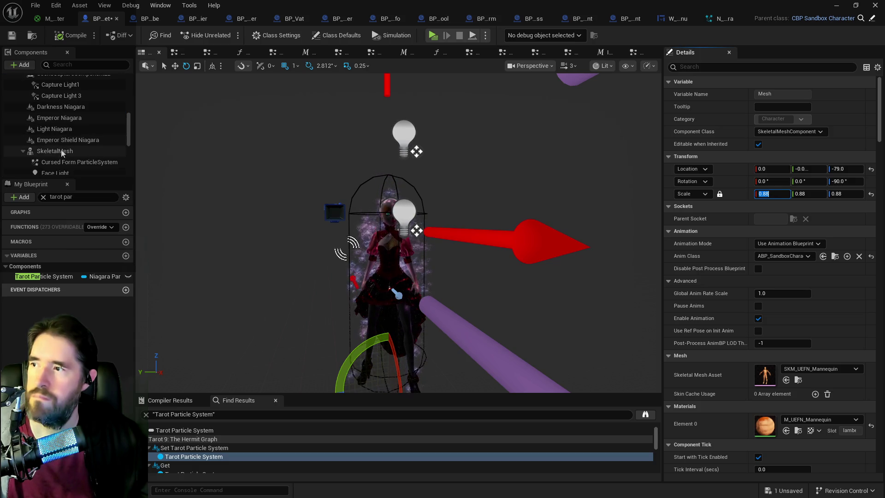
click(64, 151)
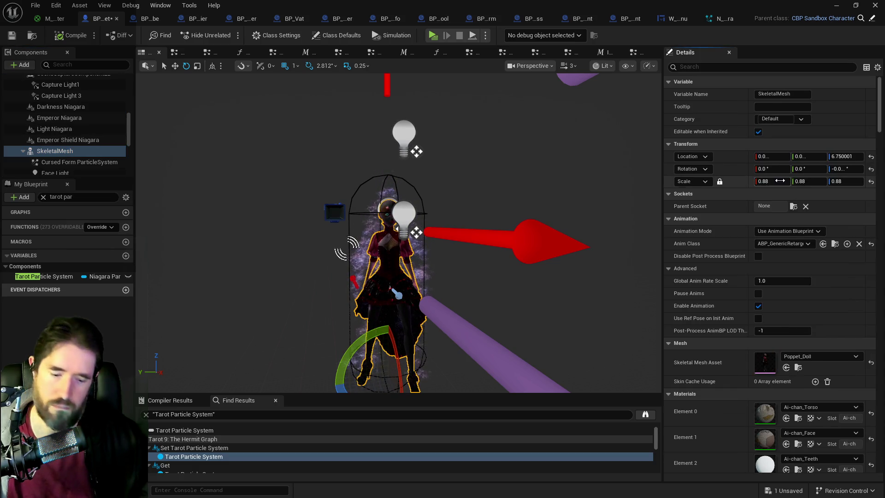
click(779, 181)
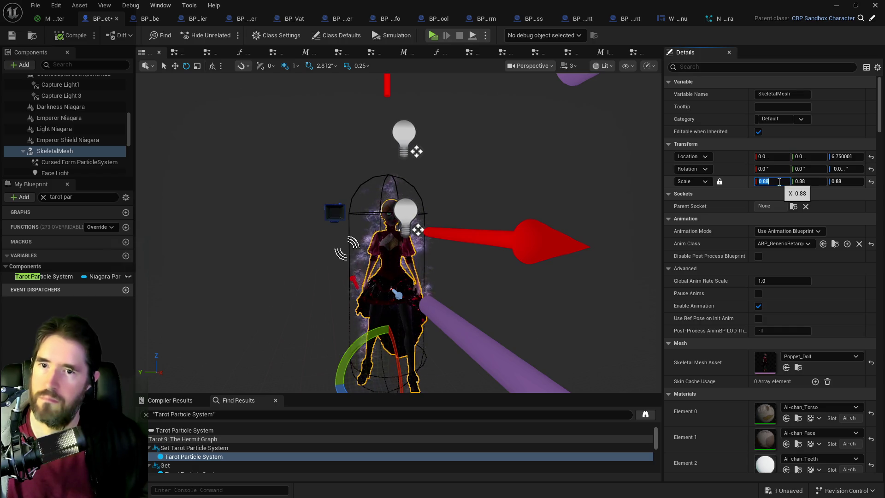
text(1)
key(Return)
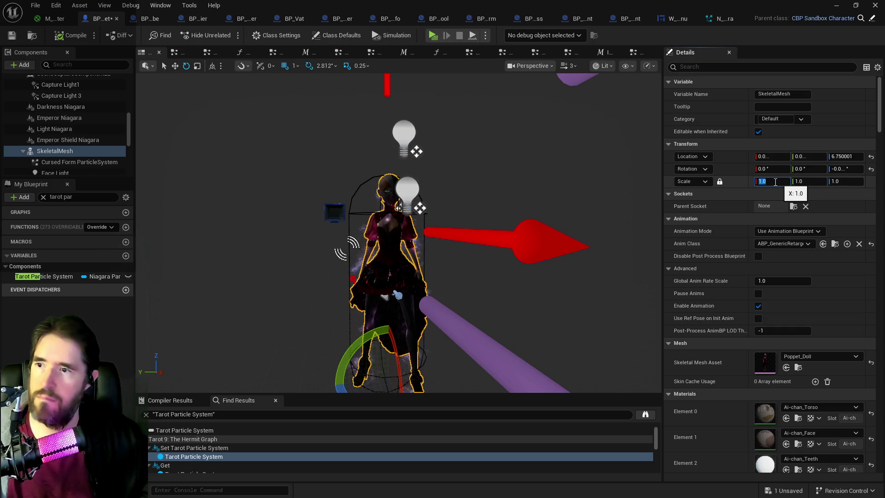
click(71, 37)
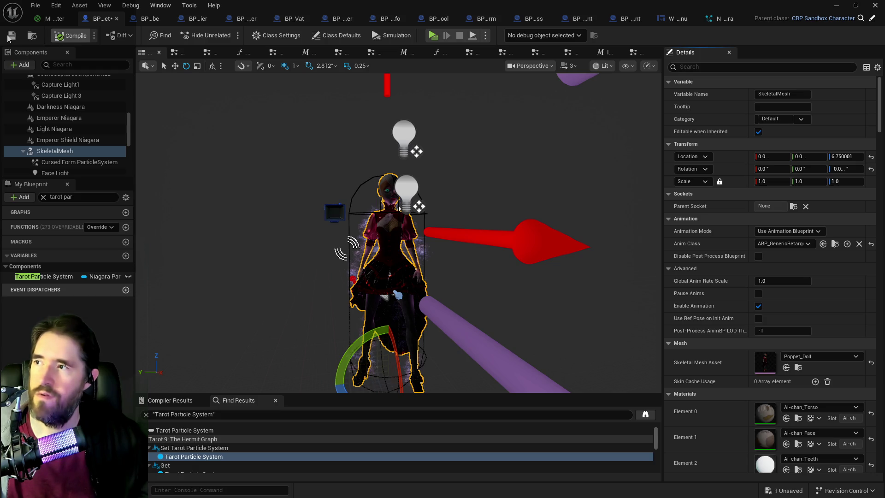
click(7, 37)
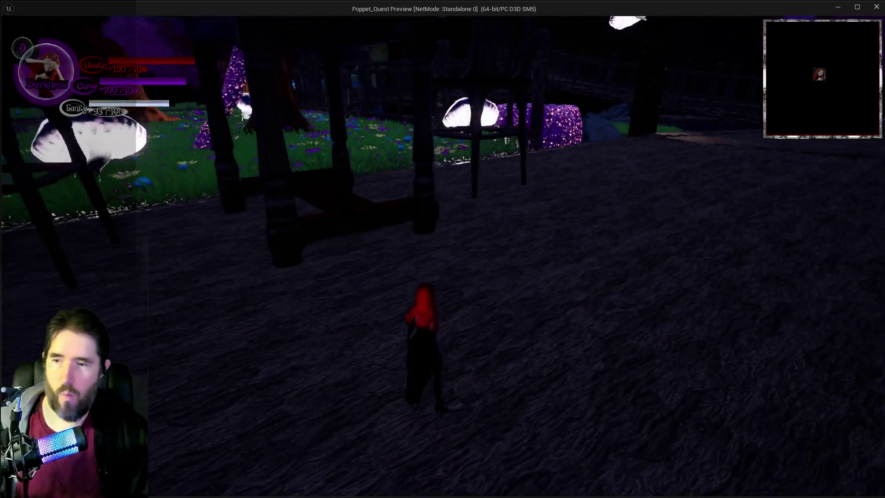
Toggle the tarot card menu, switch forms, and run through the water toward the stone steps
key(Tab)
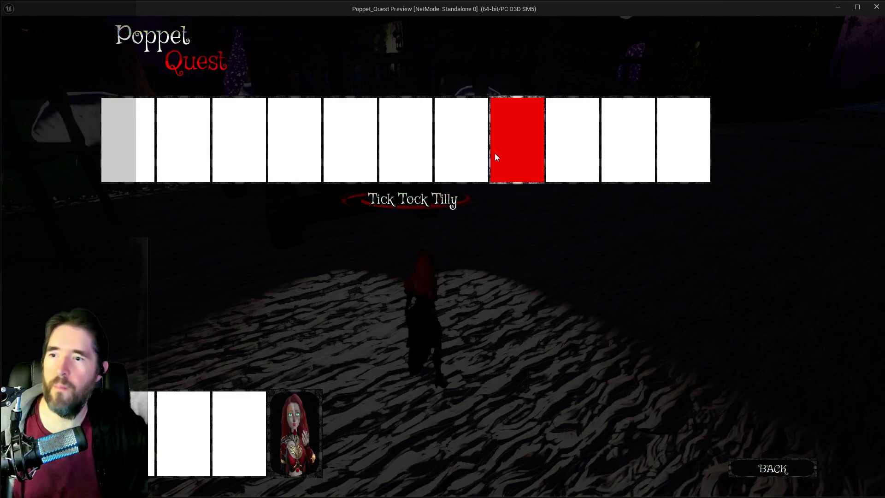
key(Tab)
key(w)
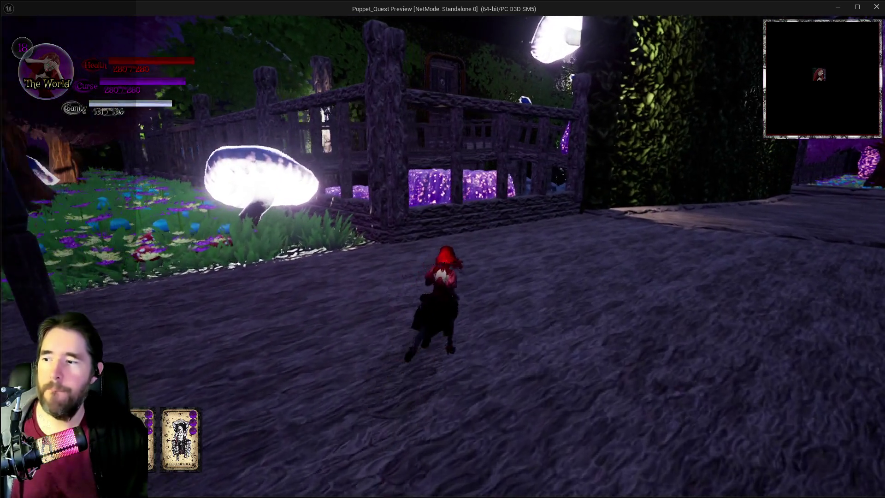
key(e)
key(w)
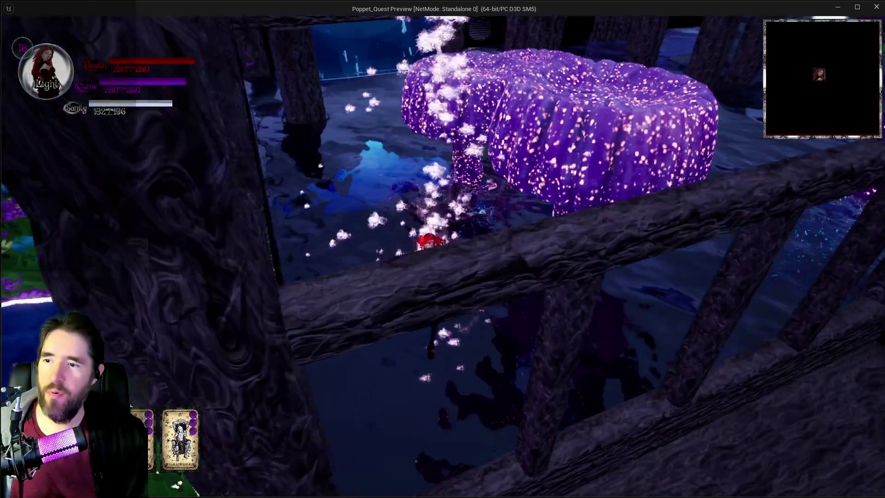
key(w)
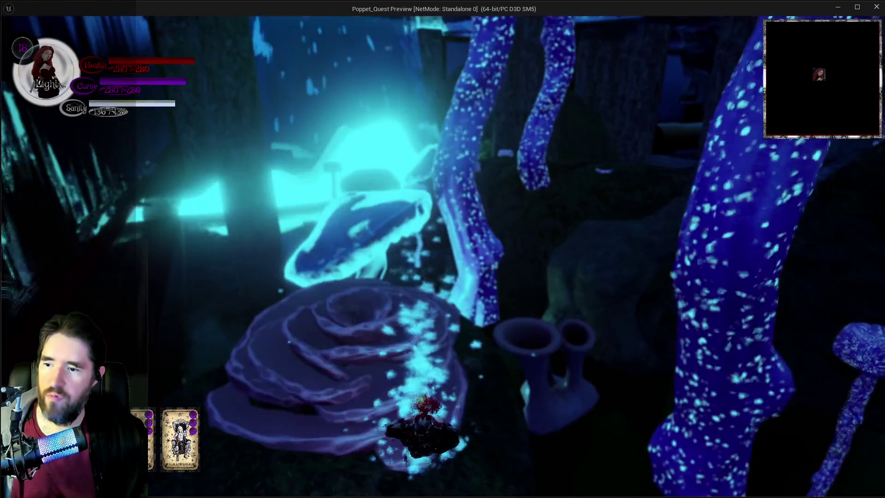
key(w)
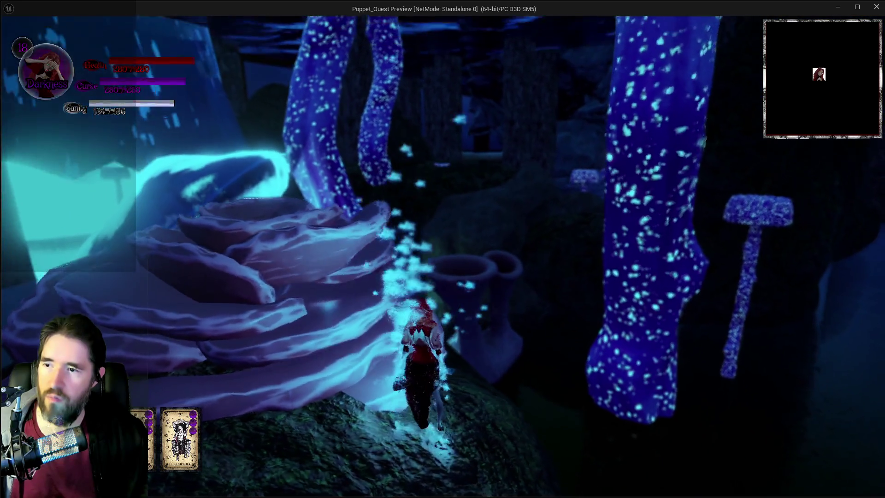
key(w)
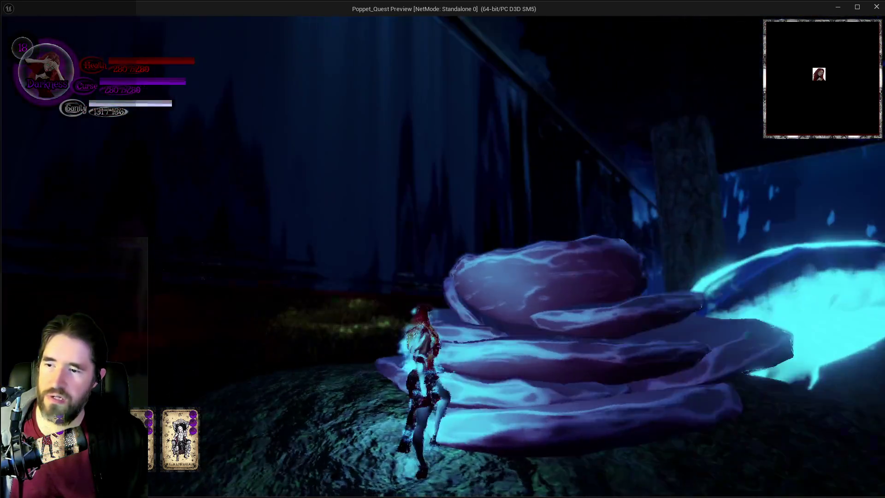
key(w)
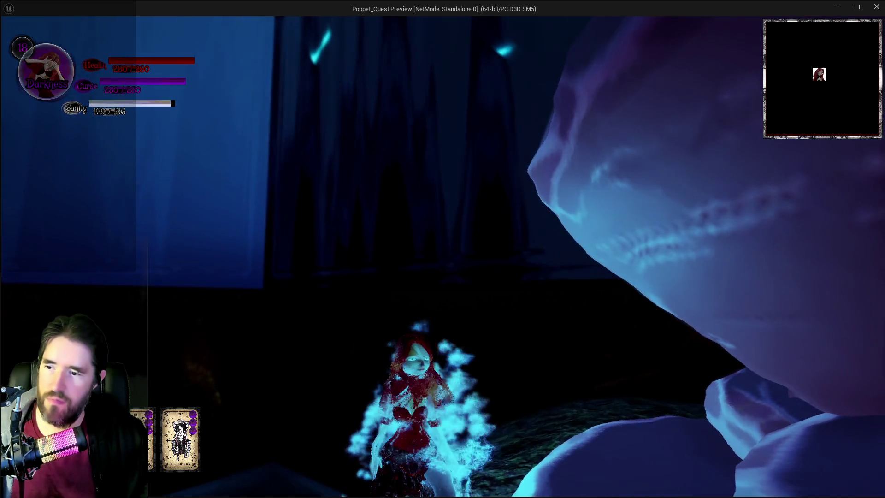
Swim past the glowing pillar and giant mushroom, through the misty corridor to the bridge
key(d)
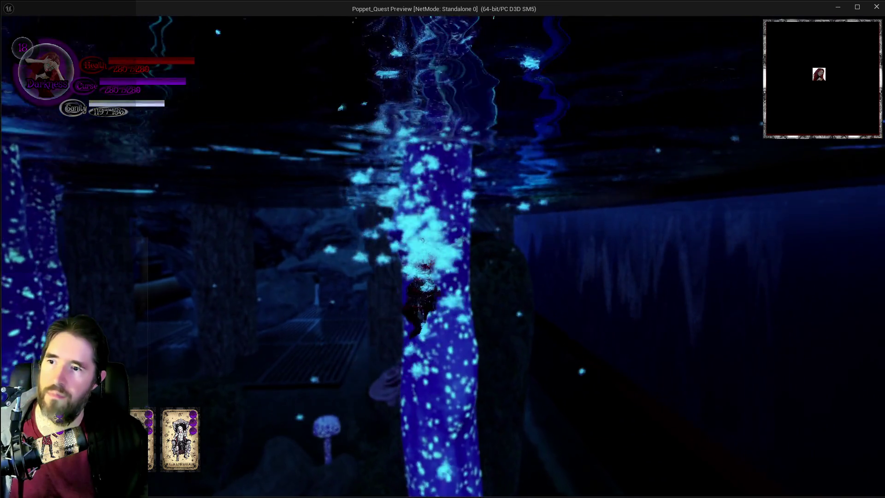
key(w)
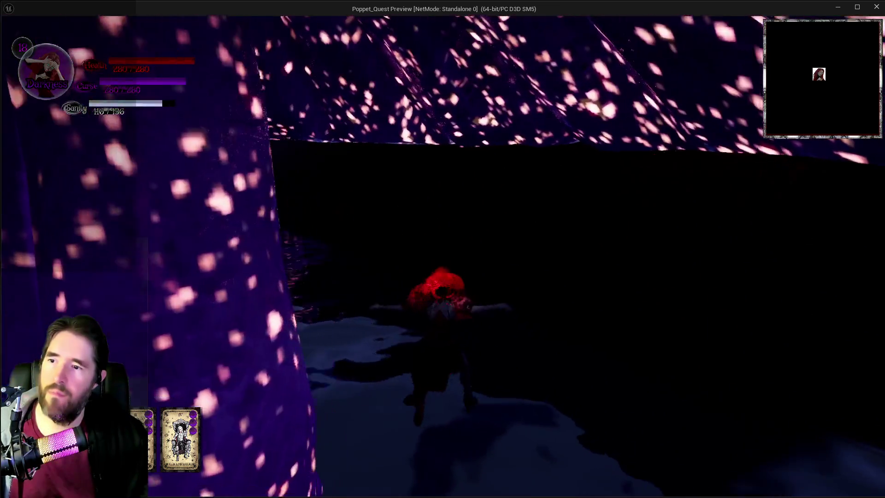
key(w)
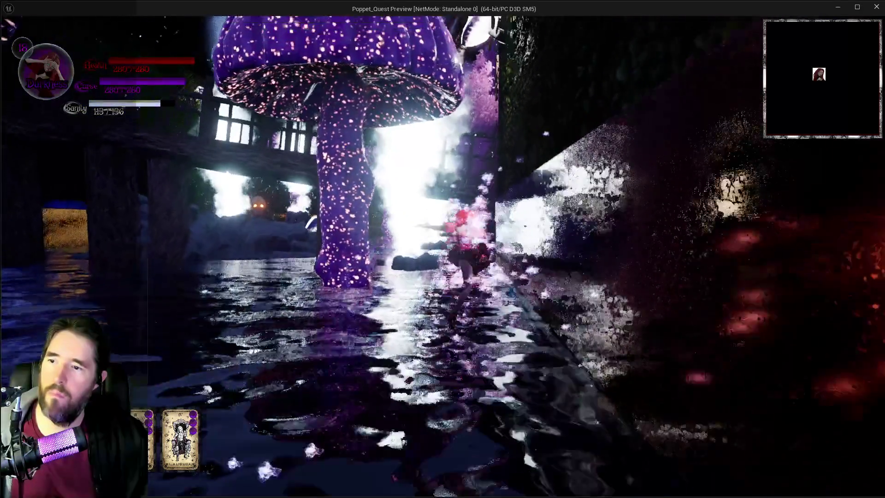
key(w)
key(w)
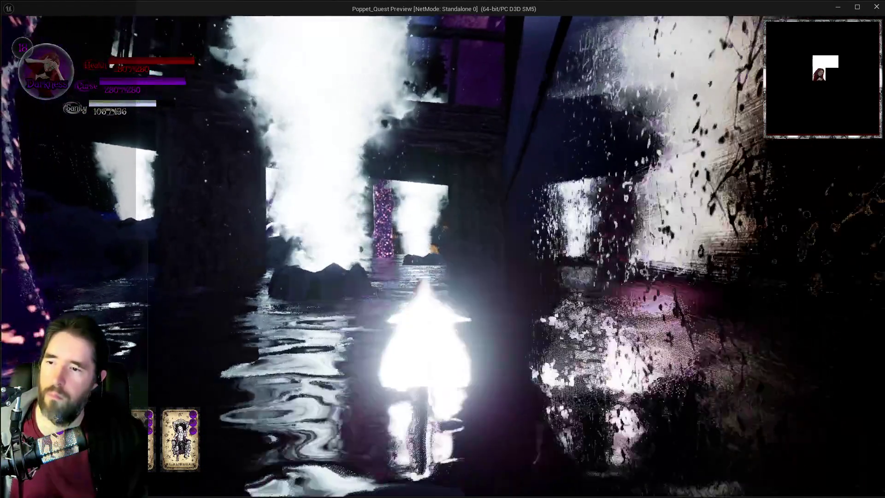
key(w)
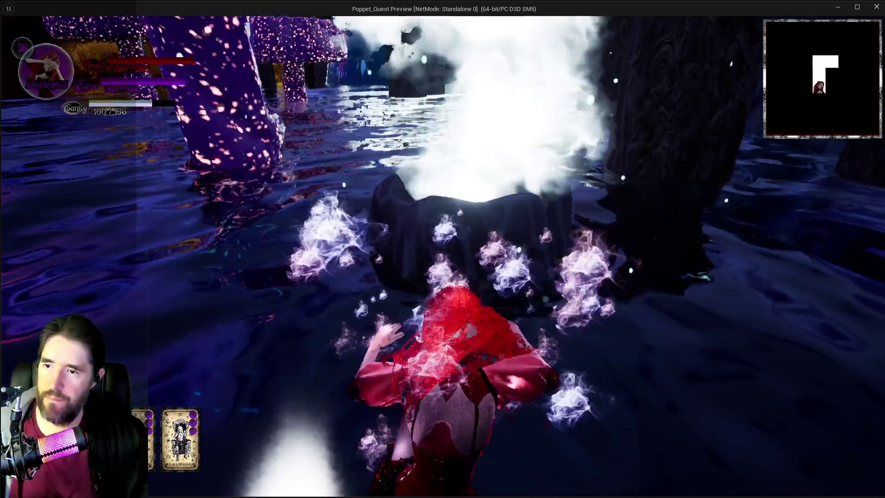
key(w)
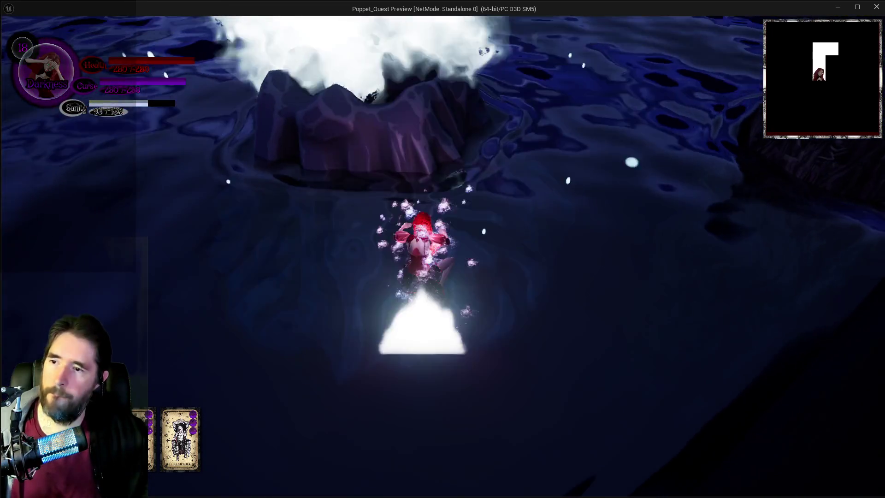
key(w)
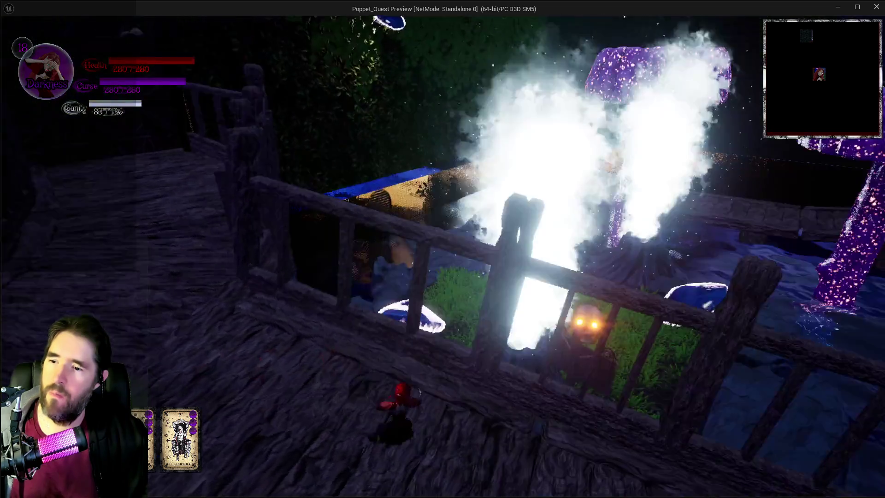
key(a)
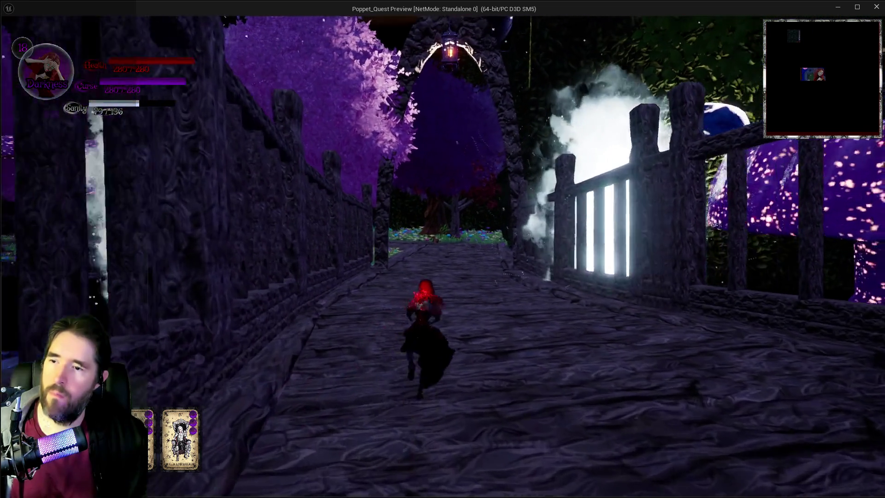
Cast the purple spell burst, switch to Light form, and run through the mushroom grove
key(e)
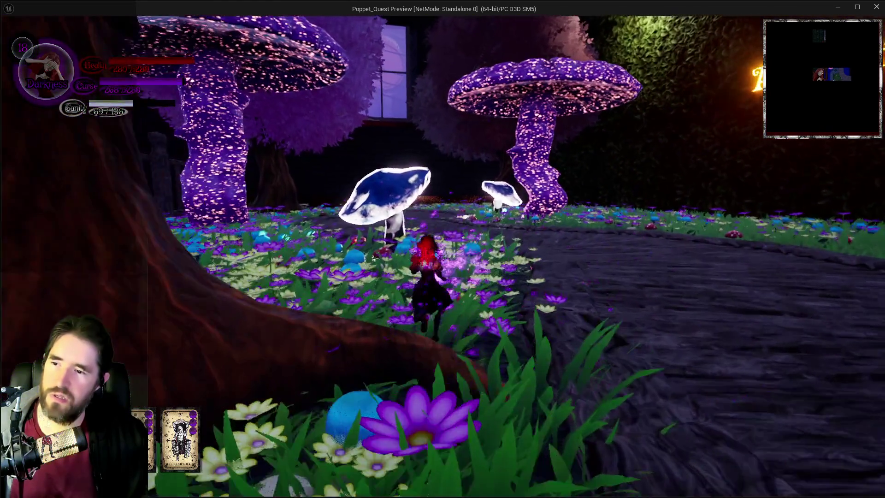
key(w)
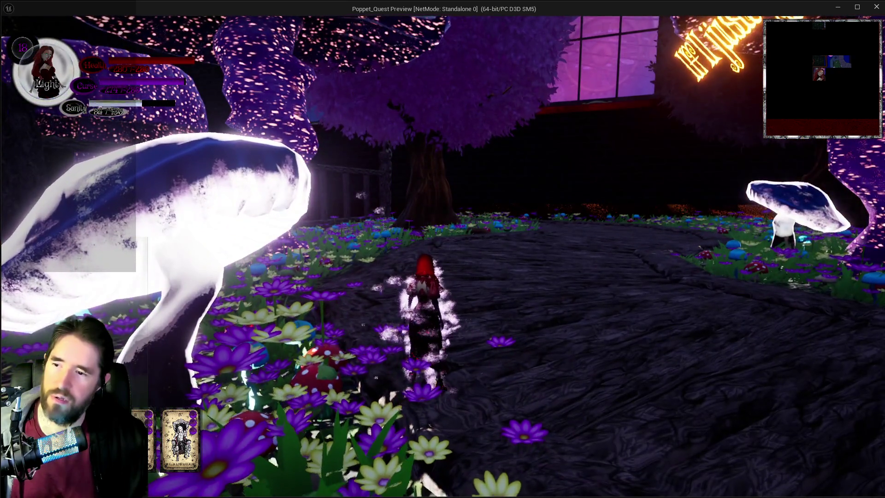
key(s)
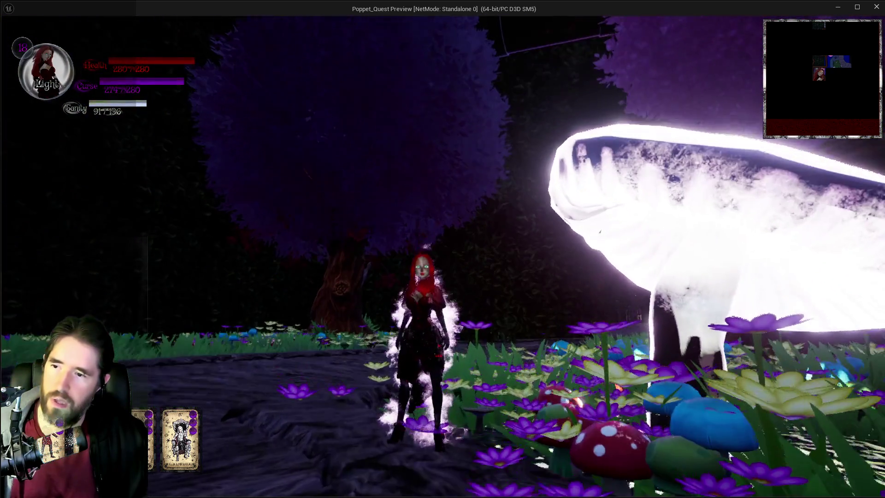
key(w)
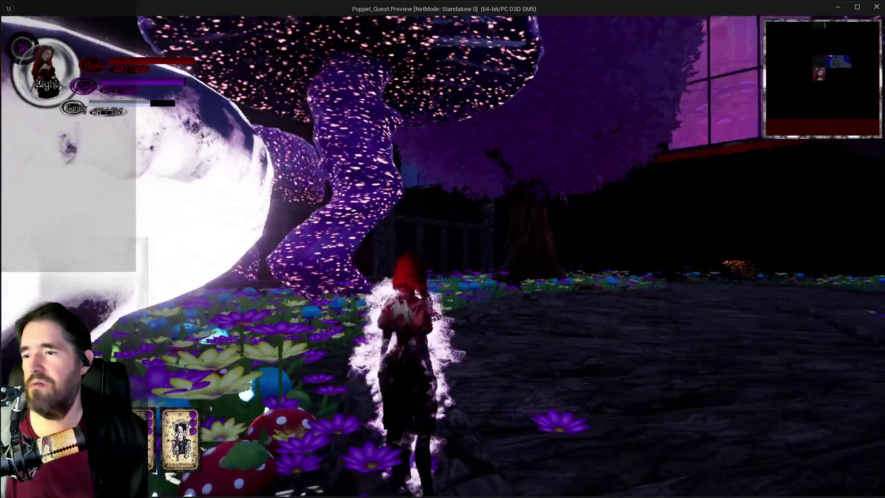
key(w)
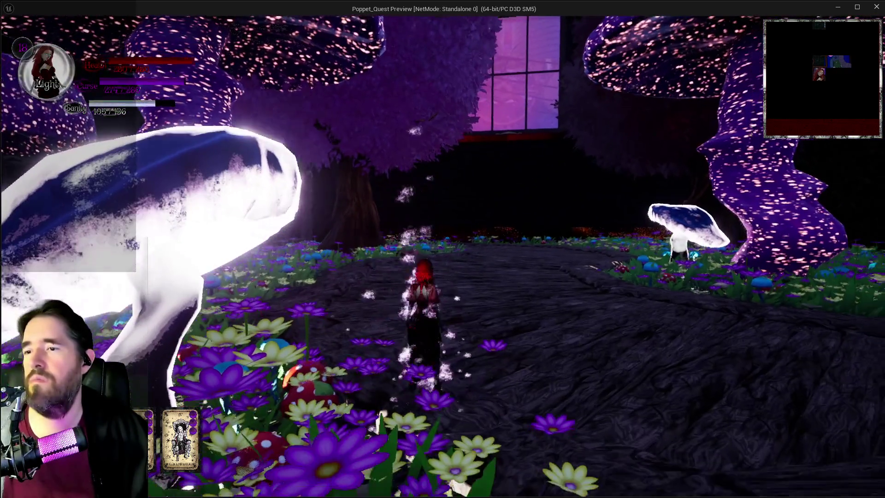
key(w)
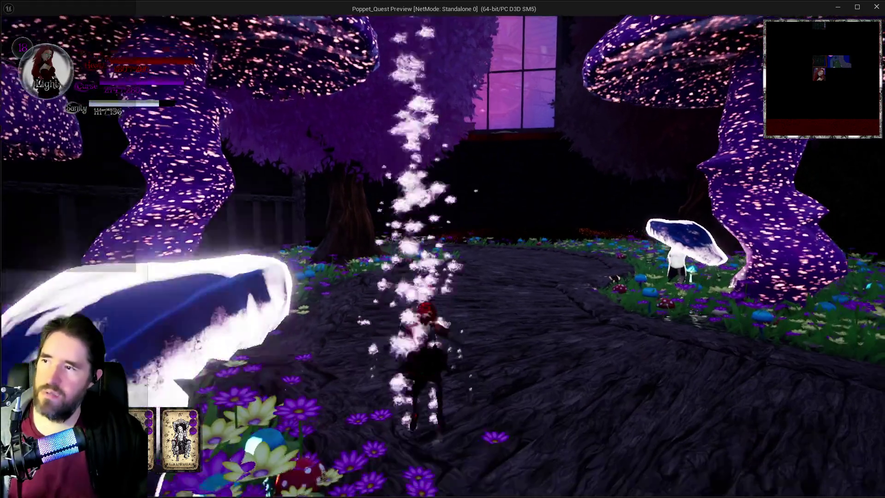
key(1)
Switch to Darkness form by the flowers, then stop the test play session
key(w)
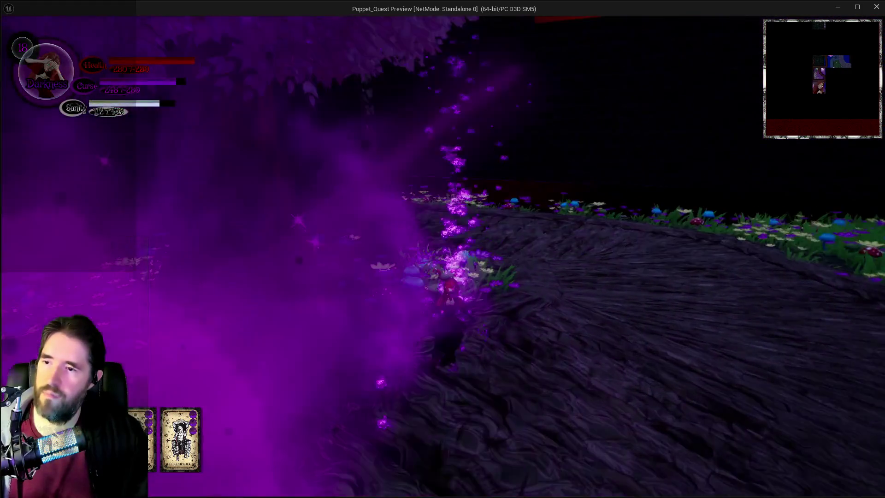
key(w)
key(q)
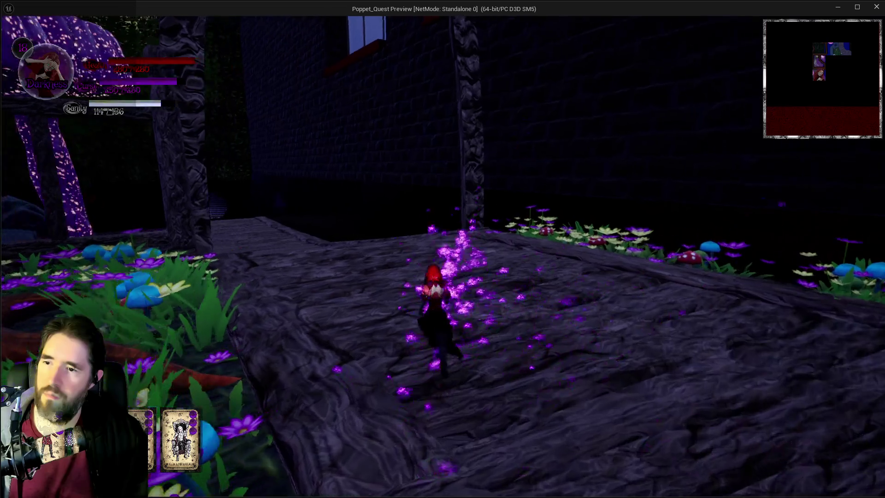
key(s)
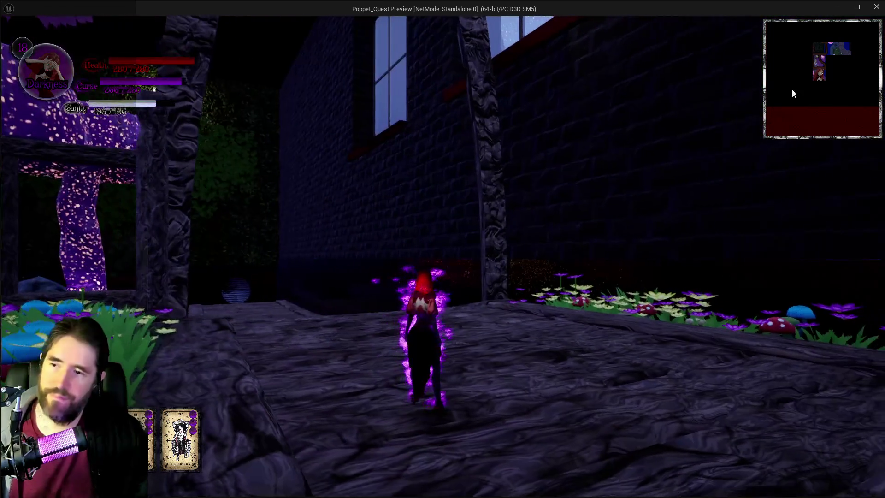
key(alt+Tab)
key(Escape)
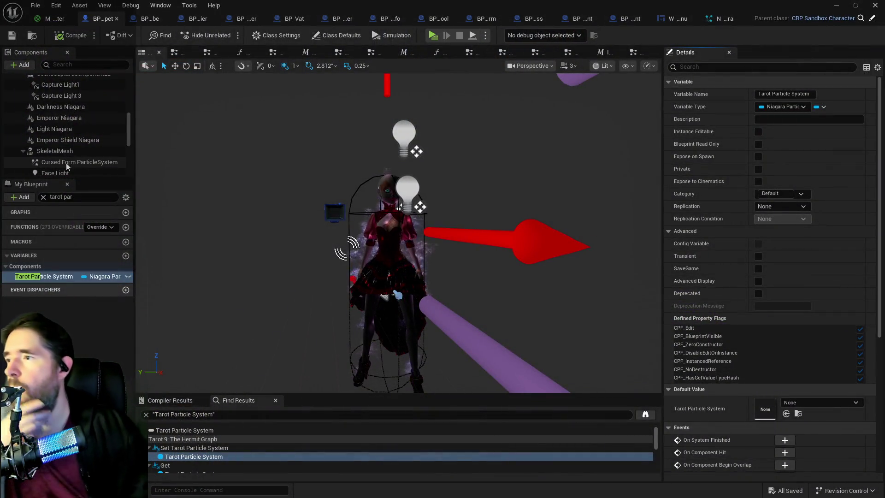
click(78, 143)
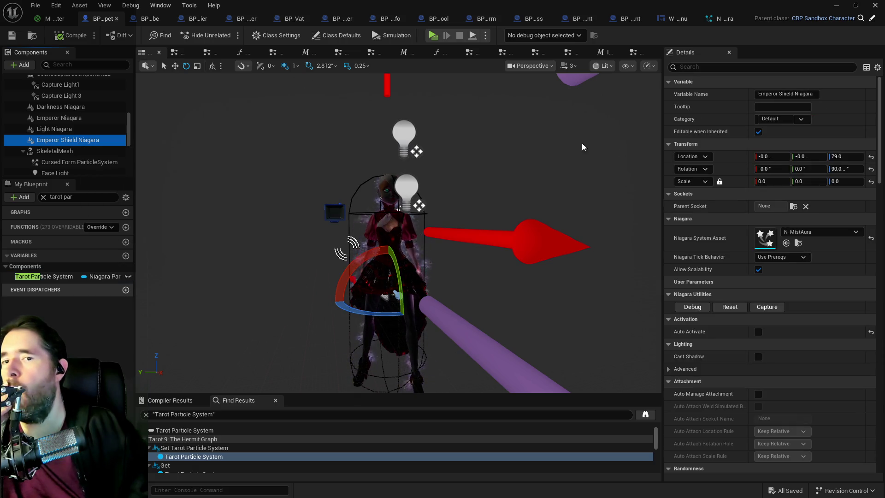
click(59, 128)
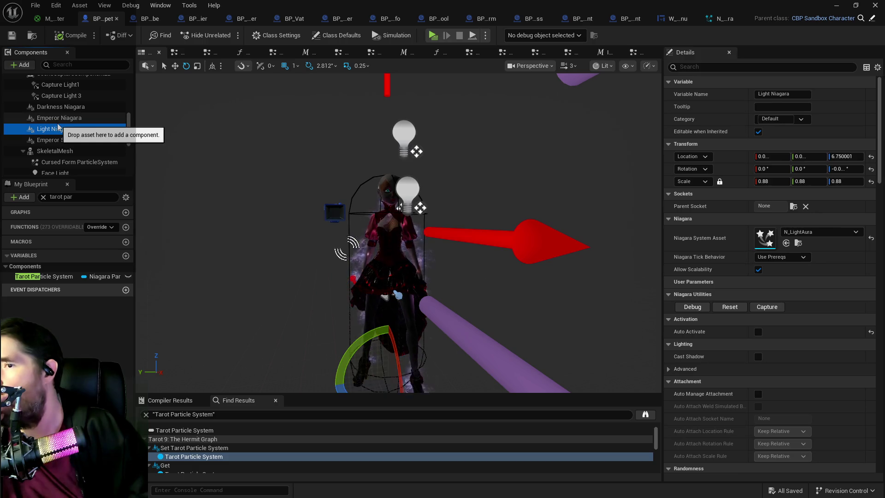
click(58, 120)
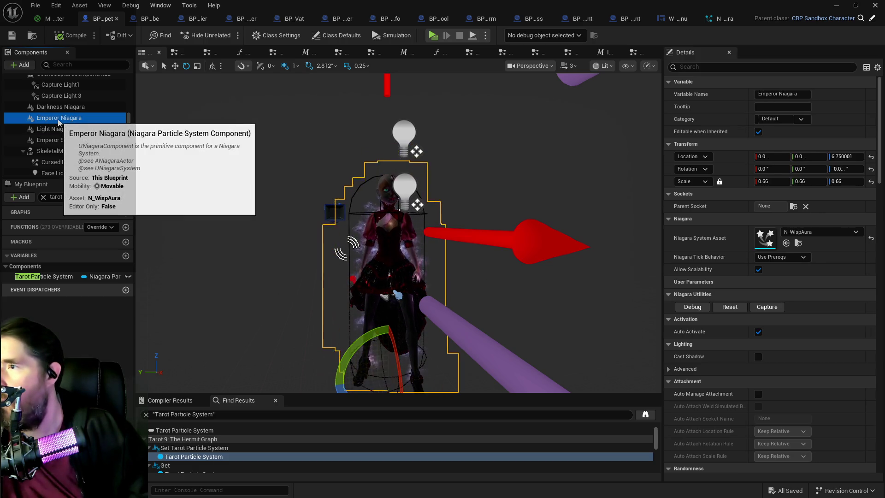
click(781, 184)
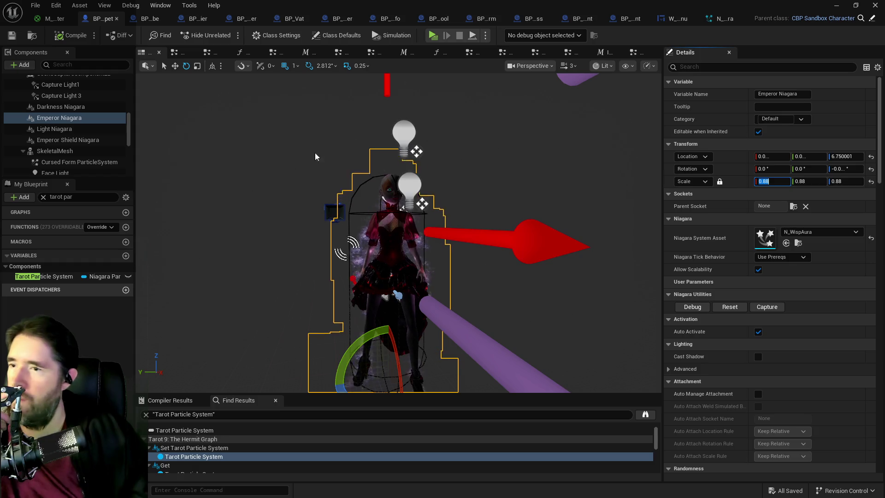
click(13, 37)
click(65, 110)
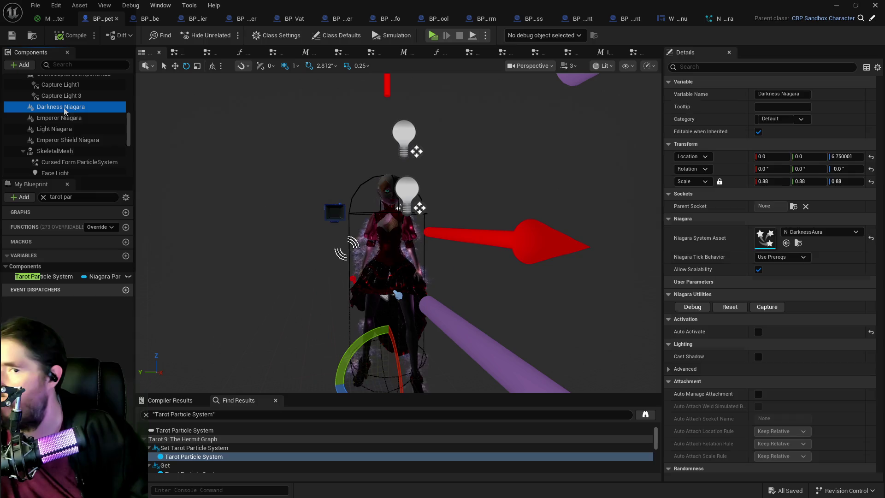
scroll(67, 116, up, 3)
click(69, 121)
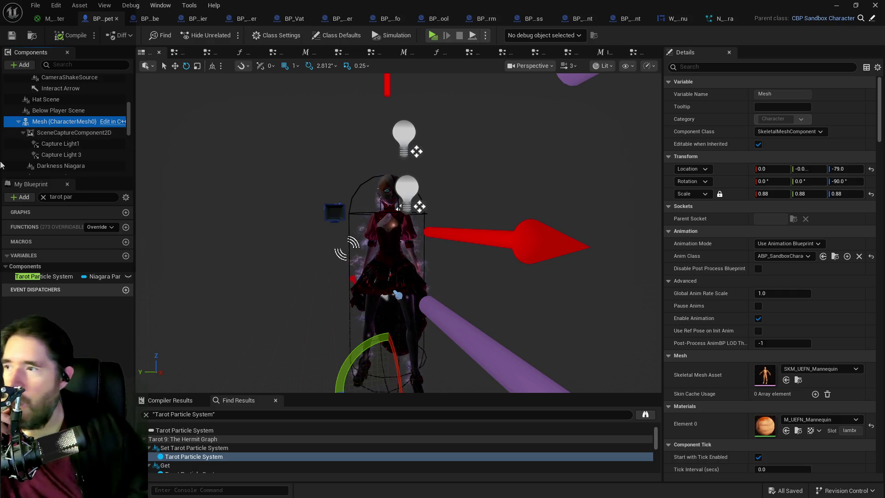
scroll(39, 146, up, 3)
click(40, 144)
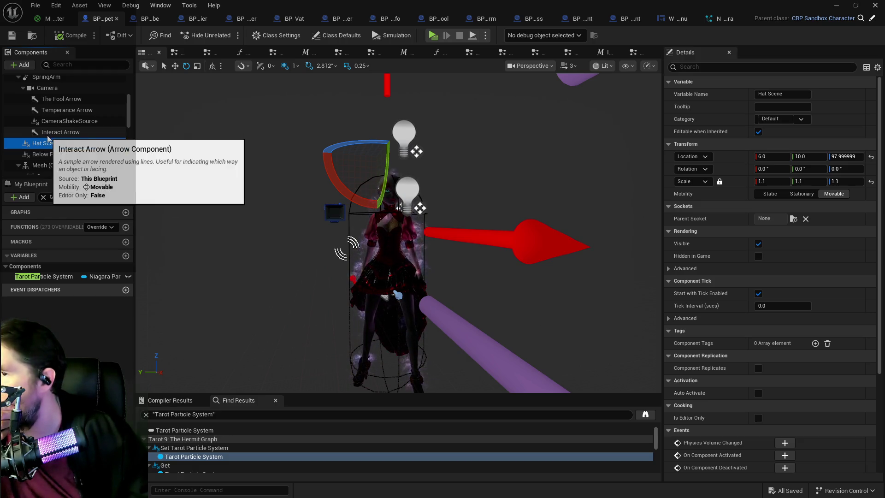
scroll(59, 113, up, 1)
scroll(59, 113, up, 1)
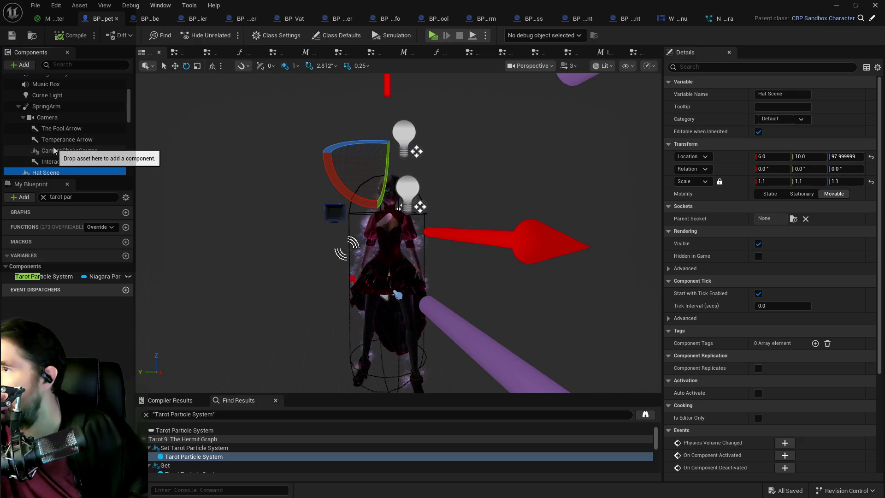
scroll(54, 150, up, 5)
scroll(54, 150, down, 10)
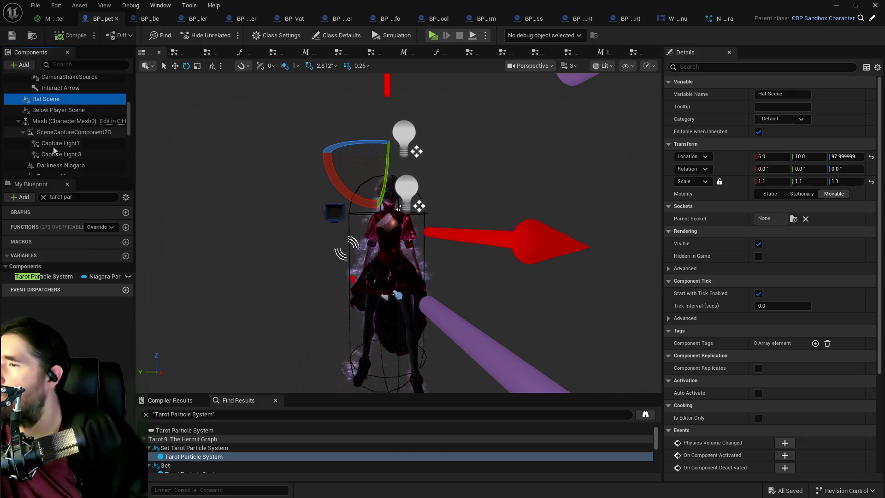
click(58, 121)
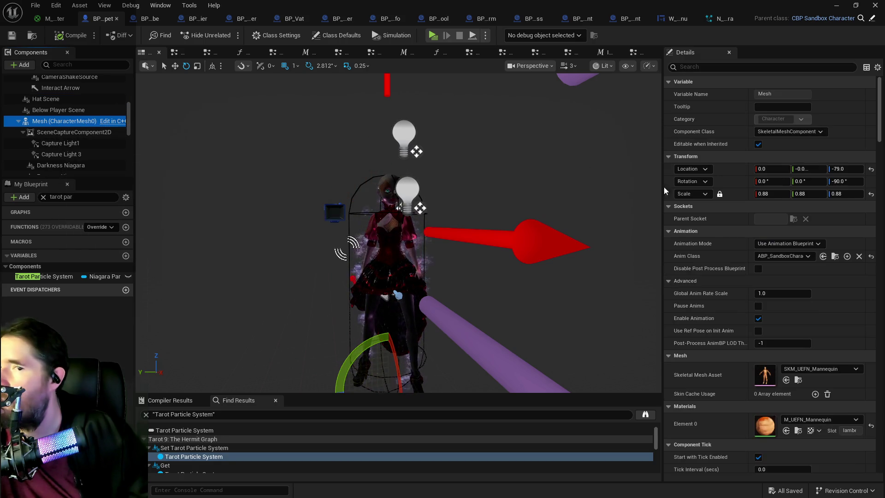
click(772, 194)
text(1)
Confirm the Mesh scale of 1.0 and review the SkeletalMesh, Hat Scene and Mesh scale values
key(Return)
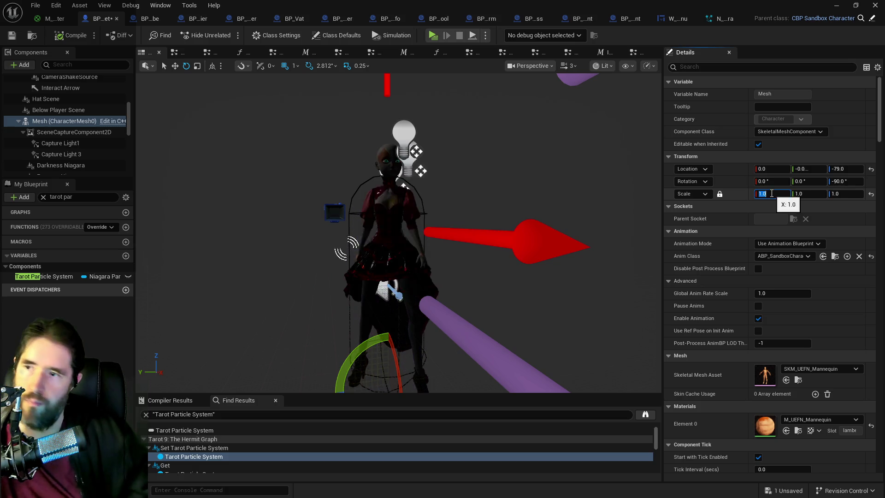
scroll(51, 139, down, 4)
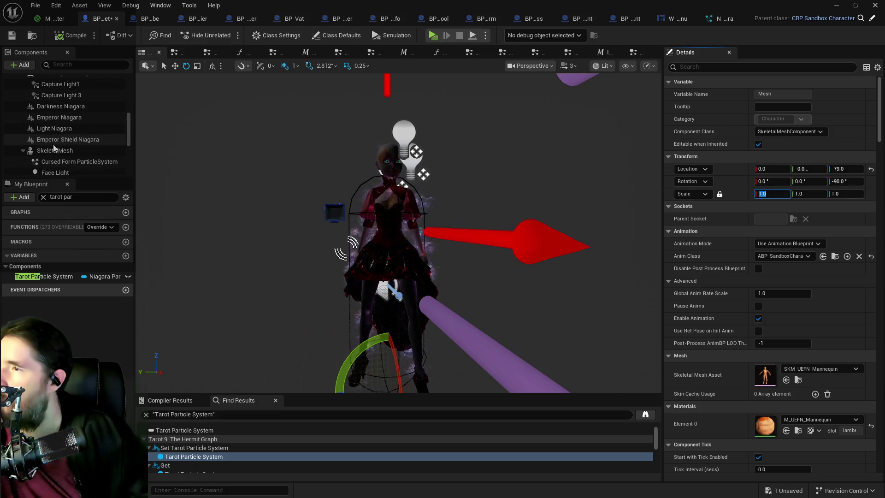
click(54, 146)
click(772, 181)
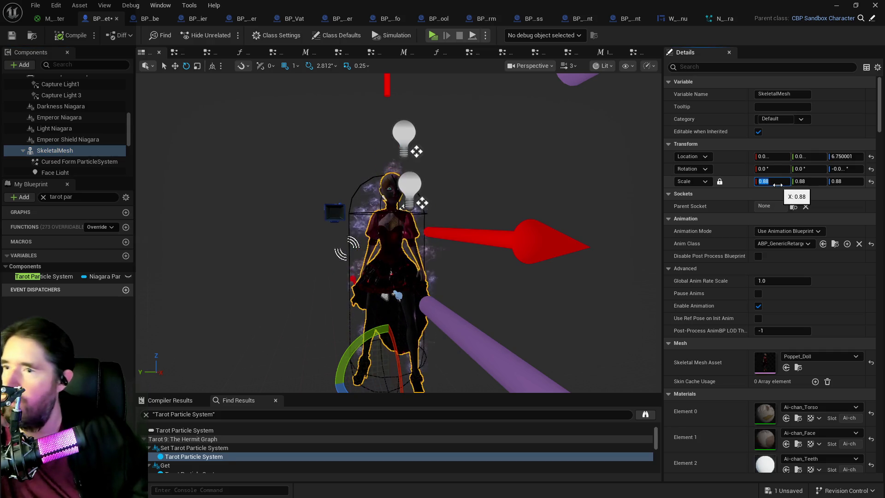
scroll(69, 146, up, 1)
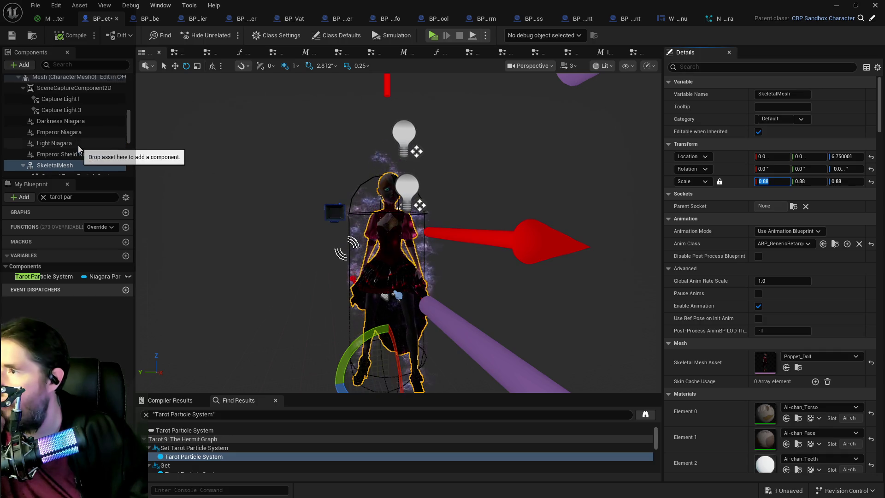
scroll(67, 147, up, 1)
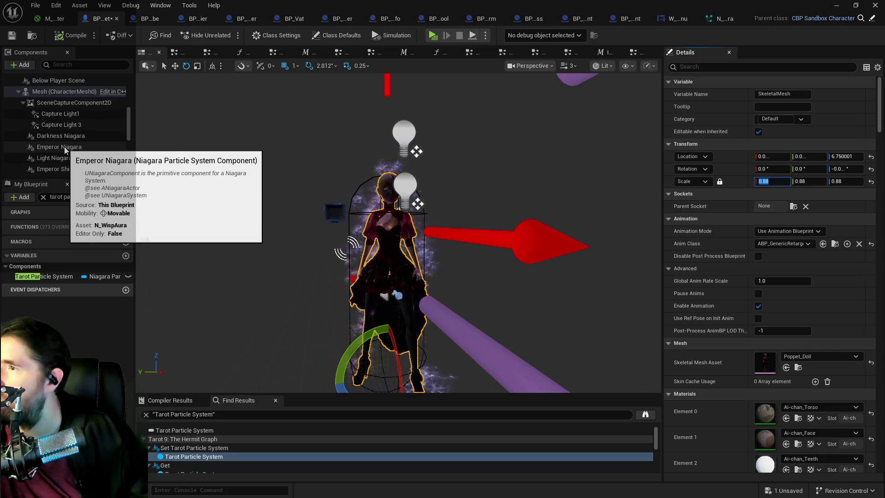
scroll(65, 148, up, 4)
click(58, 114)
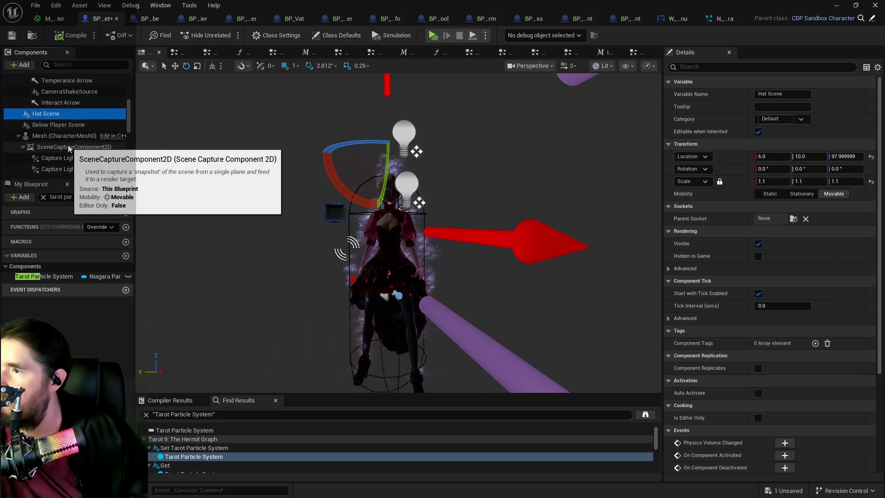
click(65, 137)
click(764, 194)
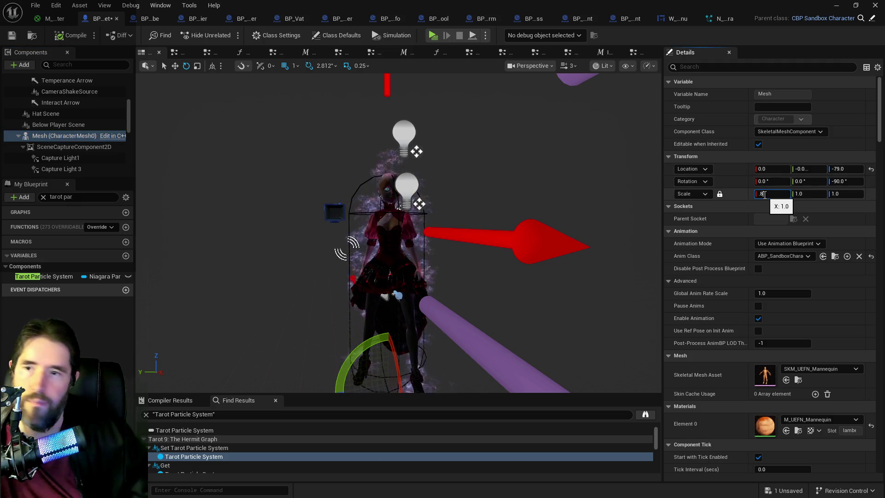
text(0.88)
Set the SkeletalMesh X scale to 1.0 and save BP_Poppet
scroll(61, 145, down, 4)
click(59, 137)
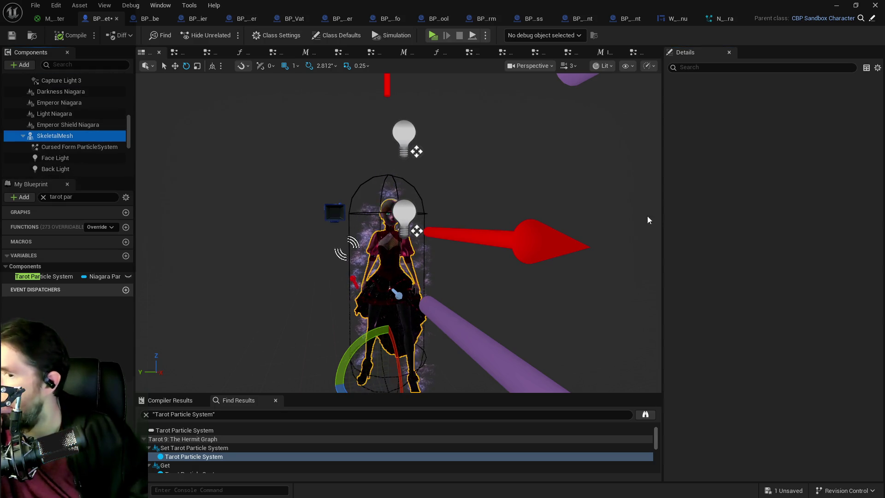
click(772, 181)
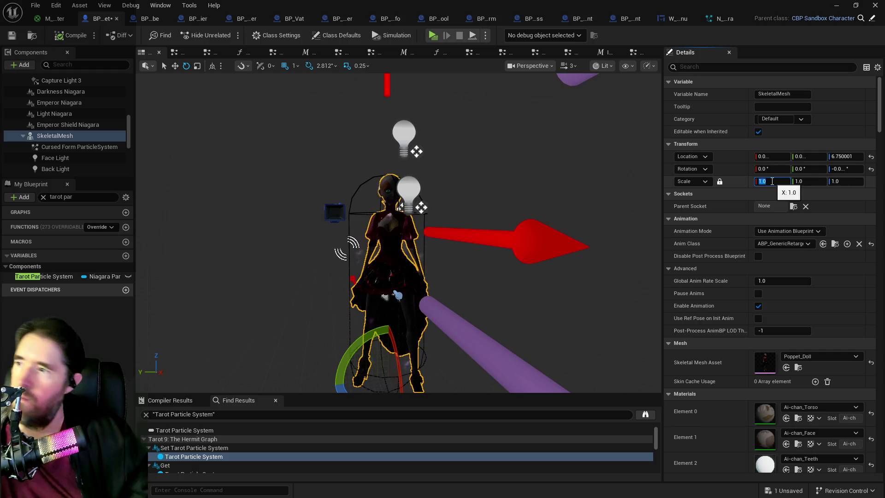
scroll(87, 138, down, 4)
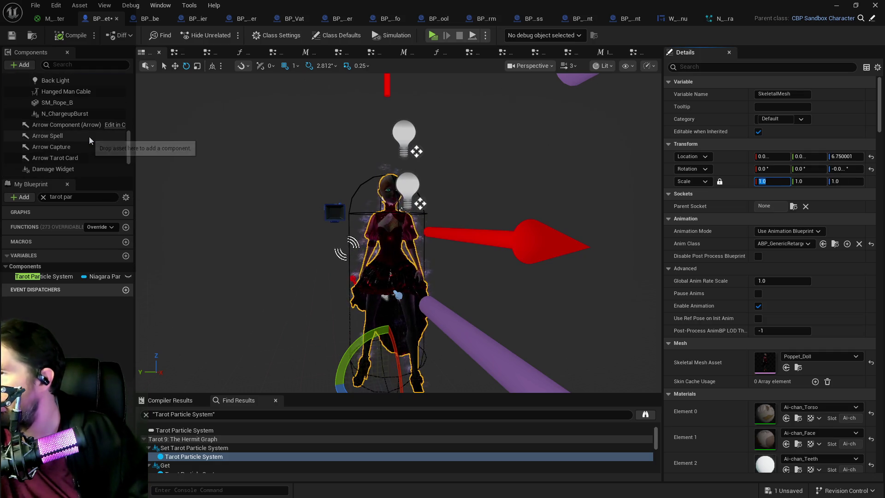
scroll(89, 137, up, 1)
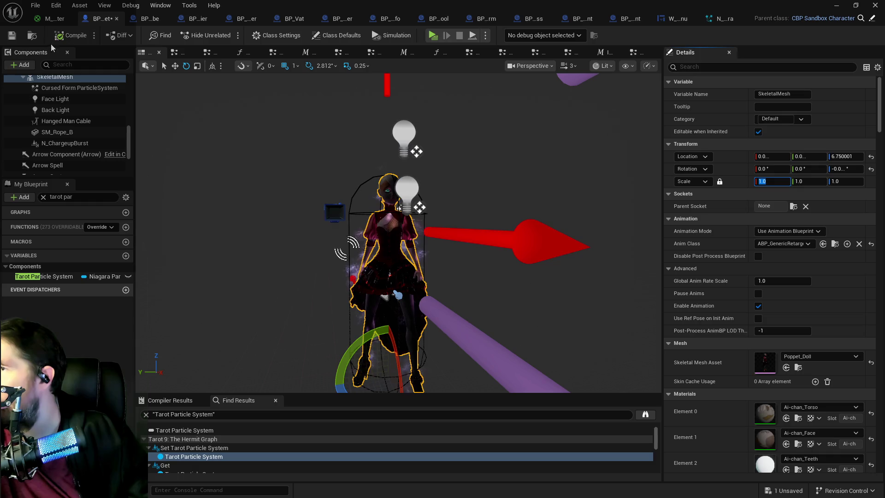
click(12, 36)
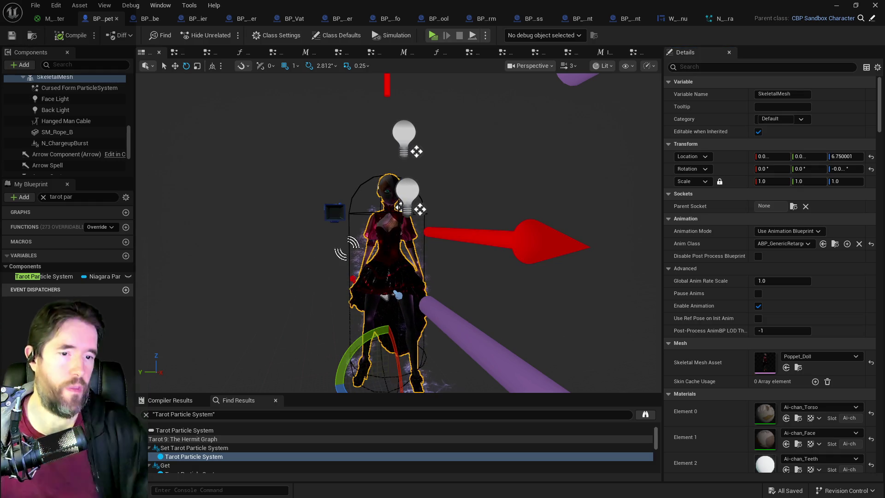
key(alt+Tab)
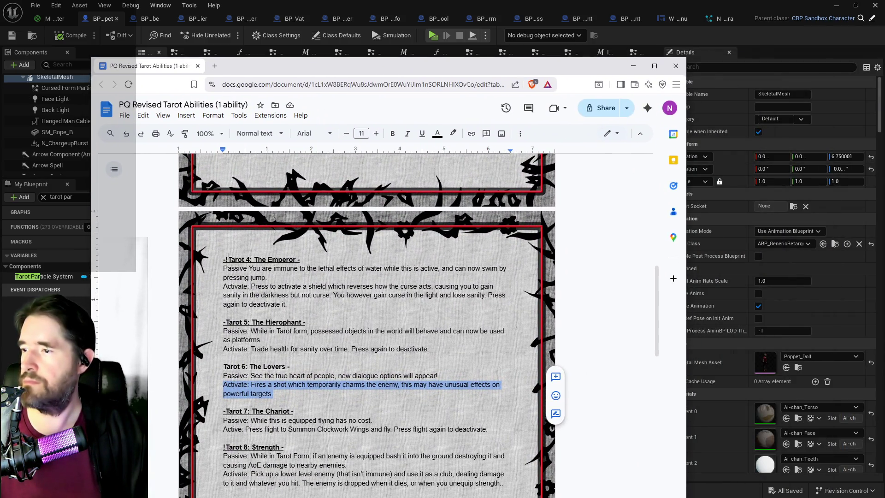
Insert '!-' at the start of the Tarot 4: The Emperor heading
click(225, 259)
text(!-)
scroll(315, 286, up, 5)
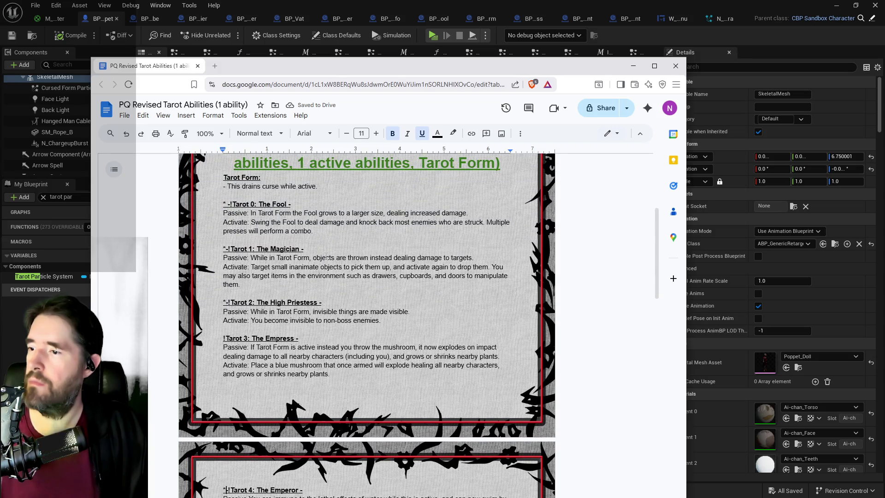
scroll(315, 245, down, 6)
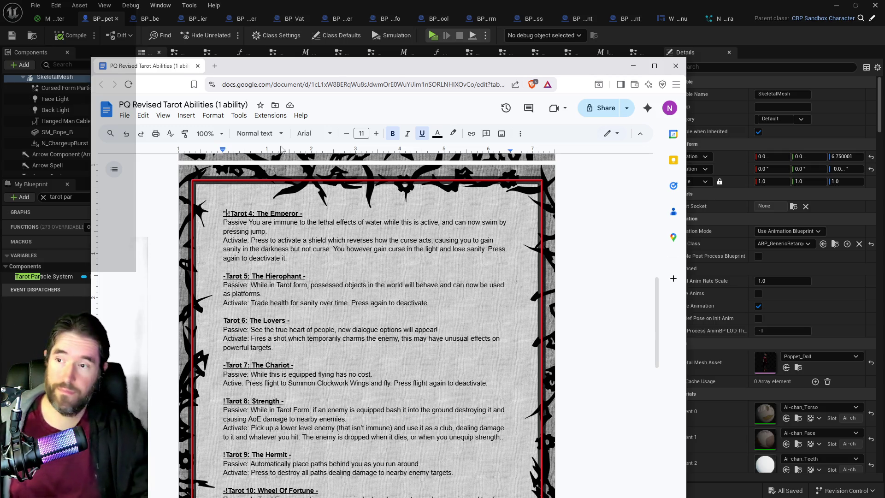
Review the Tarot 4–11 ability notes and select the Lovers passive line
scroll(271, 263, down, 3)
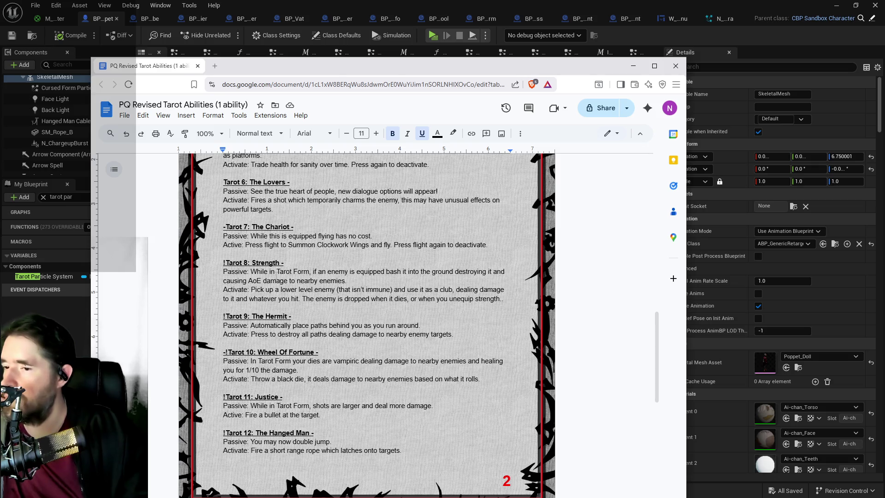
scroll(276, 274, up, 1)
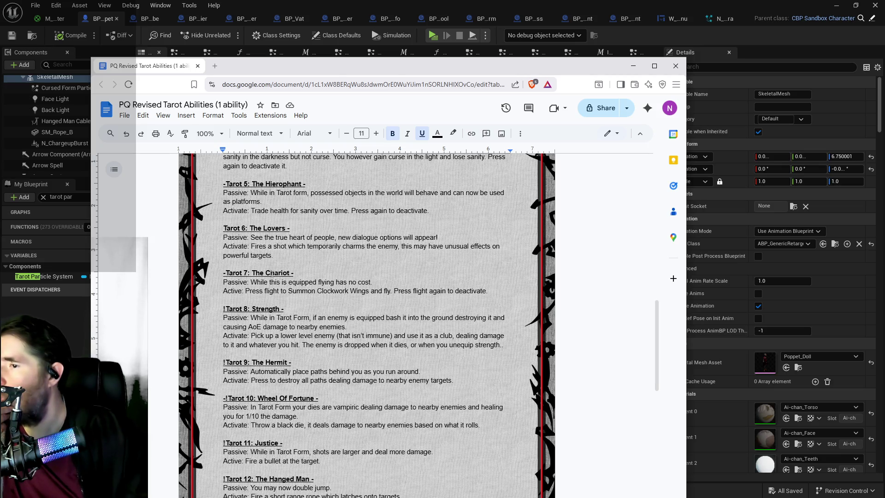
scroll(272, 273, up, 1)
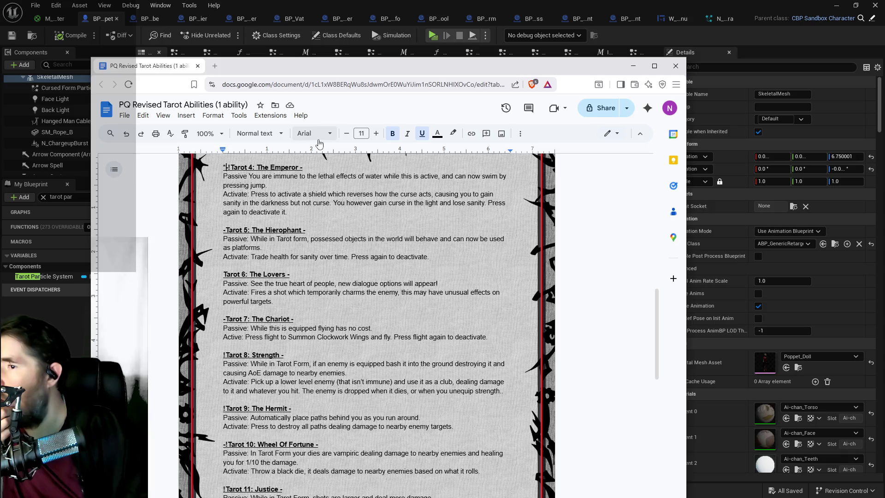
drag(446, 283, 206, 275)
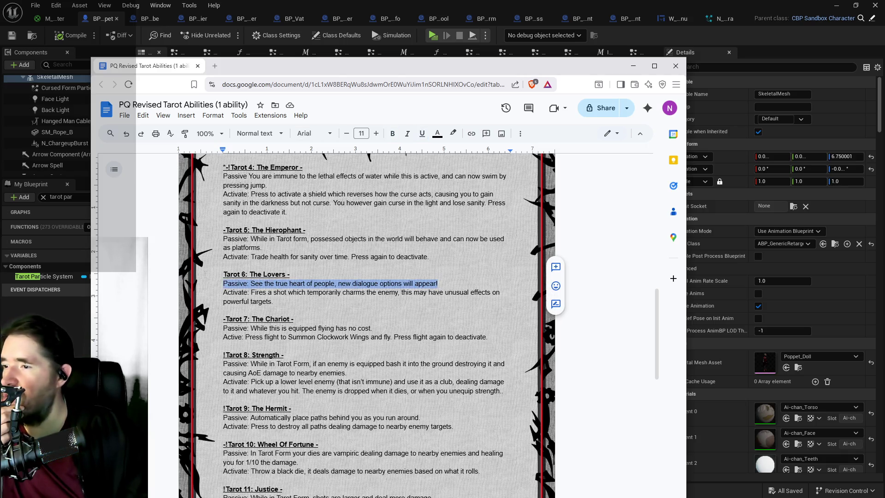
drag(337, 77, 630, 70)
click(411, 208)
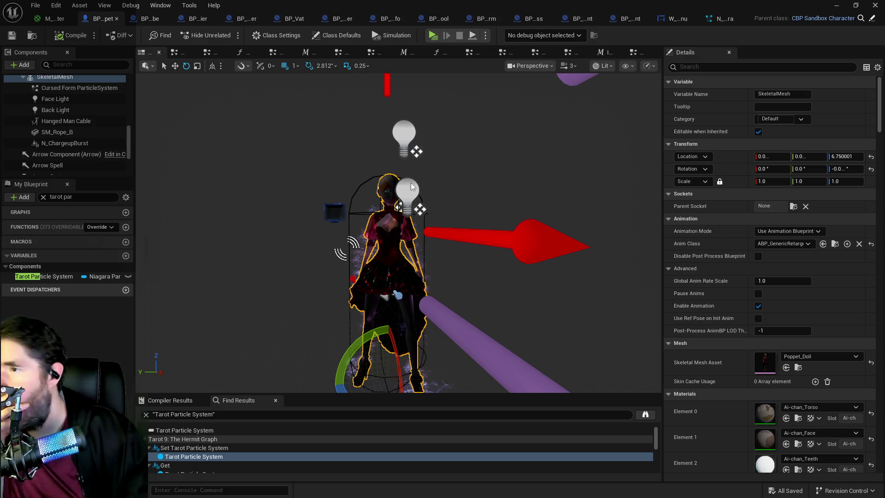
Browse the Interaction Check and Emperor graphs, then open the Tarot 5: The Hierophant graph
click(607, 52)
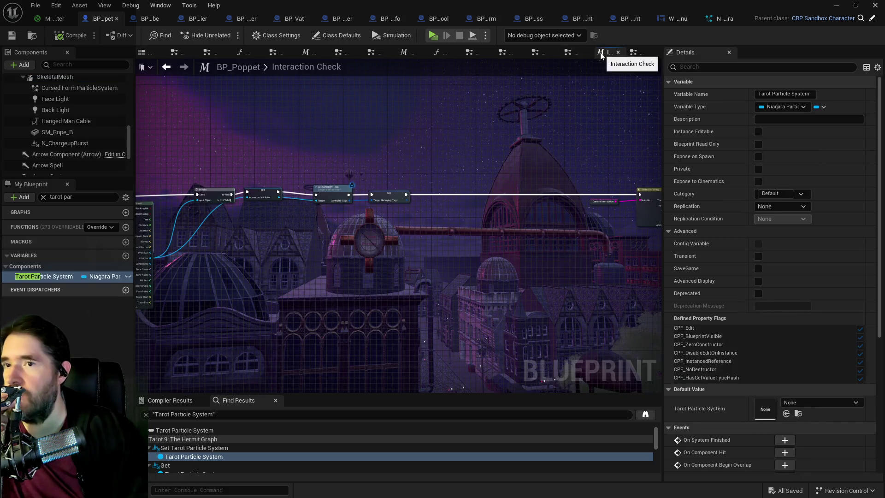
click(572, 51)
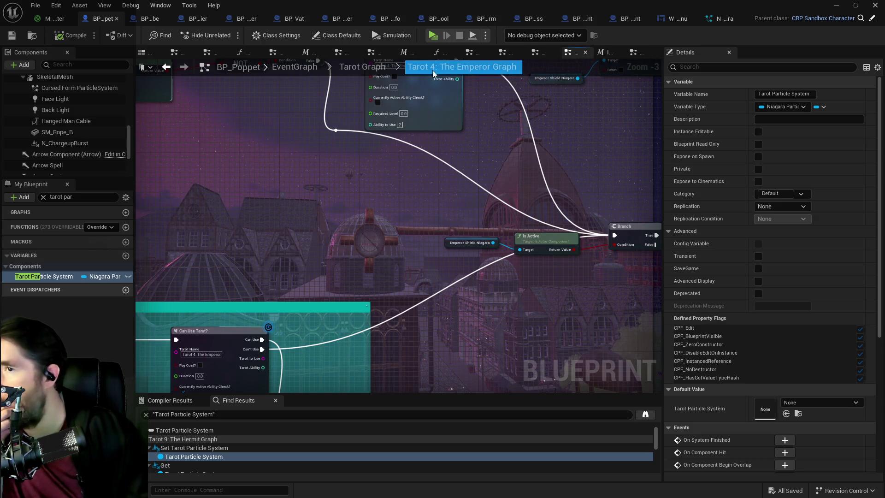
click(368, 69)
scroll(281, 232, up, 2)
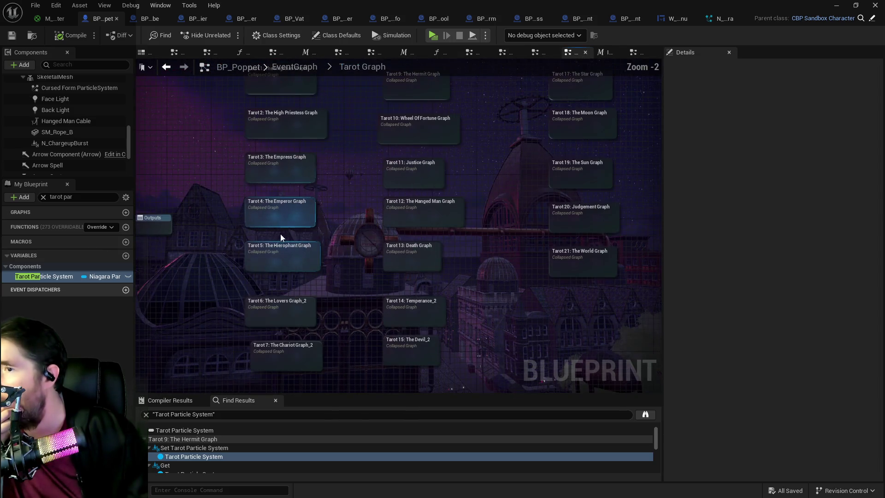
click(275, 259)
double_click(275, 259)
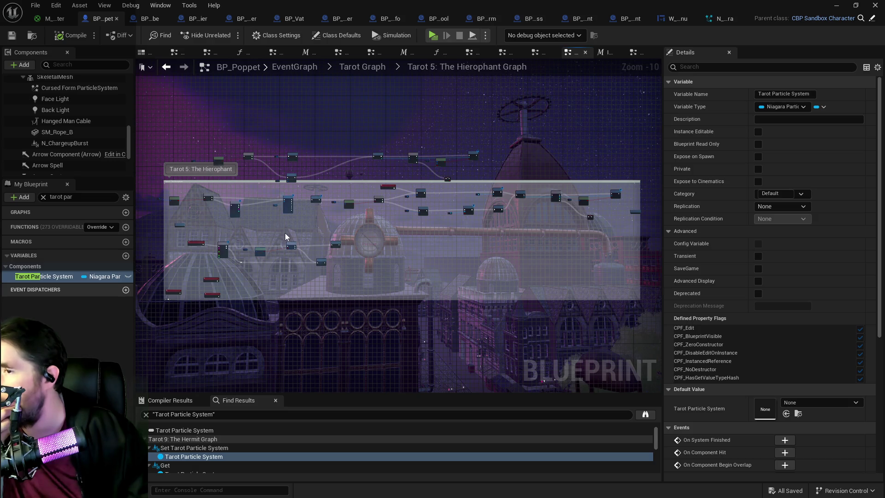
Inspect the Hierophant Upkeep, Branch, tag check, Get All Actors loop and Play Montage nodes
scroll(320, 209, up, 5)
drag(462, 214, 237, 214)
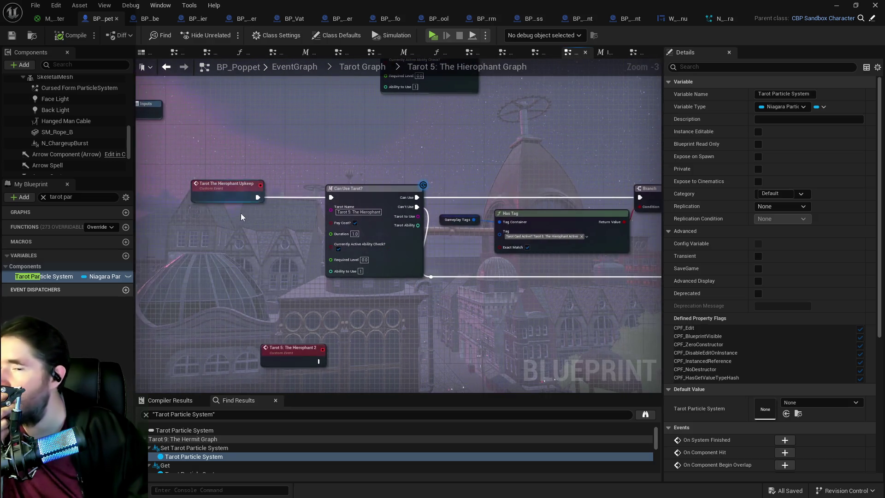
mouse_move(316, 168)
mouse_down()
mouse_move(341, 275)
mouse_move(421, 236)
mouse_move(227, 271)
mouse_up()
scroll(438, 256, down, 3)
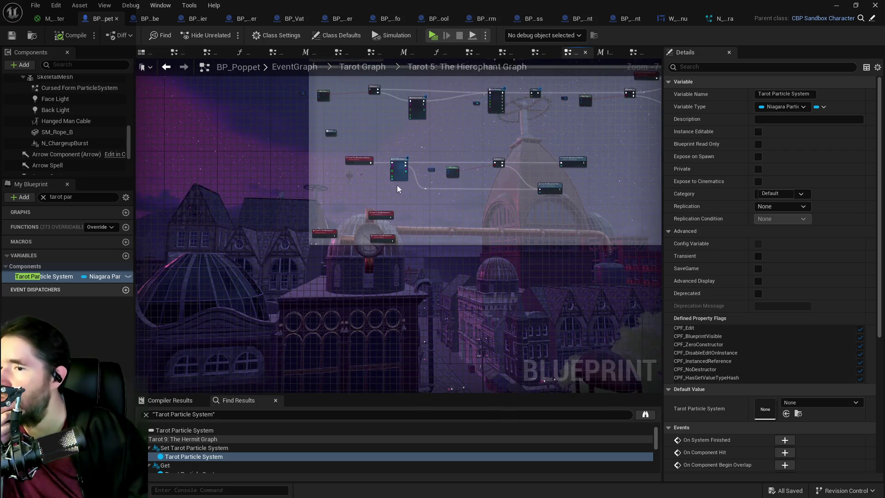
mouse_move(406, 204)
mouse_down()
mouse_move(237, 240)
mouse_move(368, 223)
mouse_up()
scroll(308, 173, up, 2)
mouse_move(308, 173)
mouse_down()
mouse_move(342, 181)
mouse_move(572, 173)
mouse_up()
drag(445, 209, 379, 159)
scroll(300, 159, up, 1)
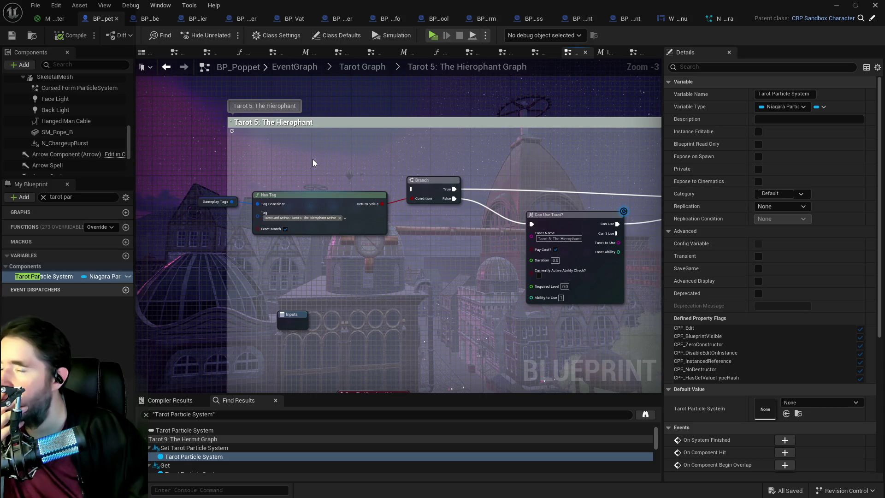
scroll(328, 160, down, 1)
mouse_move(328, 160)
mouse_down()
mouse_move(284, 146)
mouse_move(284, 189)
mouse_move(177, 159)
mouse_move(489, 193)
mouse_move(313, 189)
mouse_move(407, 196)
mouse_up()
Move the Tarot The Hierophant Active event to a new spot and return to Tarot Graph
click(261, 298)
drag(261, 298, 355, 157)
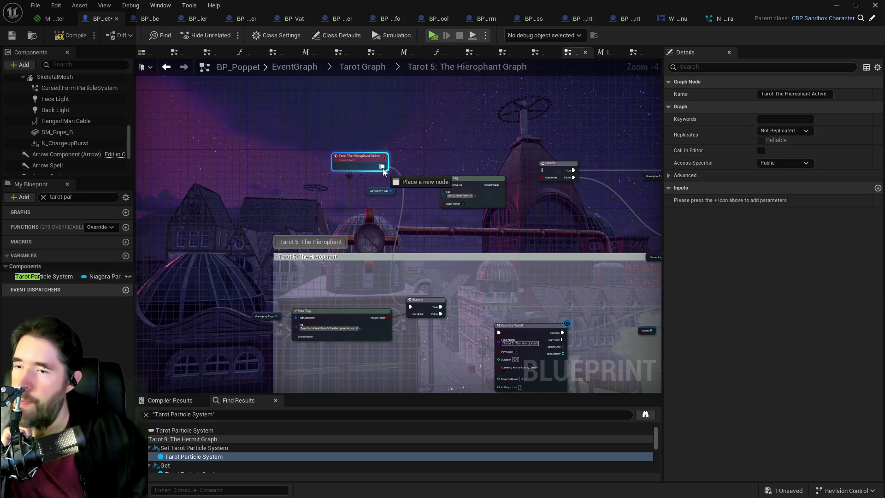
mouse_move(456, 260)
mouse_down()
mouse_move(282, 184)
mouse_move(339, 265)
mouse_up()
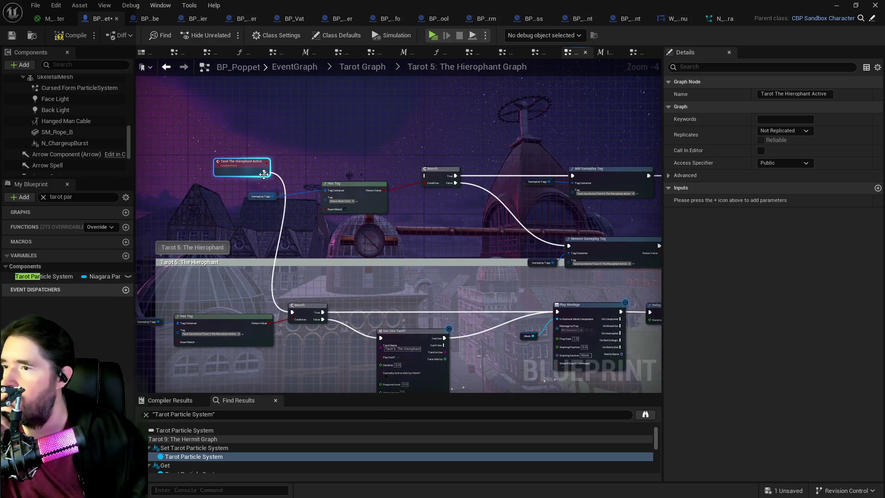
click(356, 67)
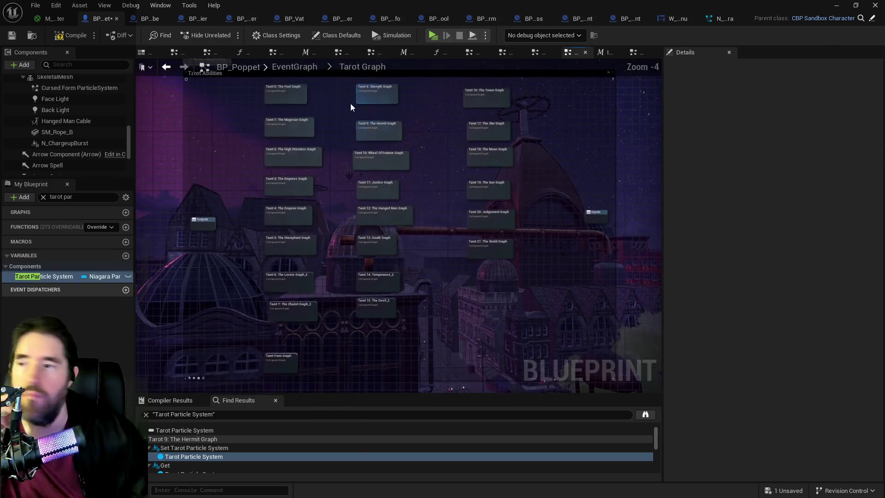
Open the Tarot 2: The High Priestess graph and delete its High Priestess 2 and 3 events
double_click(276, 154)
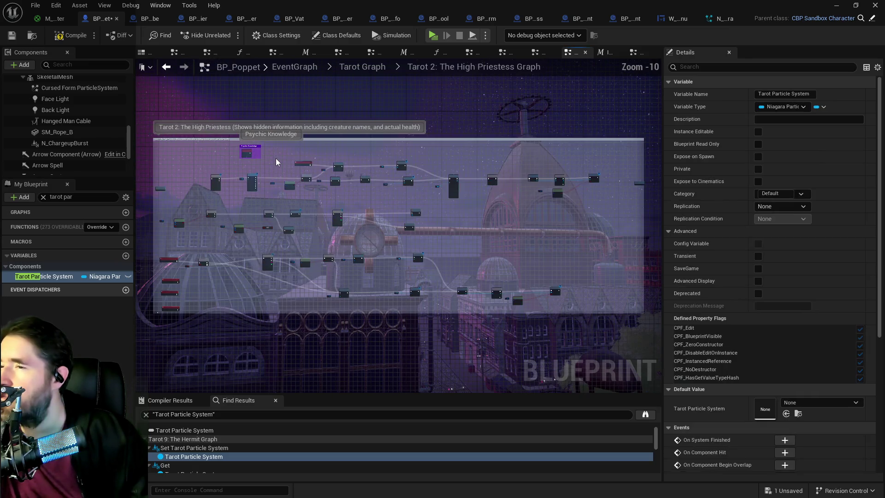
scroll(350, 215, up, 6)
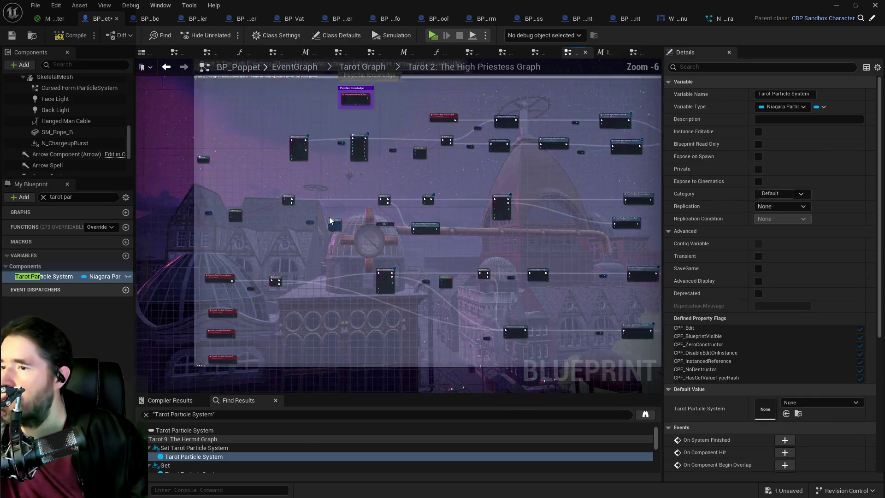
drag(352, 222, 317, 256)
drag(311, 159, 239, 198)
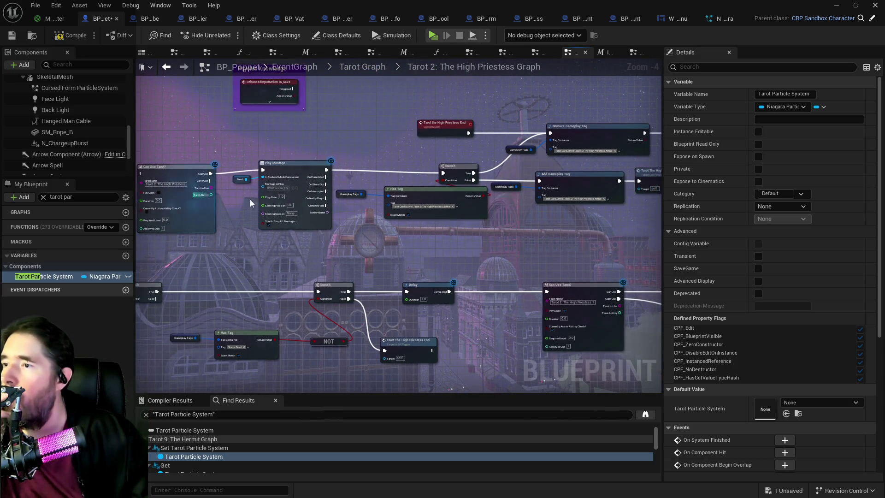
scroll(336, 207, down, 4)
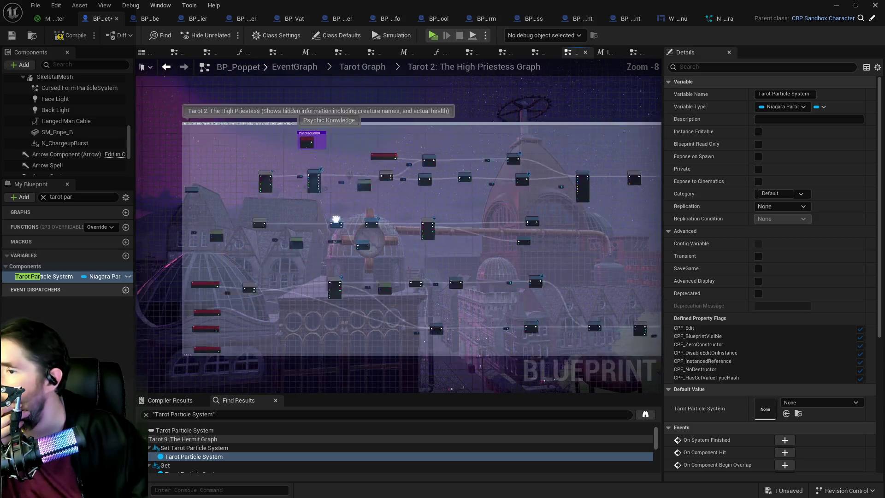
scroll(251, 221, up, 4)
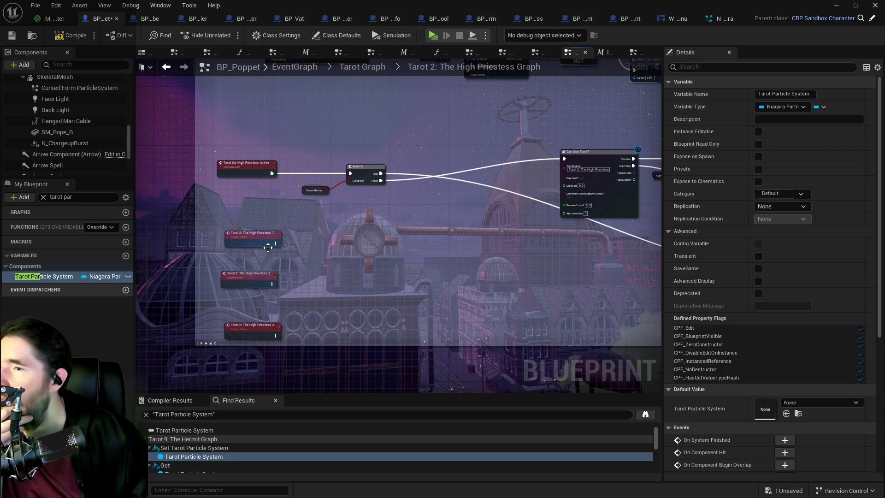
mouse_move(228, 261)
mouse_down()
mouse_move(251, 316)
mouse_move(269, 324)
mouse_up()
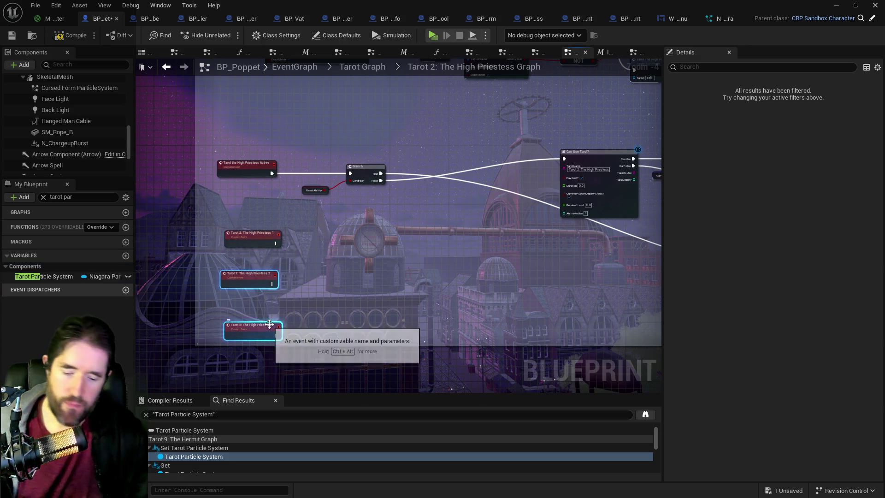
key(Delete)
Move the High Priestess 1 event down-left and review the surrounding nodes
drag(251, 240, 239, 273)
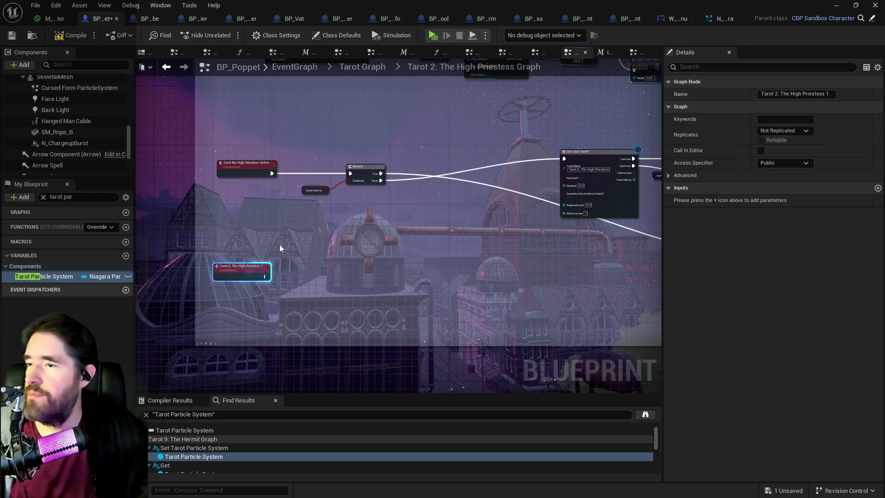
scroll(279, 249, down, 2)
scroll(430, 165, up, 3)
scroll(534, 227, down, 3)
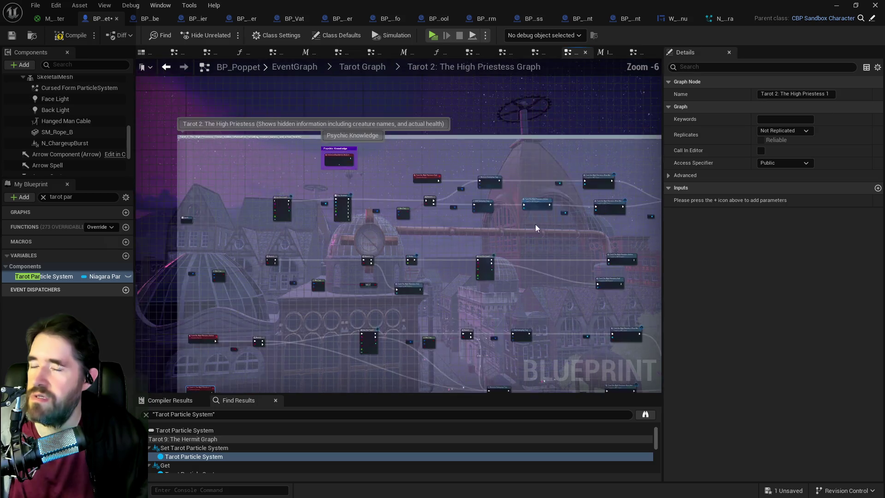
scroll(330, 191, up, 1)
scroll(487, 183, up, 1)
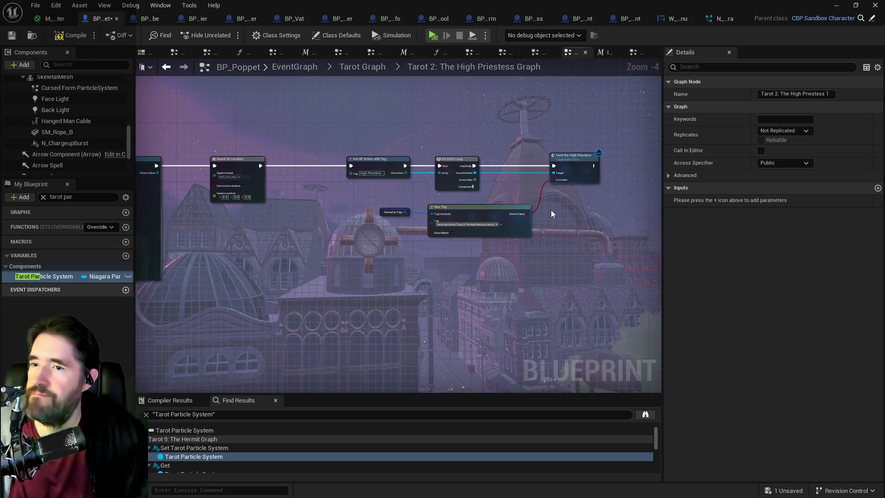
scroll(552, 213, down, 3)
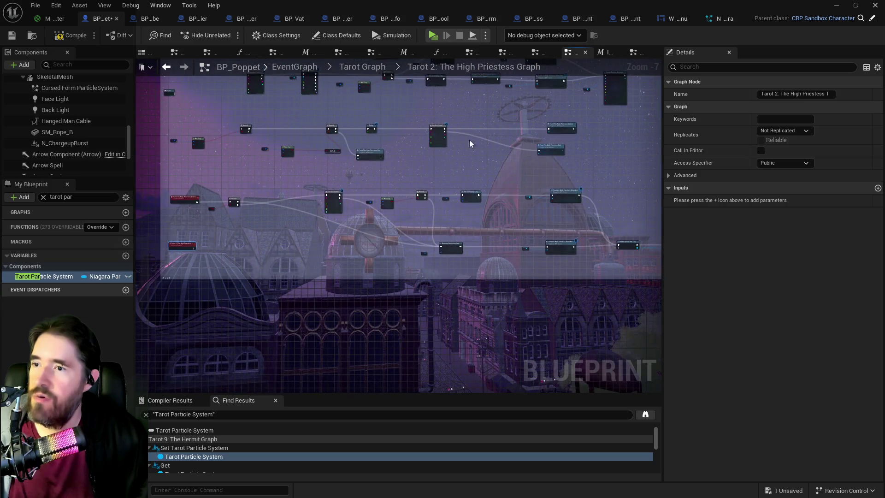
scroll(480, 148, up, 3)
scroll(417, 125, down, 2)
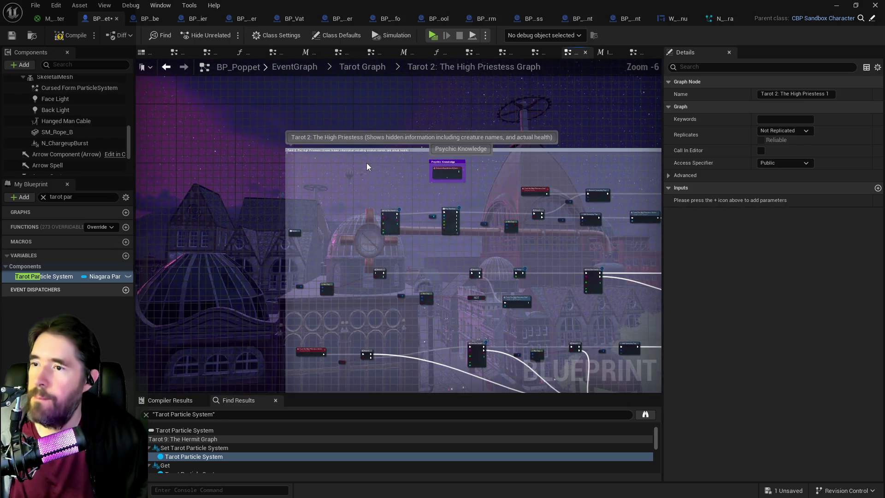
scroll(369, 168, up, 2)
drag(367, 151, 332, 132)
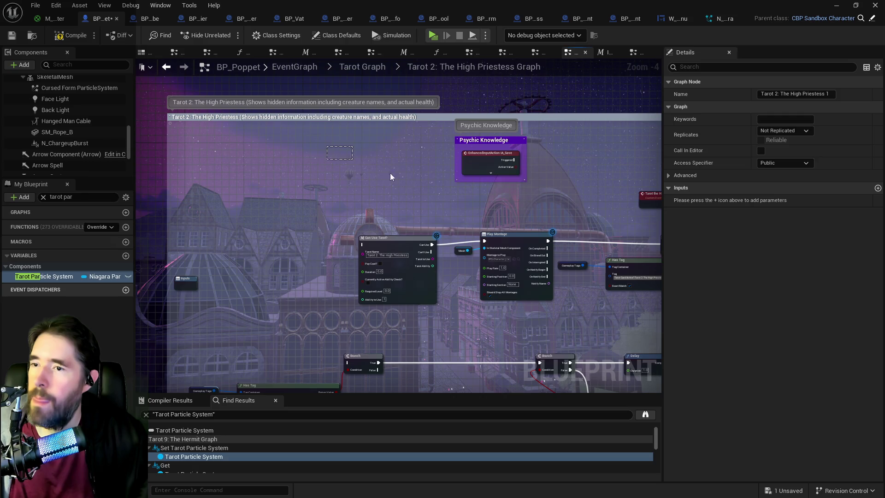
click(636, 247)
mouse_move(349, 134)
mouse_down()
mouse_move(707, 268)
mouse_move(751, 289)
mouse_move(753, 302)
mouse_move(596, 302)
mouse_move(601, 293)
mouse_move(588, 306)
mouse_up()
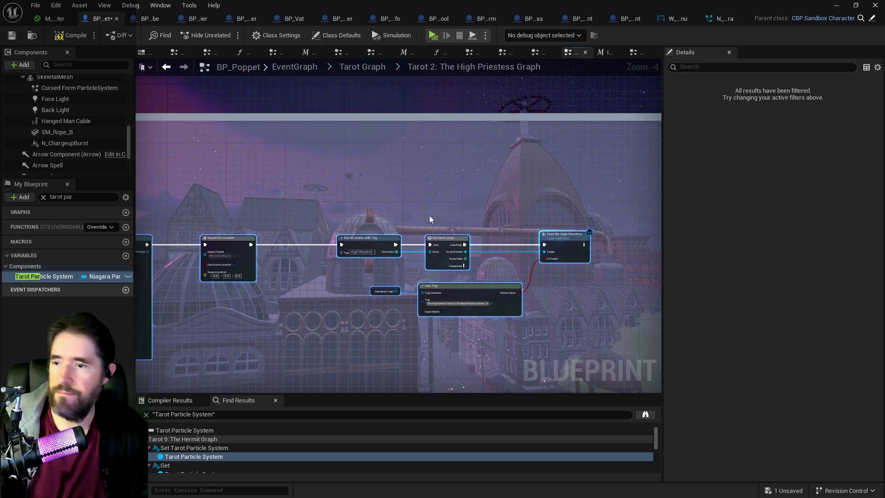
click(308, 258)
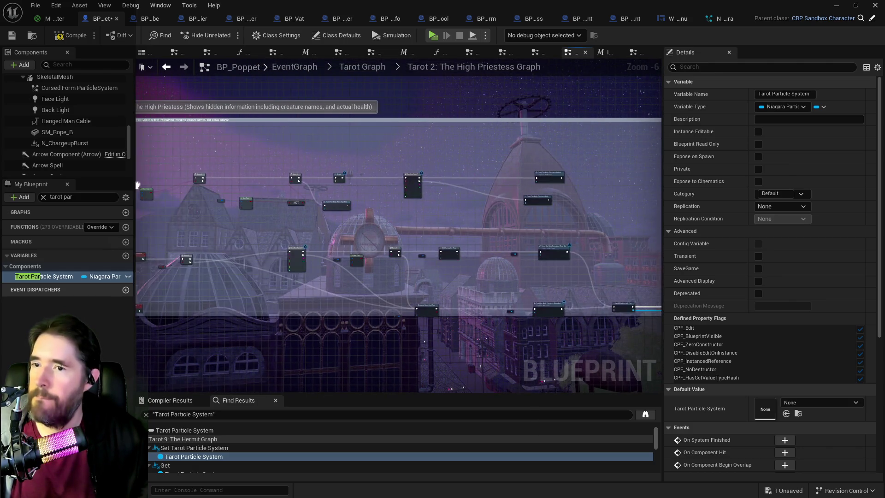
Place High Priestess 1 inside the comment box and compile the blueprint with F7
mouse_move(301, 169)
mouse_down()
mouse_move(580, 209)
mouse_move(636, 229)
mouse_up()
click(631, 227)
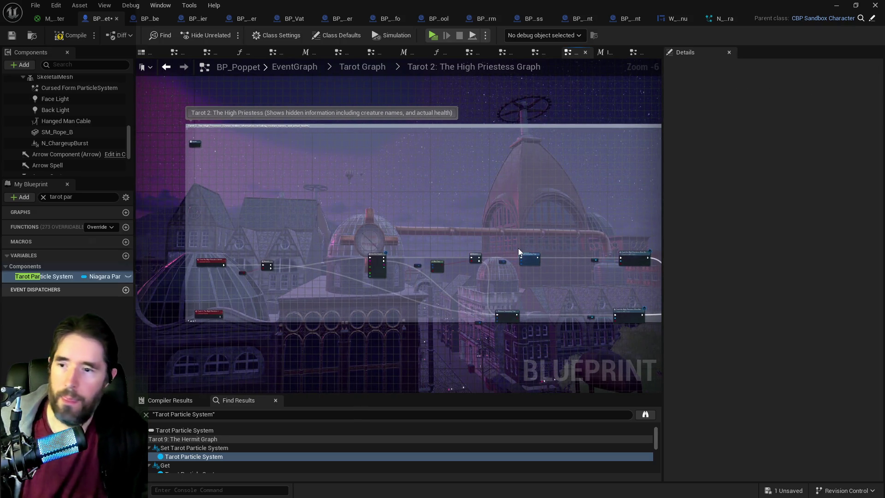
scroll(448, 159, down, 1)
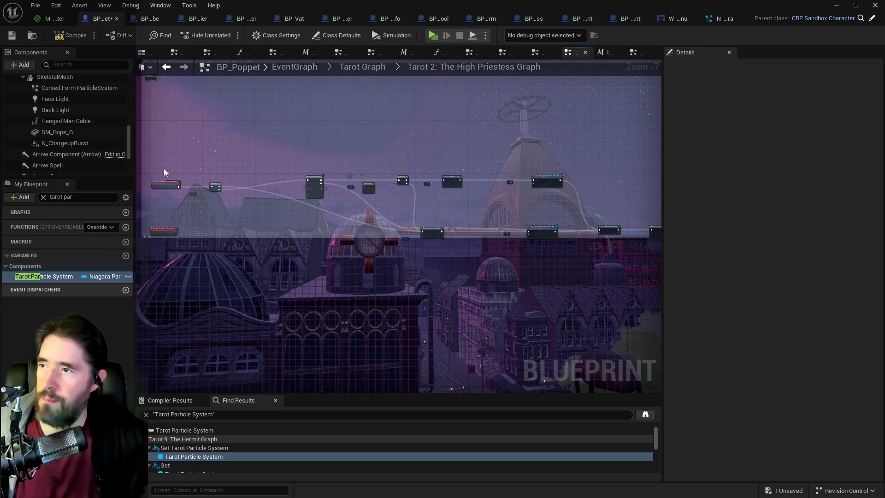
scroll(164, 171, down, 1)
mouse_move(166, 169)
mouse_down()
mouse_move(594, 227)
mouse_move(636, 241)
mouse_move(584, 253)
mouse_move(399, 257)
mouse_up()
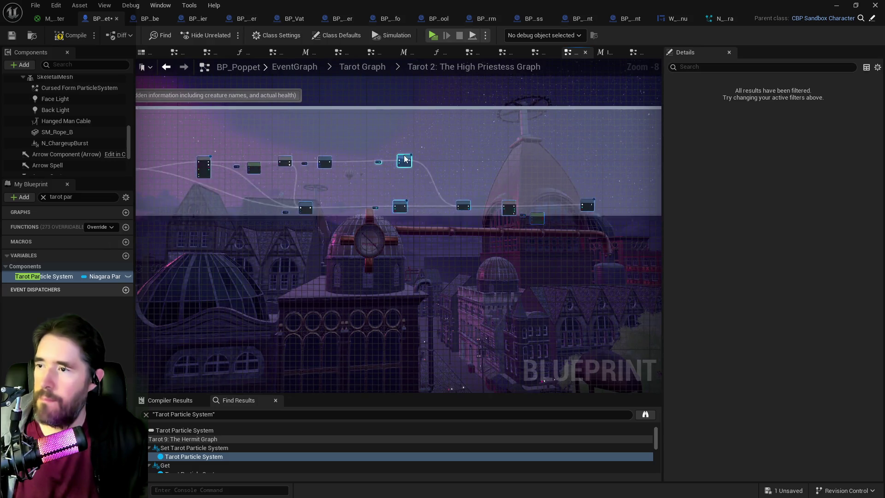
scroll(404, 160, up, 3)
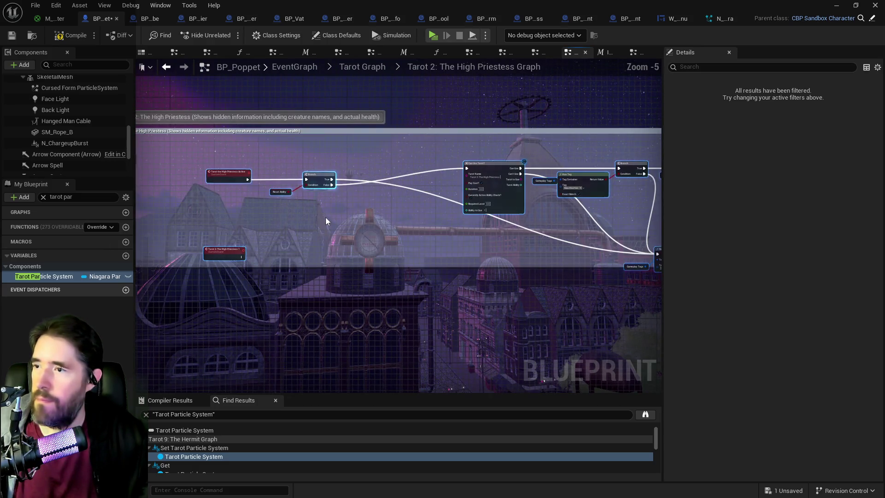
drag(341, 253, 341, 351)
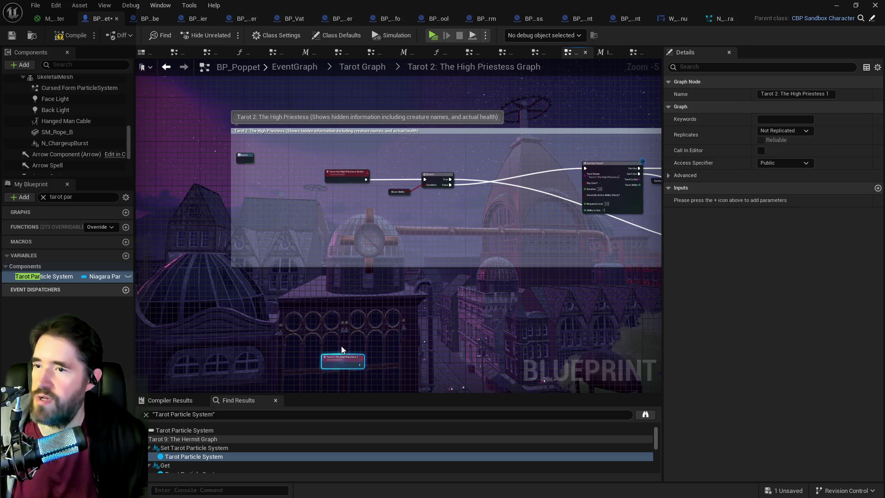
scroll(341, 282, down, 3)
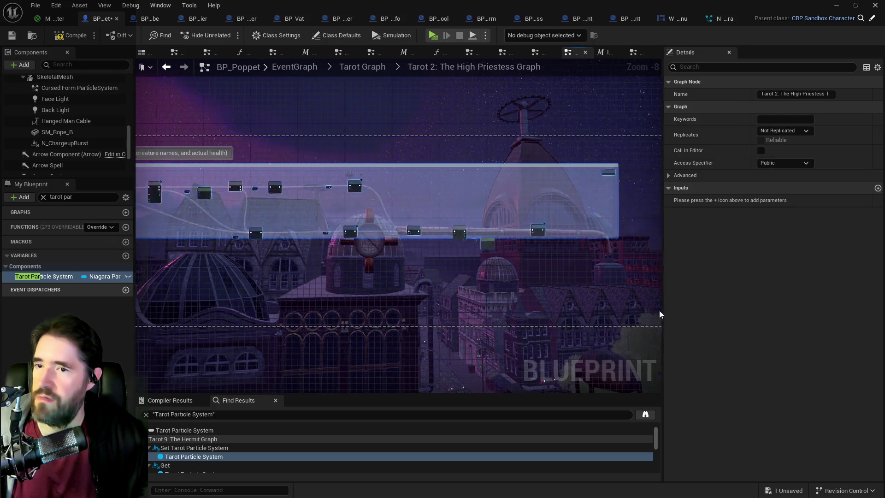
click(601, 320)
scroll(541, 292, up, 6)
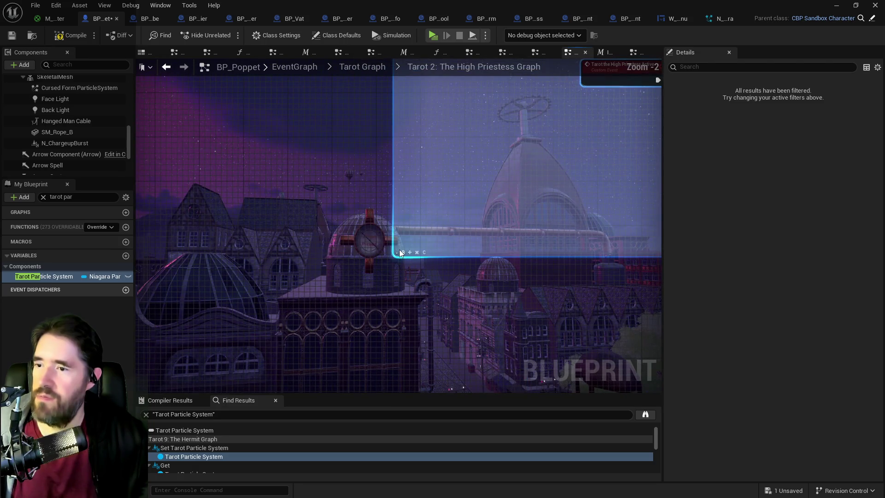
scroll(449, 267, down, 4)
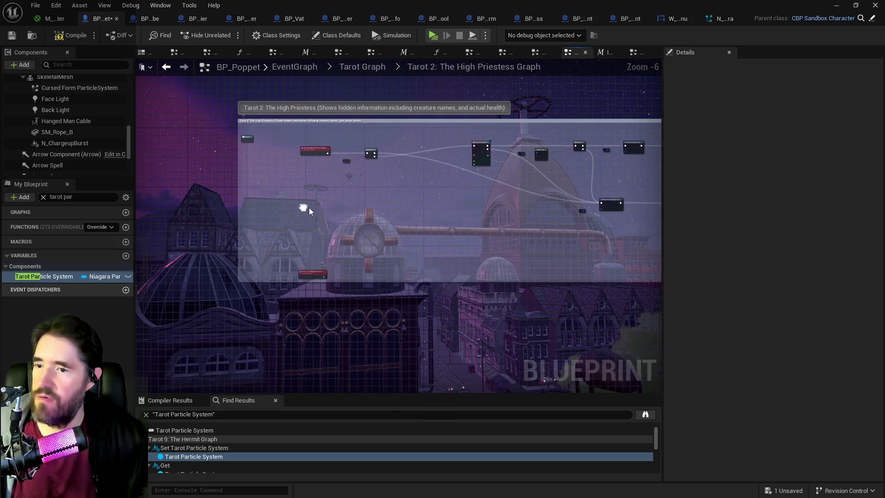
drag(312, 277, 316, 264)
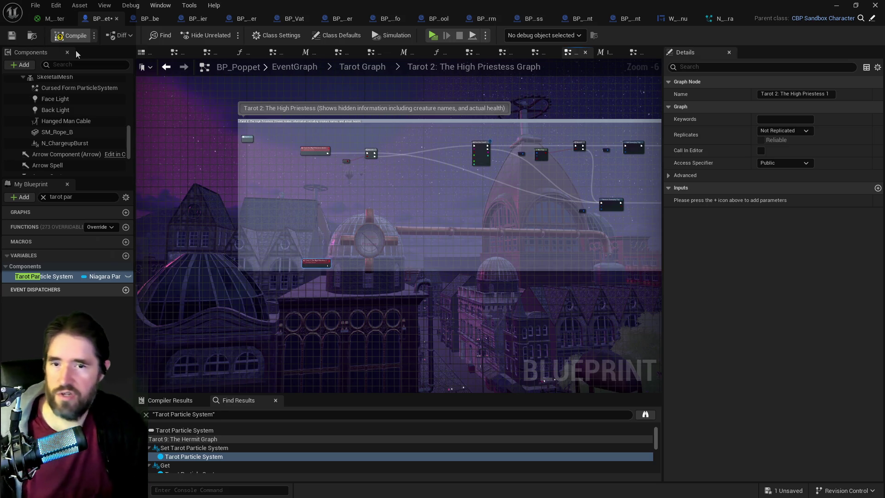
key(F7)
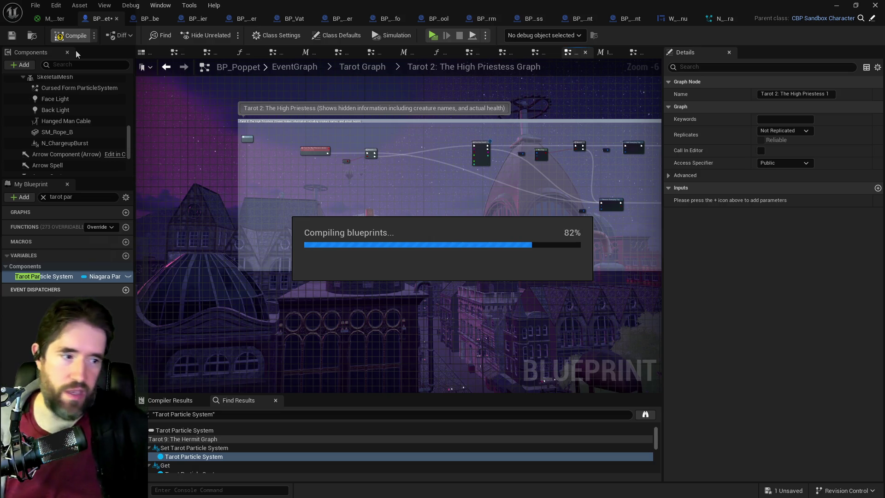
Save the compiled BP_Poppet blueprint with Ctrl+S
key(ctrl+s)
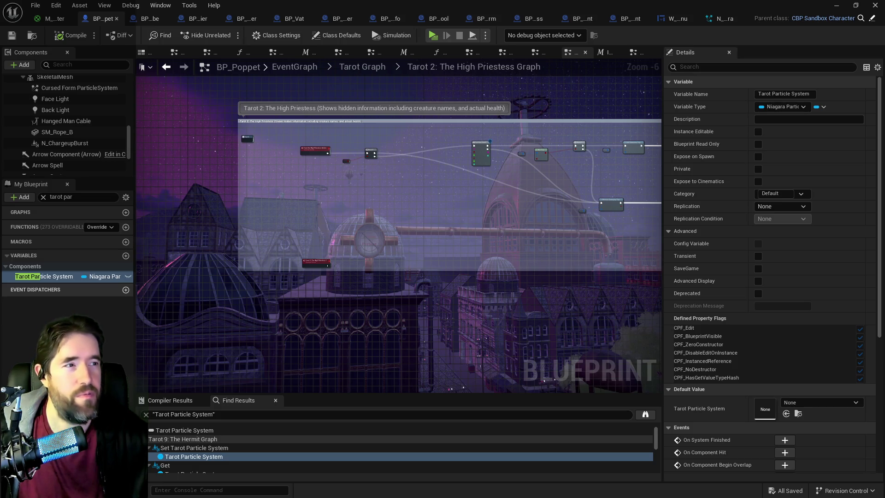
mouse_move(516, 234)
mouse_down()
mouse_move(481, 279)
mouse_move(405, 281)
mouse_move(314, 238)
mouse_up()
Paste the copied Can Use Tarot, Has Tag, Branch and gameplay-tag nodes into the Tarot 5: The Hierophant graph
mouse_move(178, 181)
mouse_down()
mouse_move(754, 270)
mouse_move(587, 275)
mouse_up()
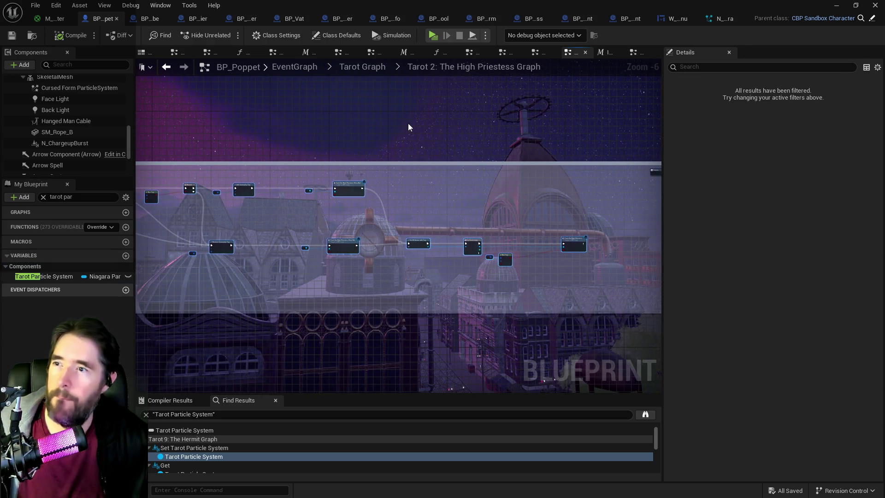
click(369, 66)
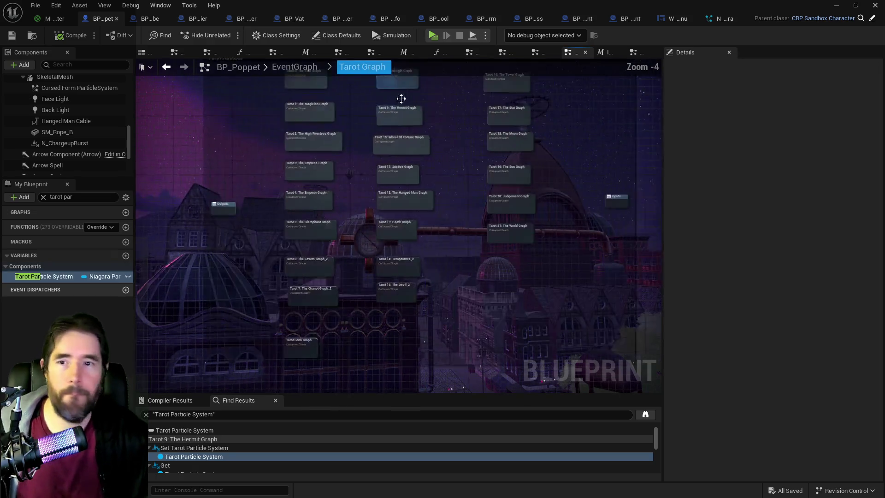
mouse_move(436, 228)
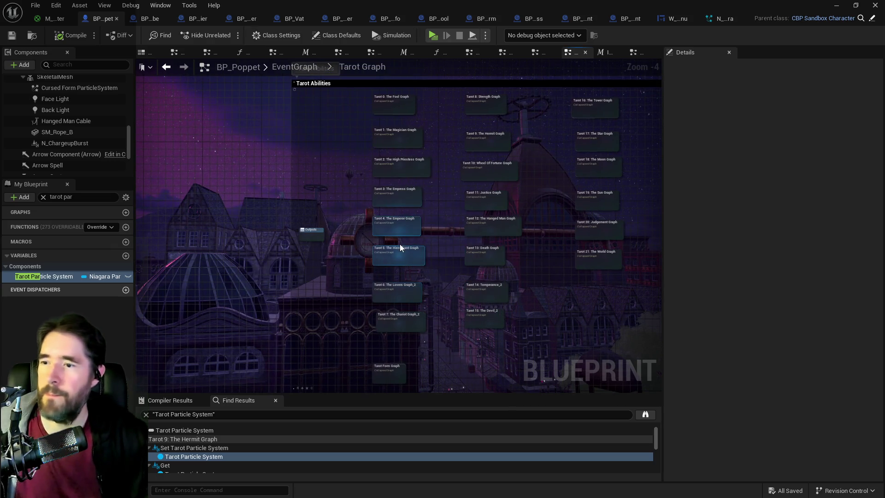
click(400, 255)
double_click(400, 255)
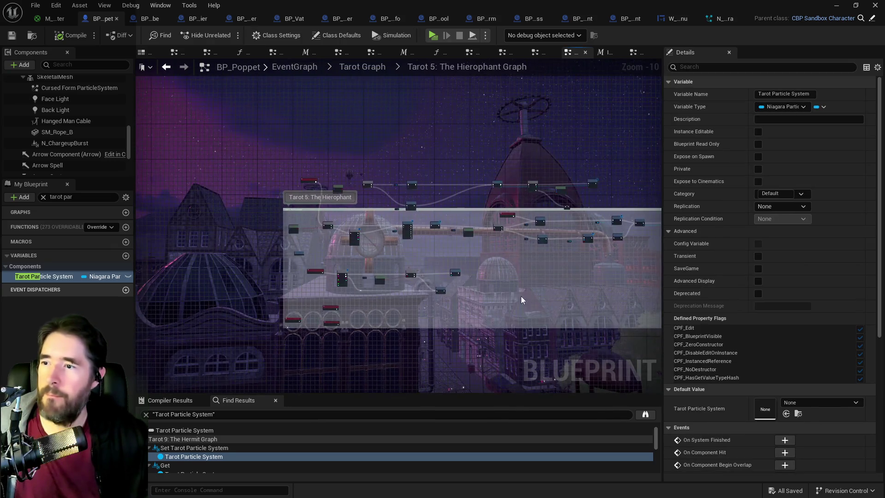
key(ctrl+v)
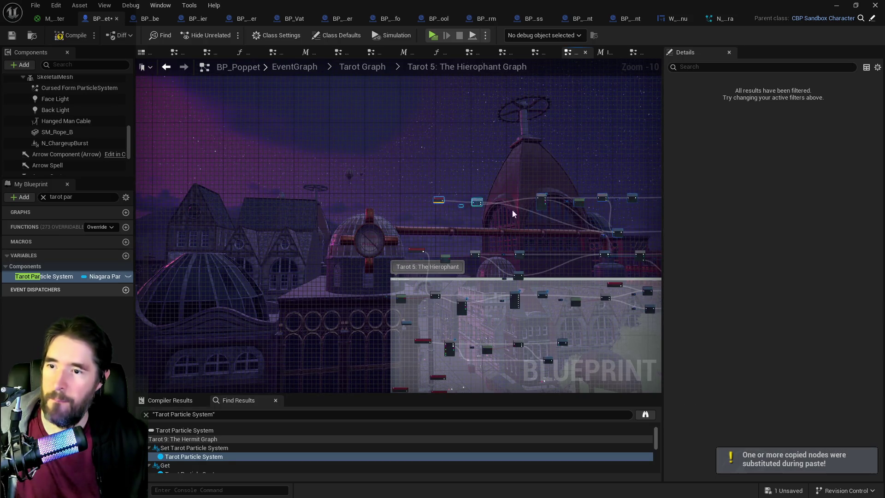
scroll(494, 209, up, 7)
mouse_move(416, 215)
mouse_down()
mouse_move(421, 227)
mouse_move(389, 221)
mouse_move(425, 233)
mouse_move(405, 203)
mouse_move(396, 239)
mouse_move(360, 234)
mouse_move(431, 289)
mouse_up()
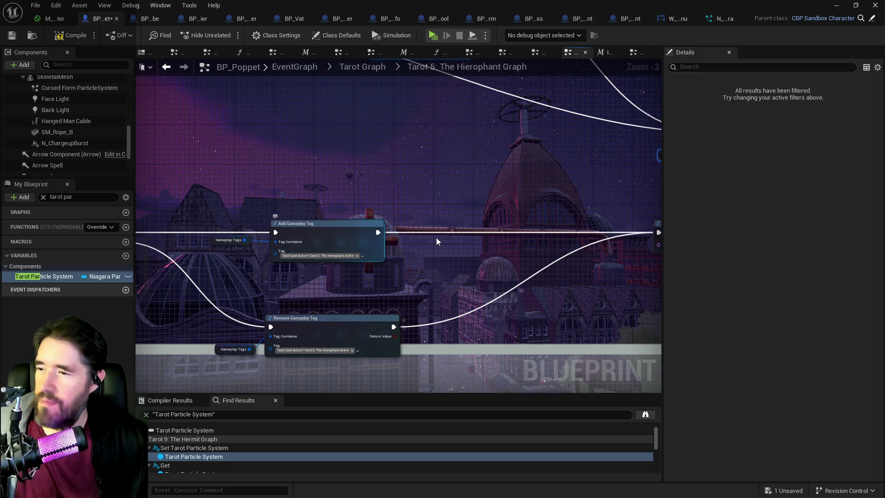
mouse_move(544, 195)
mouse_down()
mouse_move(263, 370)
mouse_move(204, 425)
mouse_up()
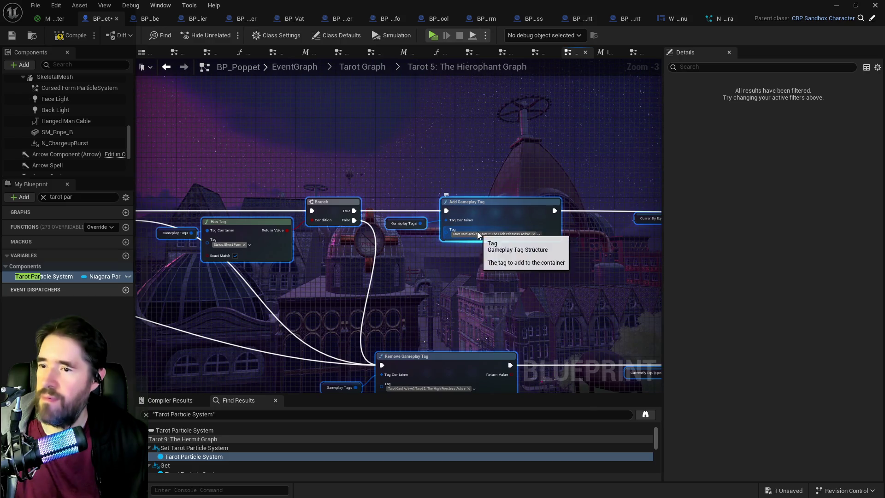
Set the Add and Remove Gameplay Tag nodes to Tarot 5: The Hierophant Active
click(493, 227)
text(the hier)
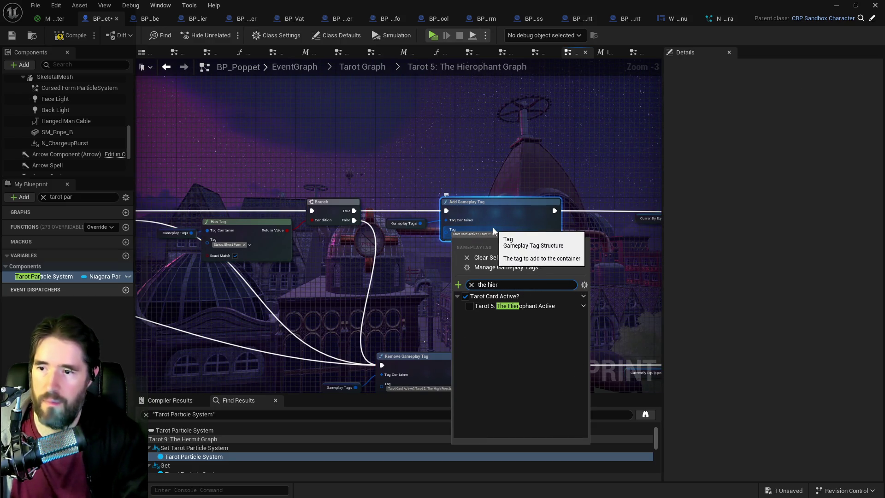
click(467, 306)
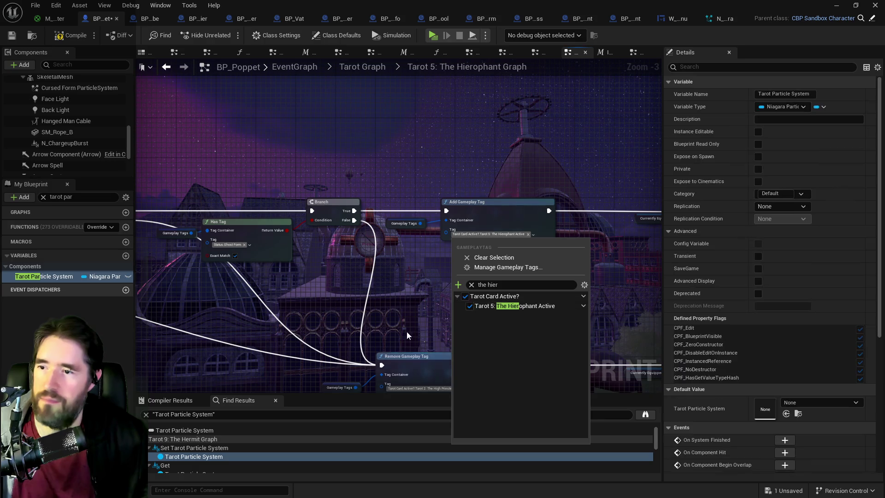
drag(408, 330, 388, 253)
click(396, 298)
text(h)
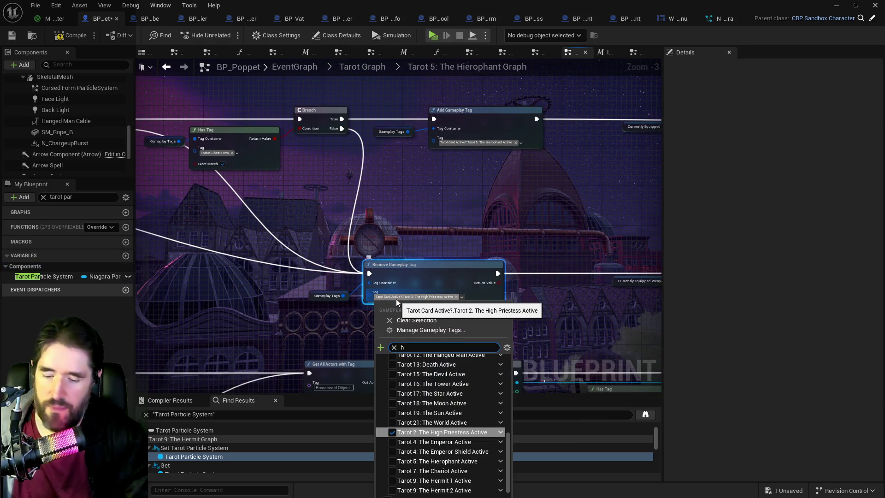
text(ieroph)
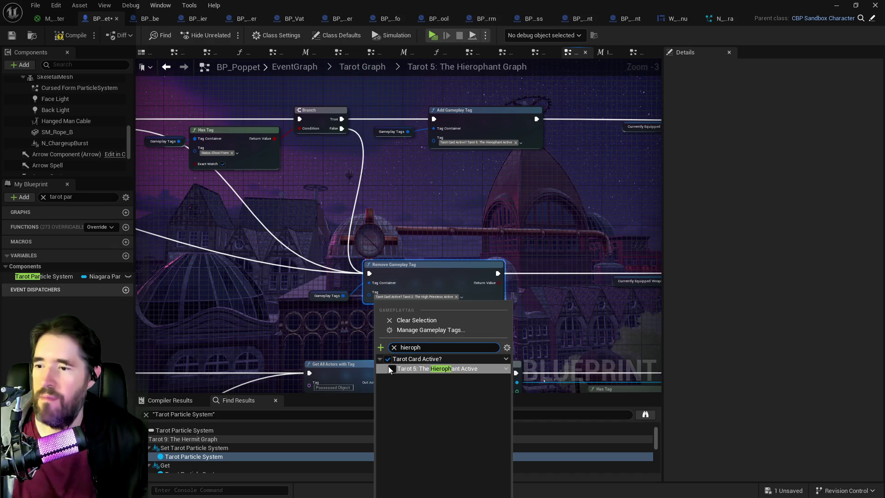
click(392, 368)
click(522, 352)
Set the loop's Has Tag check to Tarot 5: The Hierophant Active
mouse_move(522, 352)
mouse_down()
mouse_move(415, 378)
mouse_move(352, 299)
mouse_move(158, 272)
mouse_up()
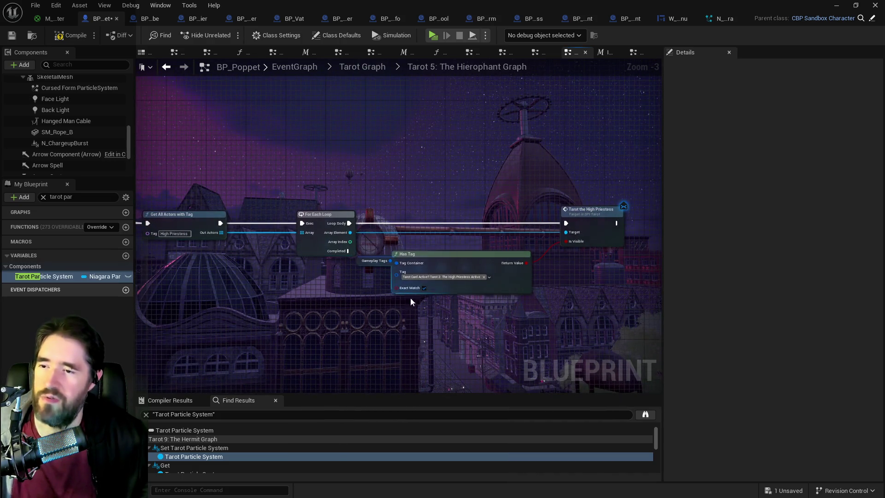
click(460, 278)
text(hiero)
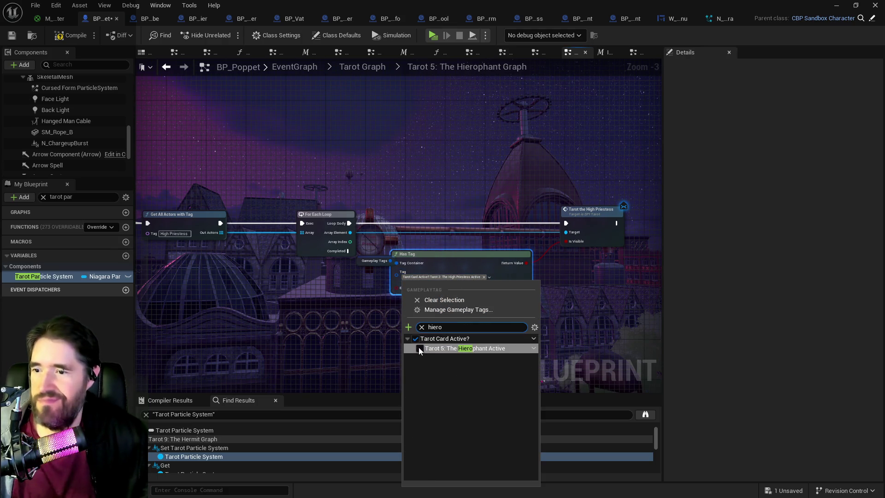
click(419, 348)
click(320, 339)
mouse_move(380, 325)
mouse_down()
mouse_move(392, 313)
mouse_move(383, 289)
mouse_up()
scroll(382, 289, down, 2)
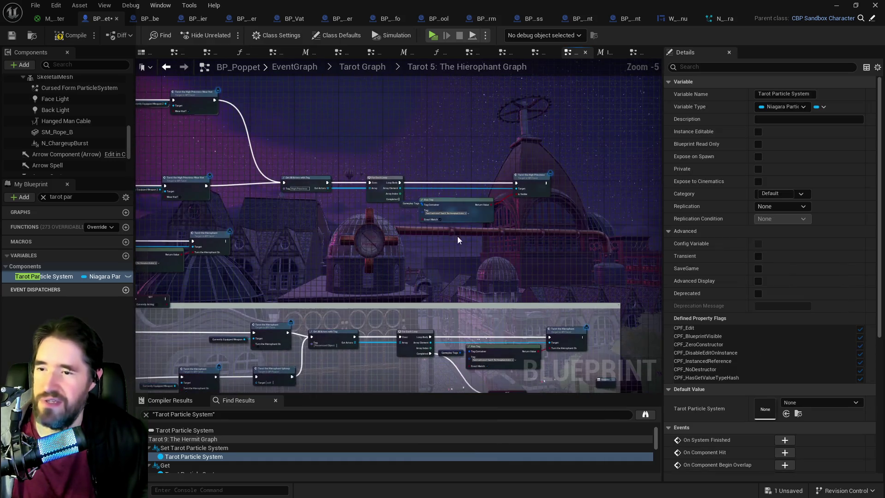
Inspect the pasted Get All Actors with Tag and Can Use Tarot? nodes' values
mouse_move(450, 250)
mouse_down()
mouse_move(523, 226)
mouse_move(515, 250)
mouse_move(506, 233)
mouse_move(515, 247)
mouse_move(503, 251)
mouse_move(418, 251)
mouse_up()
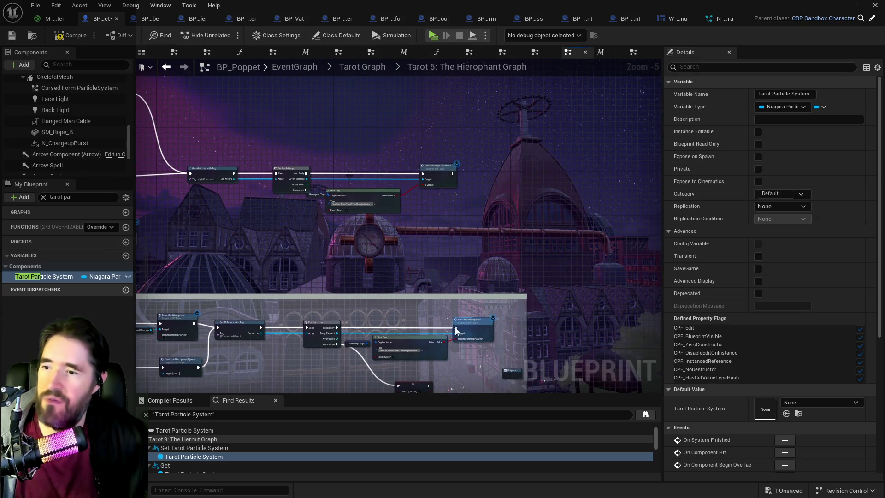
drag(336, 327, 421, 231)
scroll(530, 144, up, 3)
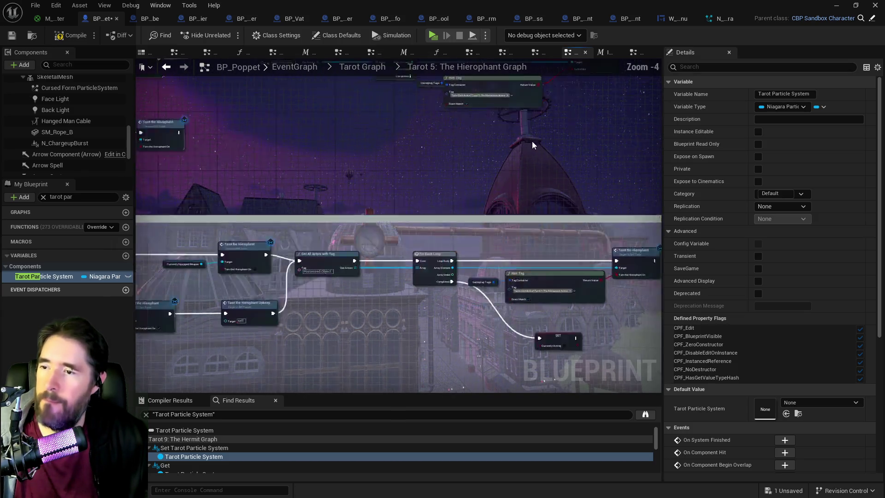
drag(500, 189, 453, 254)
click(429, 271)
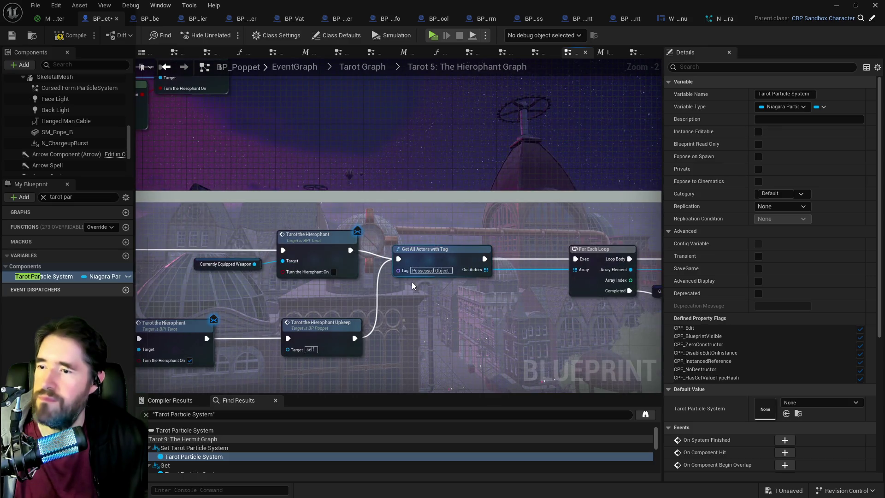
drag(448, 187, 444, 316)
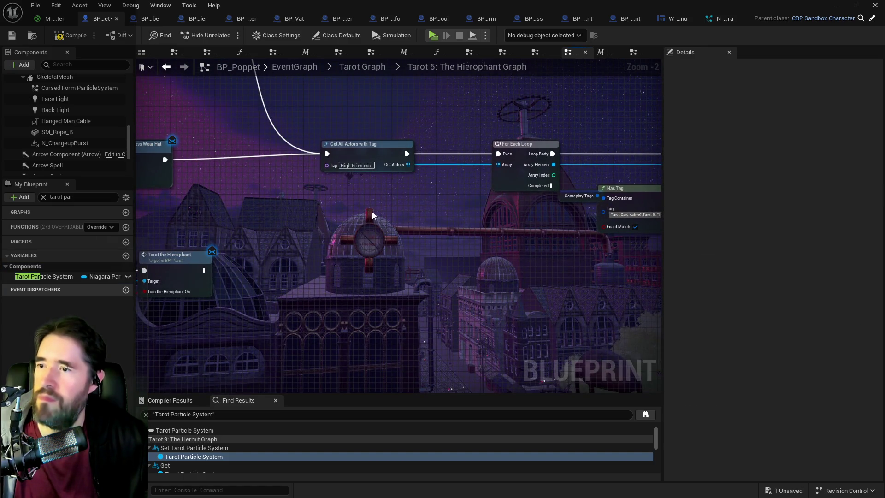
mouse_move(350, 253)
mouse_down()
mouse_move(478, 98)
mouse_move(381, 236)
mouse_move(474, 195)
mouse_move(449, 245)
mouse_move(530, 224)
mouse_move(415, 185)
mouse_up()
scroll(474, 194, down, 1)
scroll(458, 239, down, 2)
scroll(373, 168, up, 3)
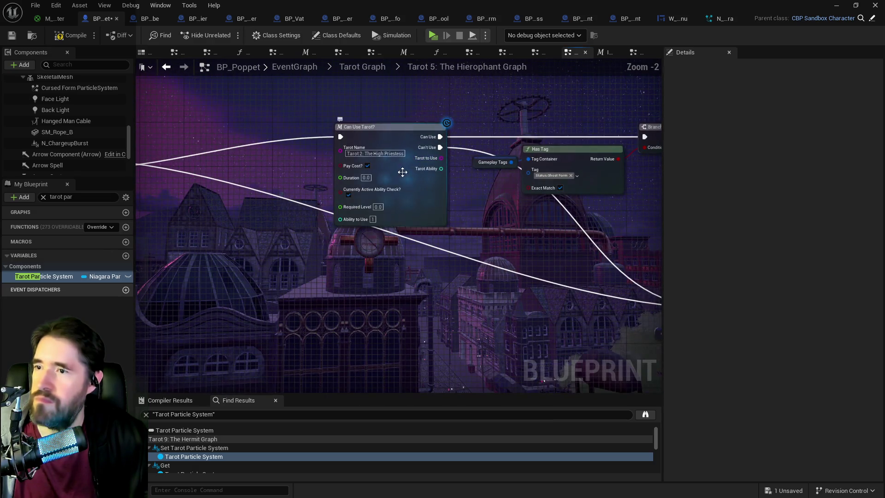
mouse_move(286, 378)
mouse_down()
mouse_move(406, 258)
mouse_move(425, 253)
mouse_up()
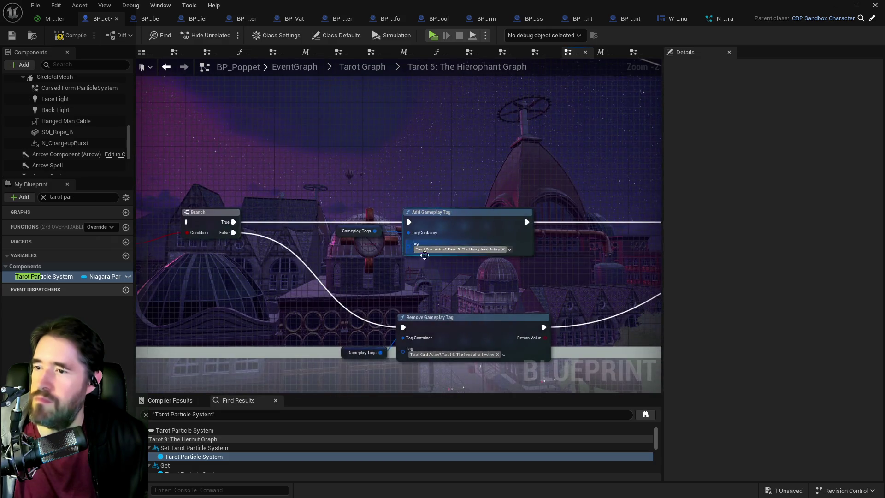
scroll(425, 253, down, 2)
drag(329, 277, 456, 249)
click(436, 303)
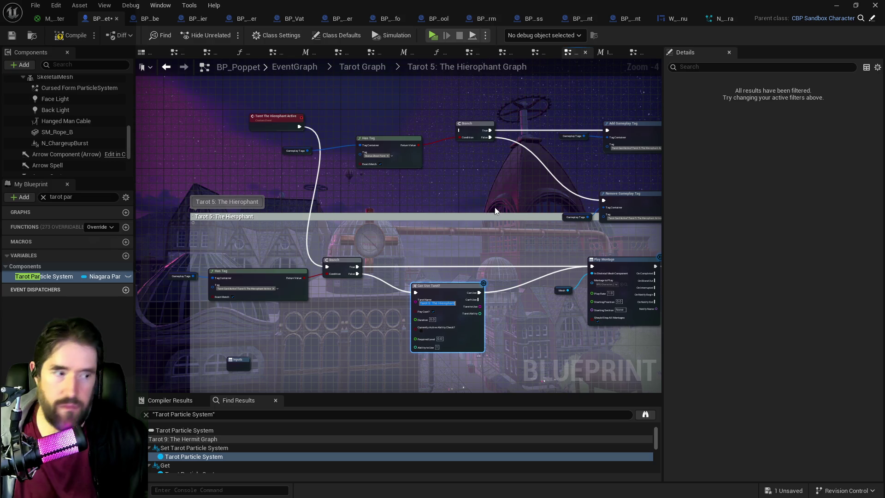
drag(494, 211, 506, 145)
scroll(441, 192, up, 2)
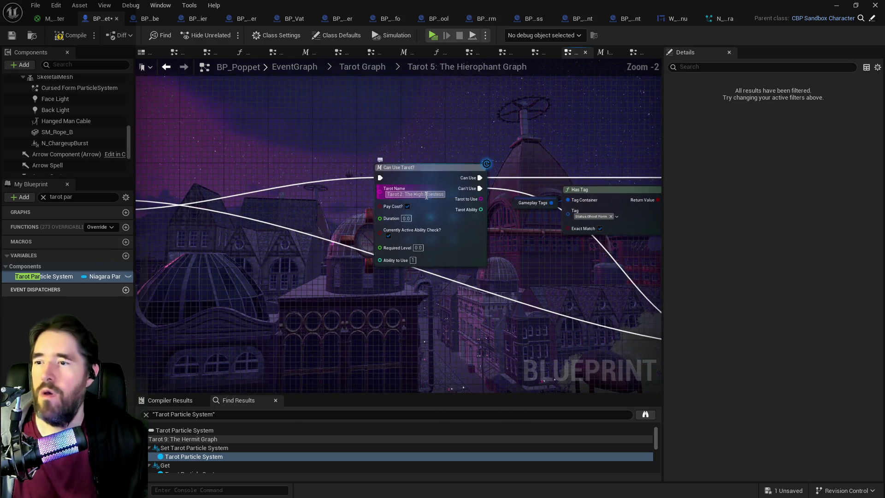
click(424, 317)
scroll(468, 278, down, 3)
mouse_move(468, 278)
mouse_down()
mouse_move(413, 251)
mouse_move(326, 365)
mouse_up()
scroll(414, 251, up, 1)
Wire the Tarot The Hierophant Active event into the Branch and delete the leftover CustomEvent
mouse_move(451, 279)
mouse_down()
mouse_move(530, 235)
mouse_move(654, 235)
mouse_move(696, 172)
mouse_up()
drag(276, 261, 261, 106)
drag(291, 115, 473, 111)
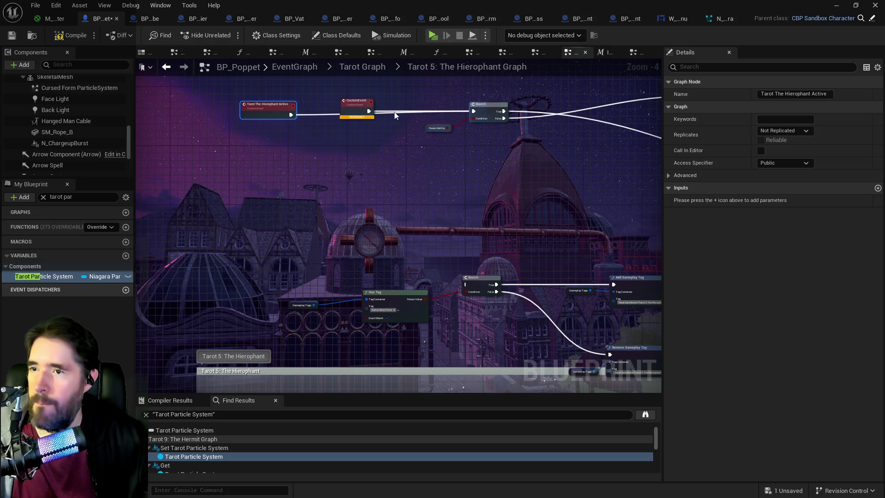
click(357, 110)
key(Delete)
mouse_move(464, 238)
mouse_down()
mouse_move(444, 197)
mouse_move(273, 190)
mouse_move(479, 203)
mouse_move(521, 68)
mouse_up()
drag(567, 221, 468, 233)
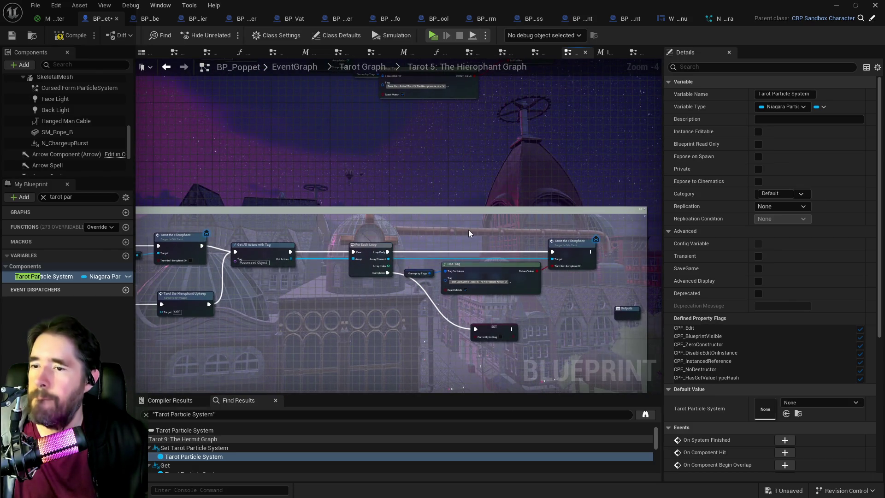
Paste a Tarot the Hierophant call, wiring Array Element to Target and Has Tag to Turn the Hierophant On
click(572, 240)
drag(571, 240, 510, 261)
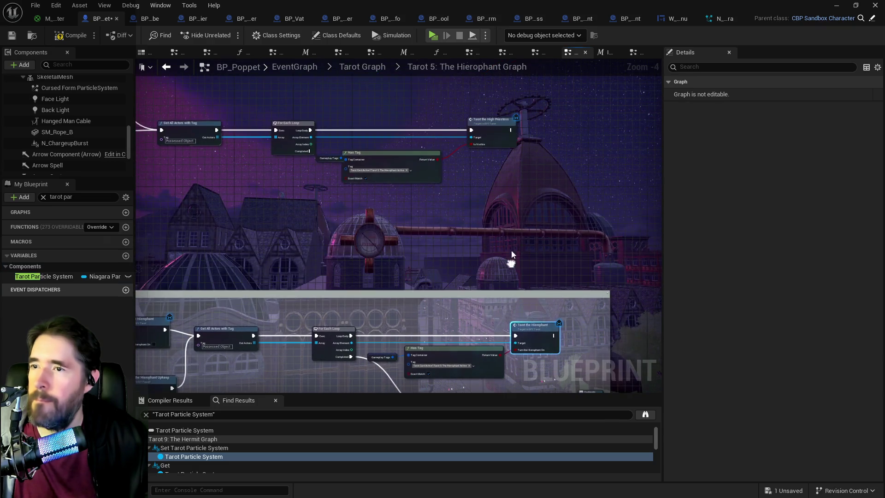
key(ctrl+v)
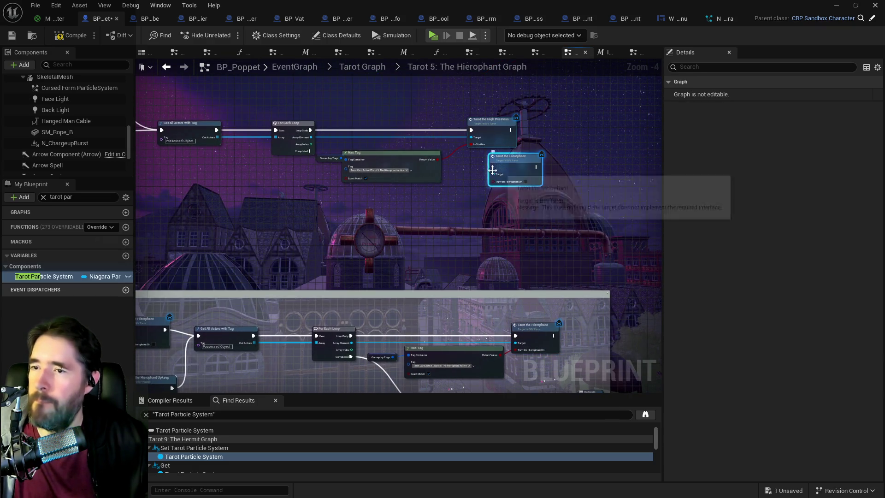
mouse_move(311, 138)
mouse_down()
mouse_move(396, 147)
mouse_move(493, 175)
mouse_move(335, 137)
mouse_move(492, 166)
mouse_up()
drag(430, 161, 494, 181)
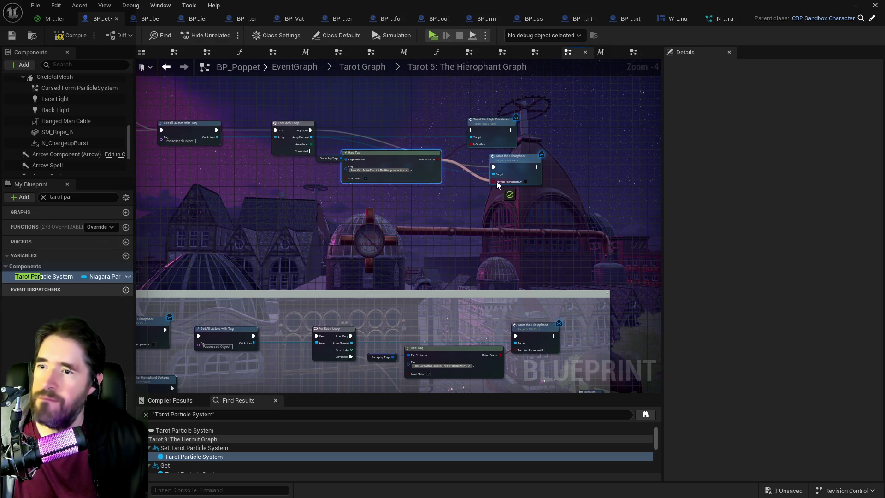
Delete the old High Priestess call and move the Hierophant call into its place
click(494, 124)
key(Delete)
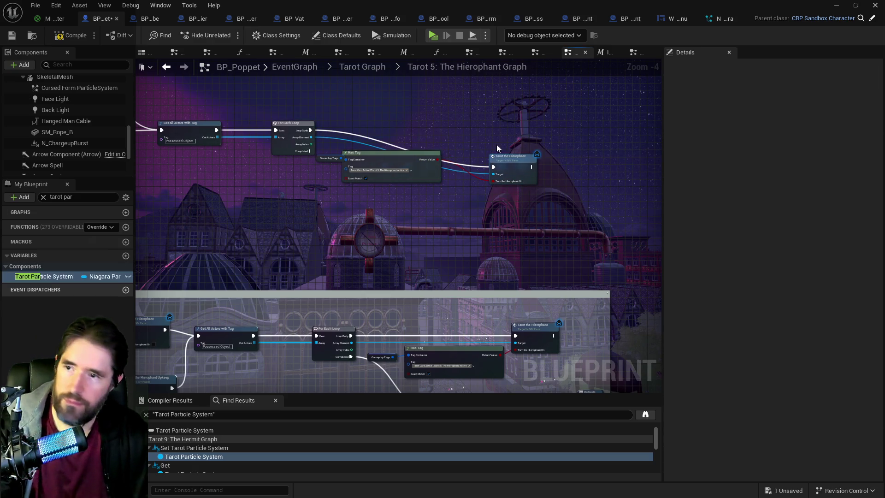
drag(505, 165, 507, 131)
drag(377, 161, 402, 162)
scroll(402, 161, down, 3)
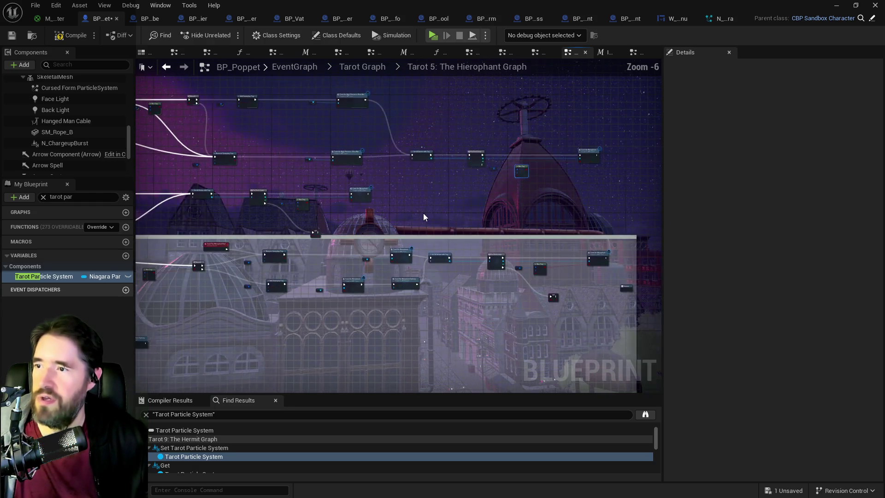
scroll(371, 178, up, 2)
scroll(501, 216, up, 1)
scroll(501, 217, down, 1)
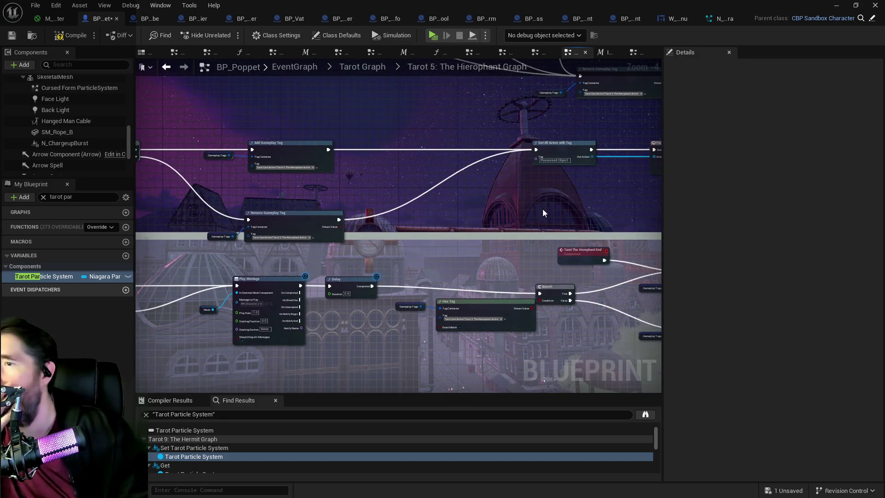
scroll(527, 200, up, 1)
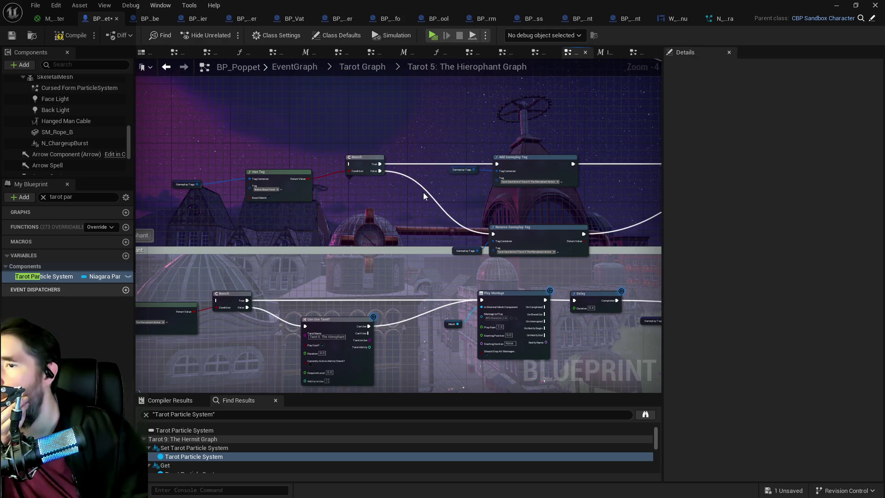
drag(423, 192, 416, 318)
mouse_move(491, 196)
mouse_down()
mouse_move(405, 199)
mouse_move(431, 165)
mouse_move(474, 237)
mouse_move(354, 156)
mouse_move(524, 194)
mouse_move(397, 182)
mouse_move(315, 148)
mouse_move(339, 204)
mouse_up()
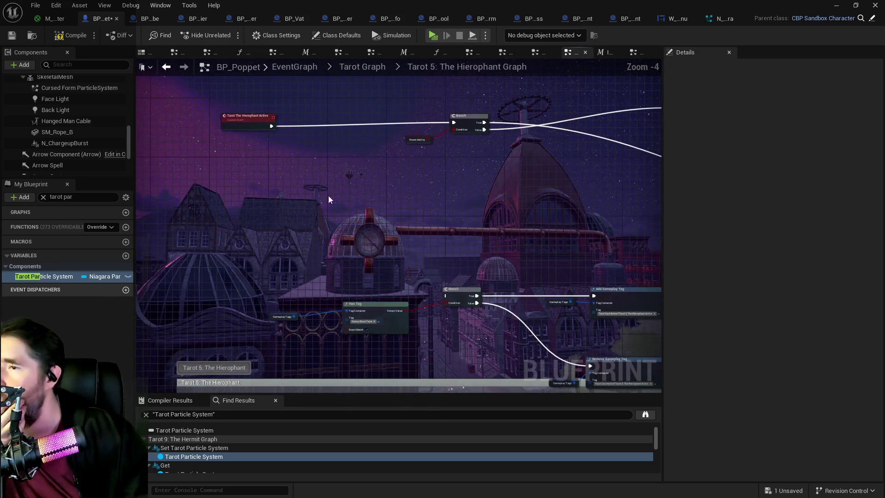
scroll(305, 164, down, 2)
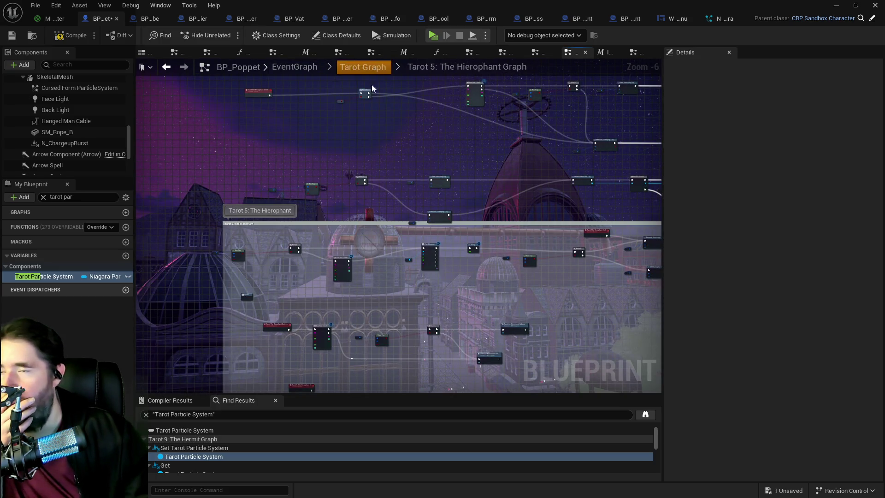
In the Tarot Form Graph, trim the Switch on String to three cases by removing the spare fourth
click(375, 67)
double_click(280, 358)
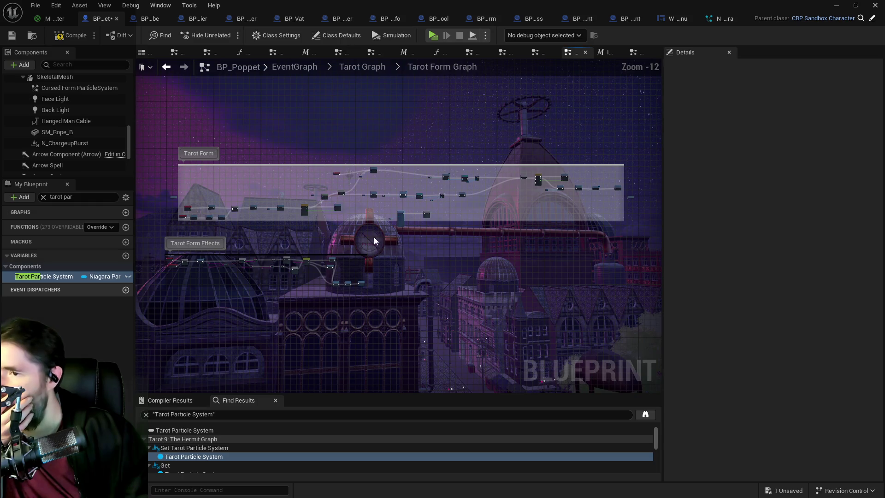
scroll(348, 236, up, 7)
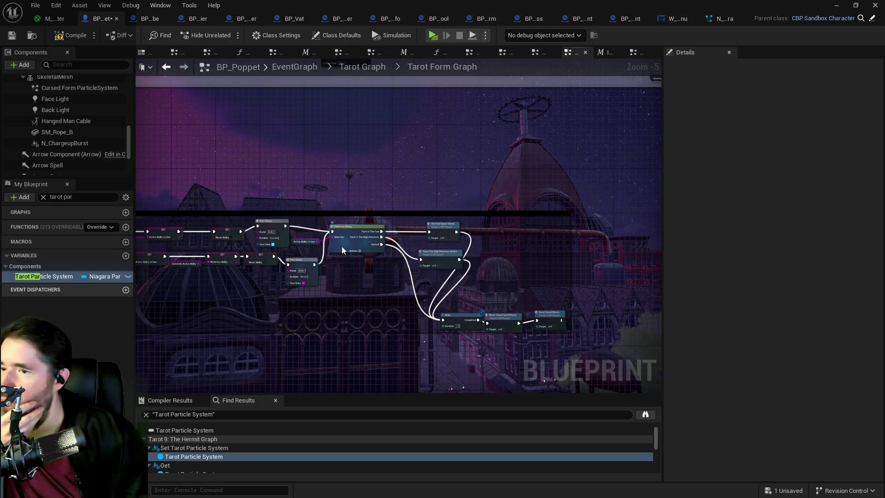
click(342, 249)
click(355, 251)
click(818, 94)
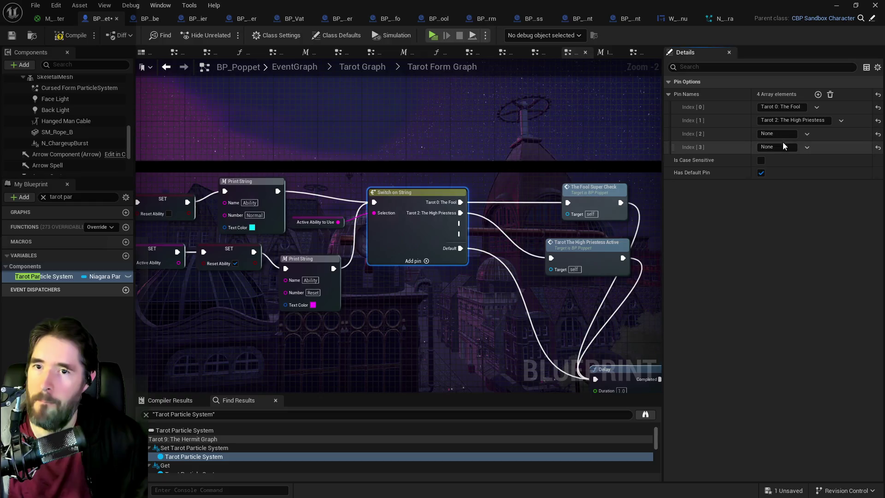
click(790, 146)
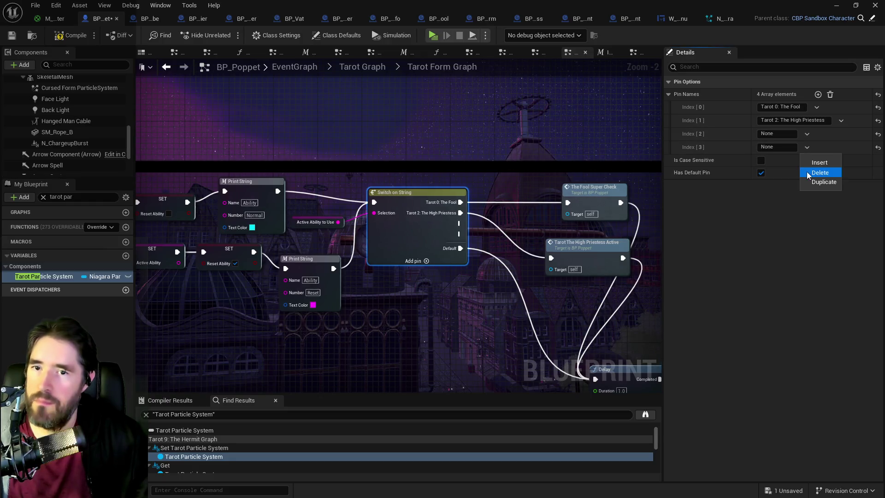
click(800, 224)
Name the switch's third case 'Tarot 4: The Hierophant'
click(415, 221)
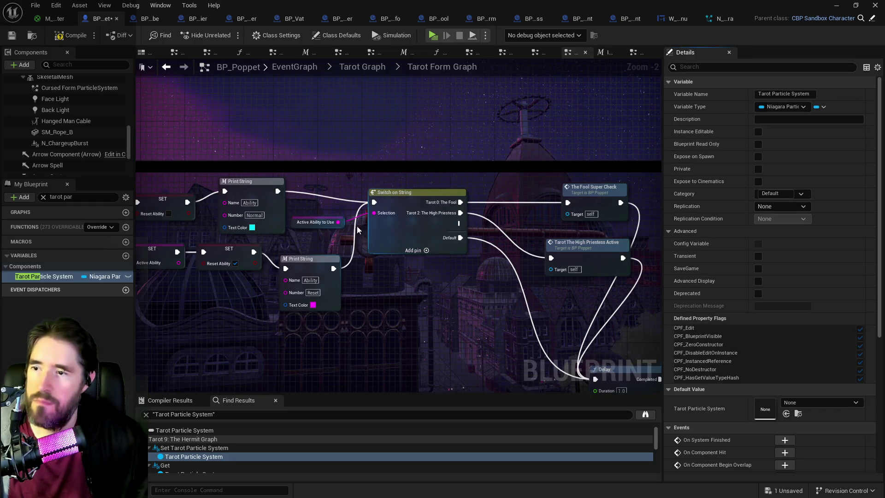
click(777, 134)
text(Tarot 4: The )
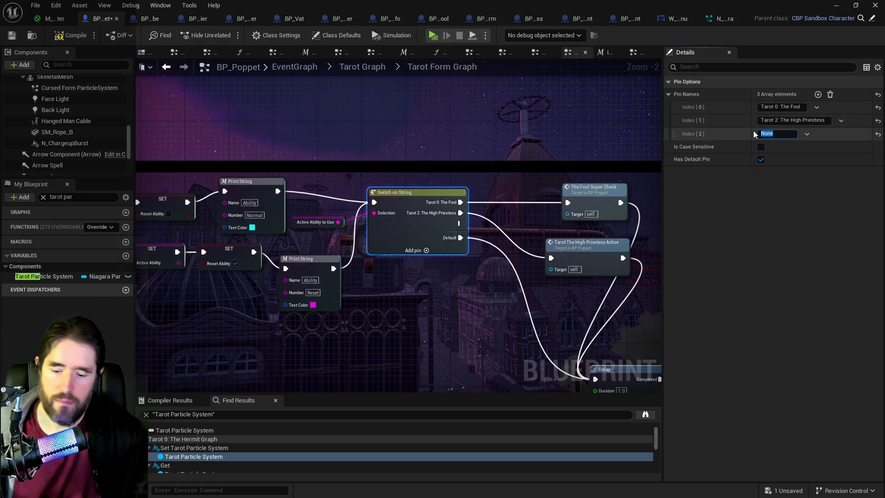
text(Hierophant)
key(Return)
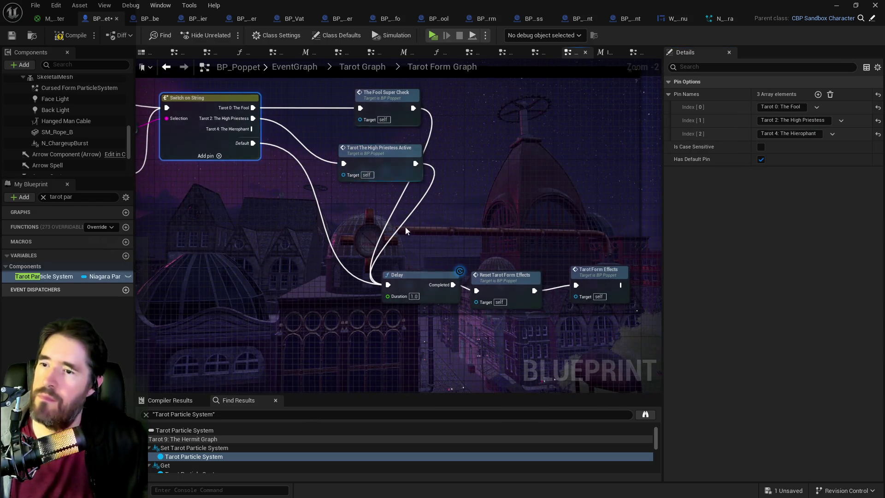
Nudge the Delay node into position, then compile and save BP_Poppet
drag(399, 247, 599, 294)
click(414, 275)
mouse_move(414, 272)
mouse_down()
mouse_move(424, 283)
mouse_move(408, 272)
mouse_up()
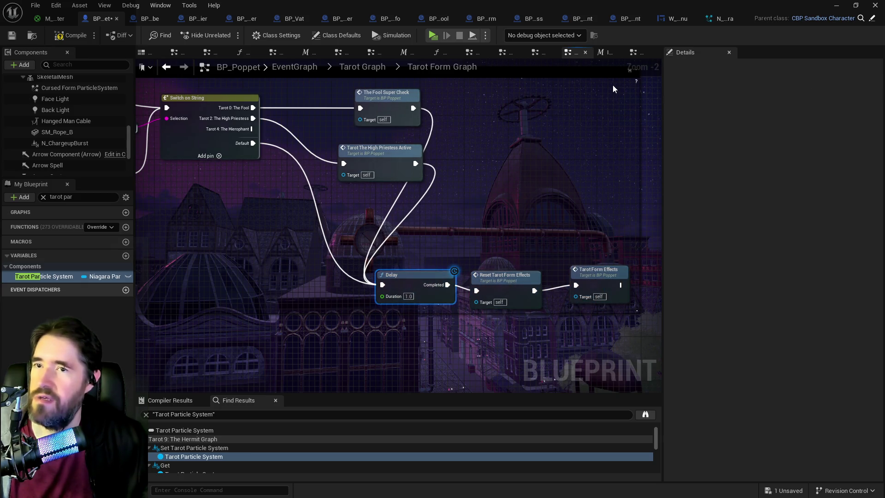
click(10, 37)
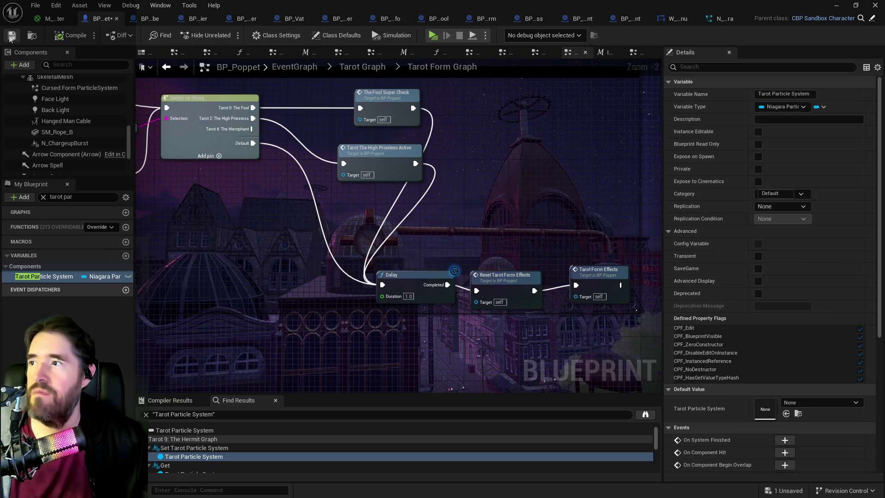
click(154, 20)
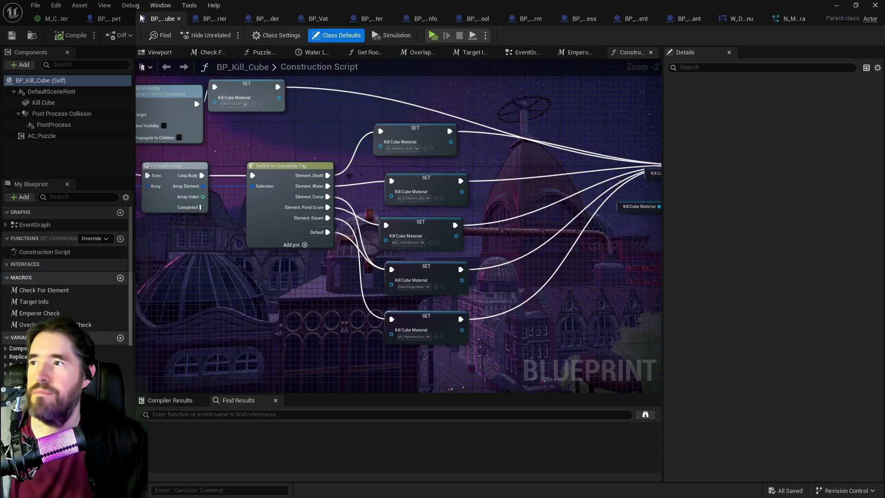
Add a Tarot the Hierophant Active call wired from the Tarot 4 case into the Delay, then compile and save
click(103, 21)
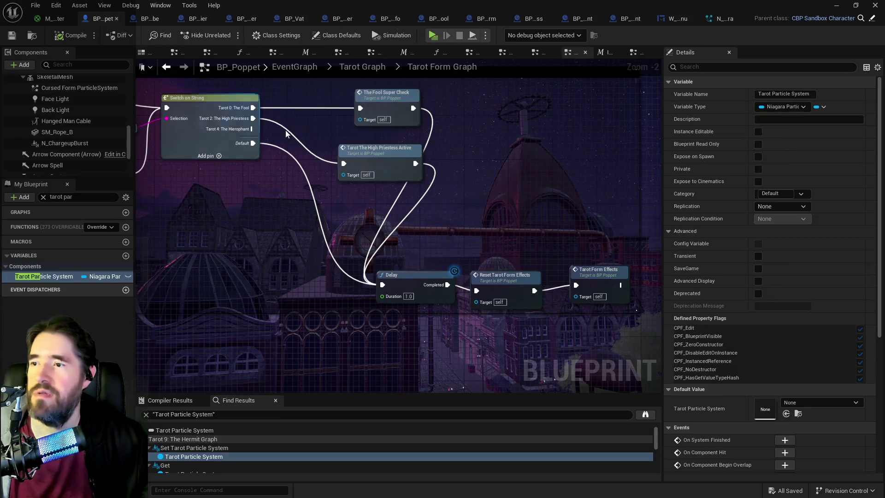
right_click(318, 207)
text(tarot the hierop)
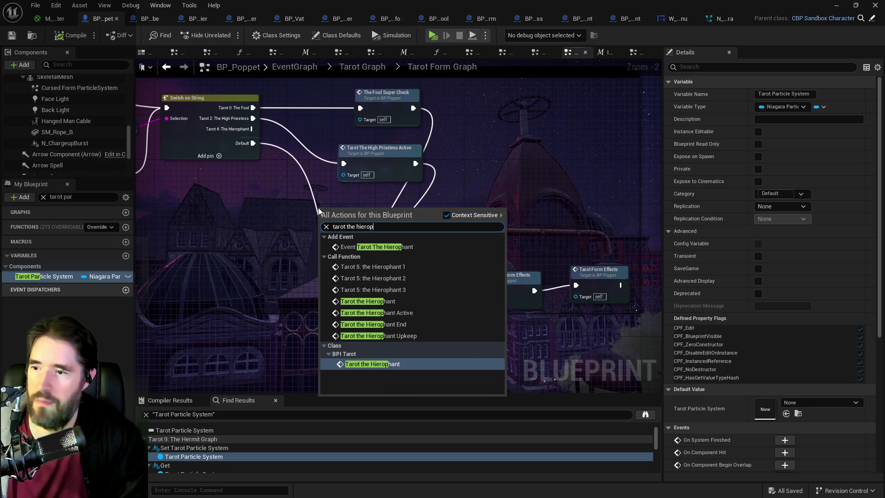
click(377, 316)
mouse_move(251, 129)
mouse_down()
mouse_move(317, 198)
mouse_move(320, 224)
mouse_up()
mouse_move(385, 217)
mouse_down()
mouse_move(365, 217)
mouse_move(382, 249)
mouse_move(382, 284)
mouse_up()
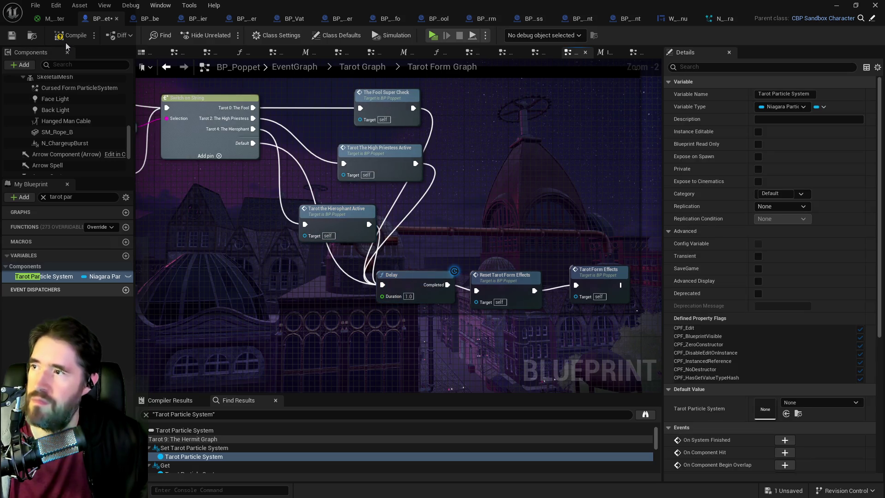
click(13, 37)
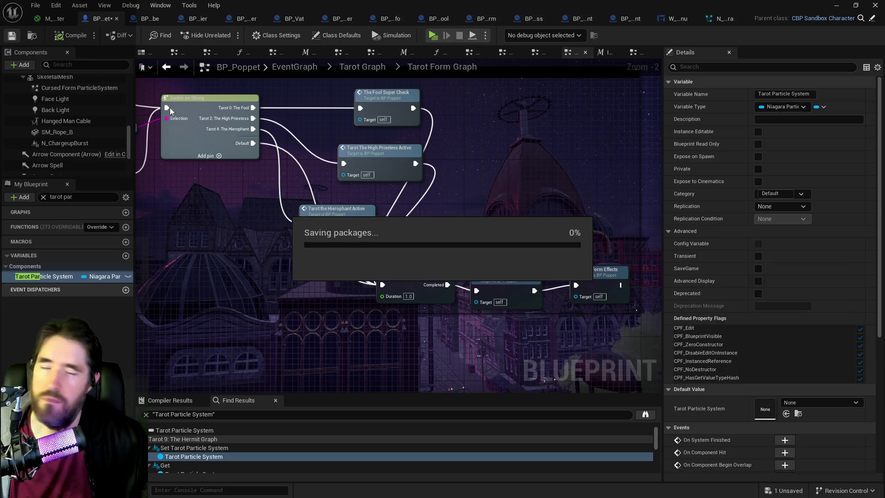
Return to the Tarot Graph and move the Blueprint editor aside to reveal the level viewport
scroll(590, 219, down, 5)
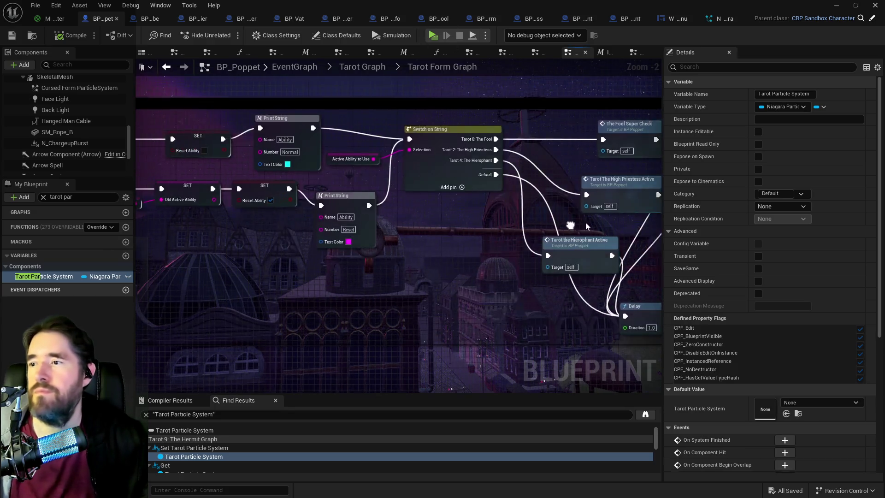
drag(435, 172, 399, 269)
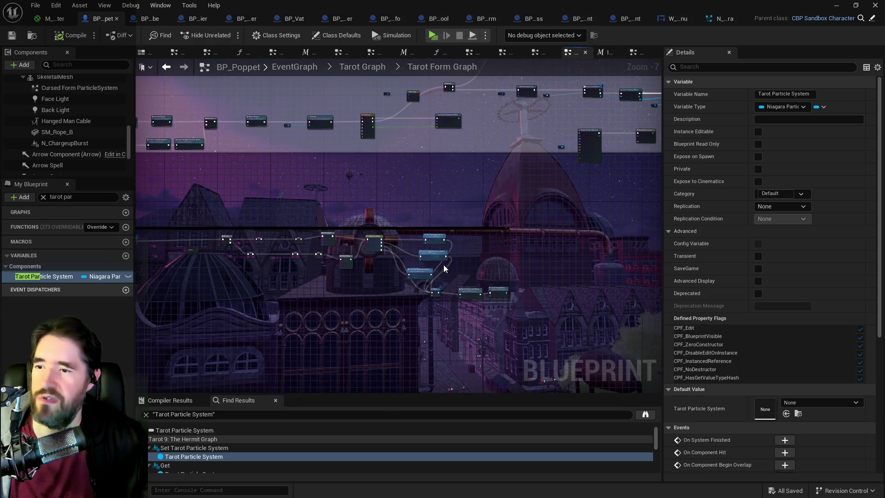
scroll(431, 268, up, 4)
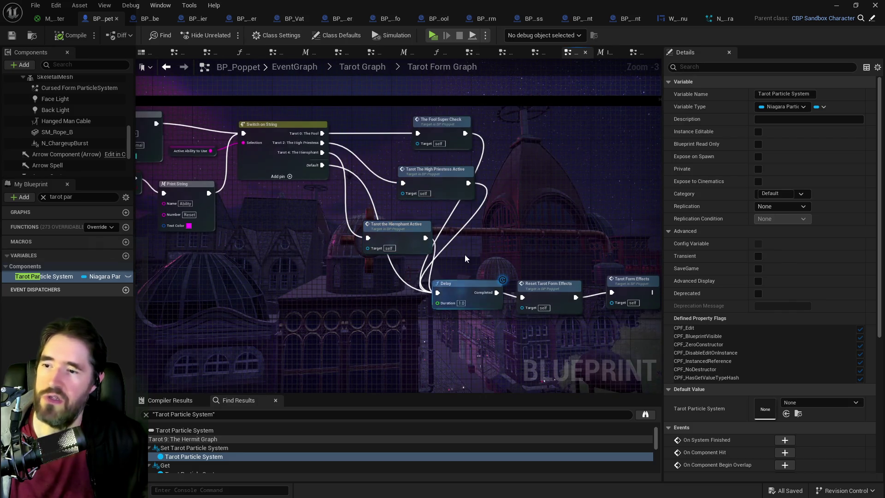
click(363, 67)
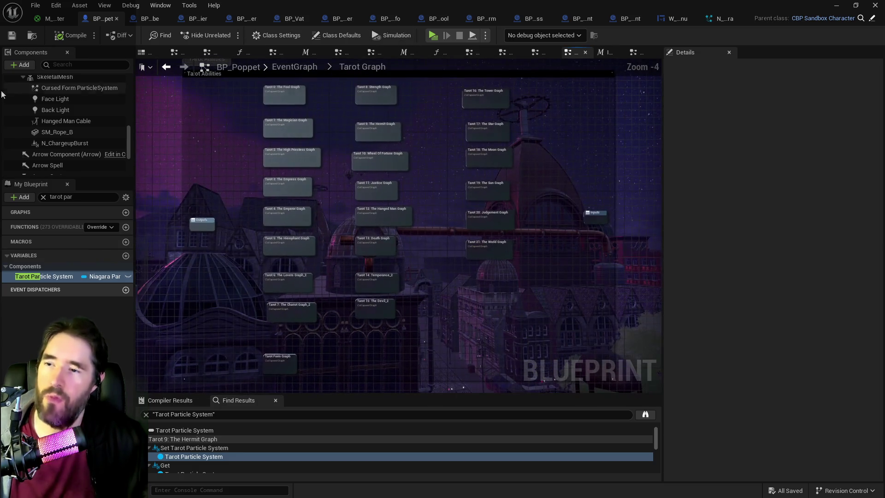
mouse_move(432, 4)
mouse_down()
mouse_move(811, 54)
mouse_move(882, 55)
mouse_up()
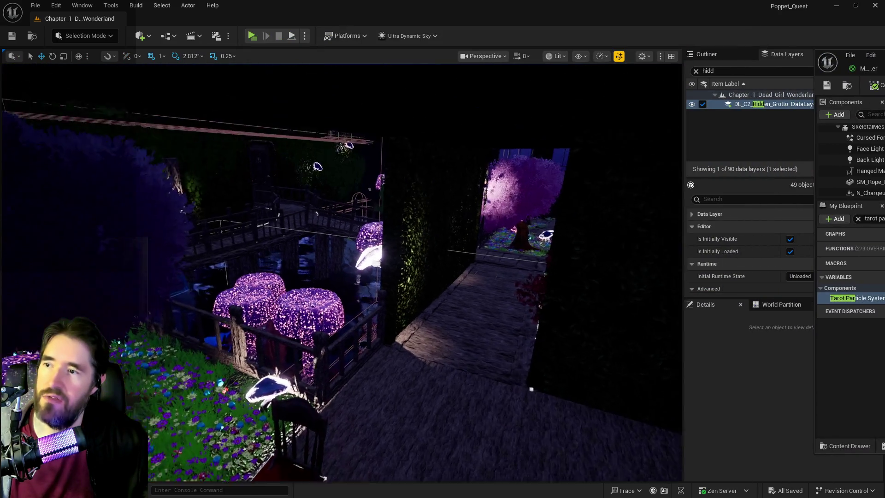
Fly the camera through the grotto to the arched door and pick the portrait card to start playing
scroll(323, 477, up, 10)
mouse_move(344, 478)
mouse_down()
mouse_move(304, 474)
mouse_move(350, 470)
mouse_move(318, 470)
mouse_move(389, 65)
mouse_up()
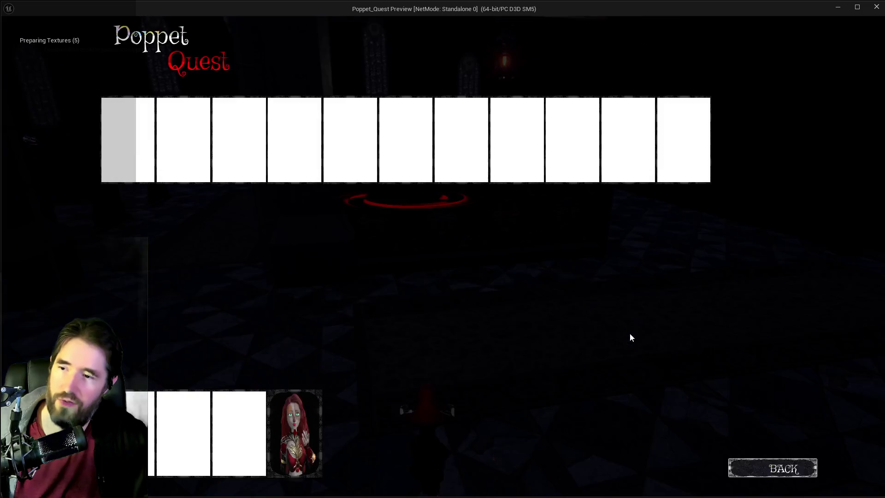
click(313, 404)
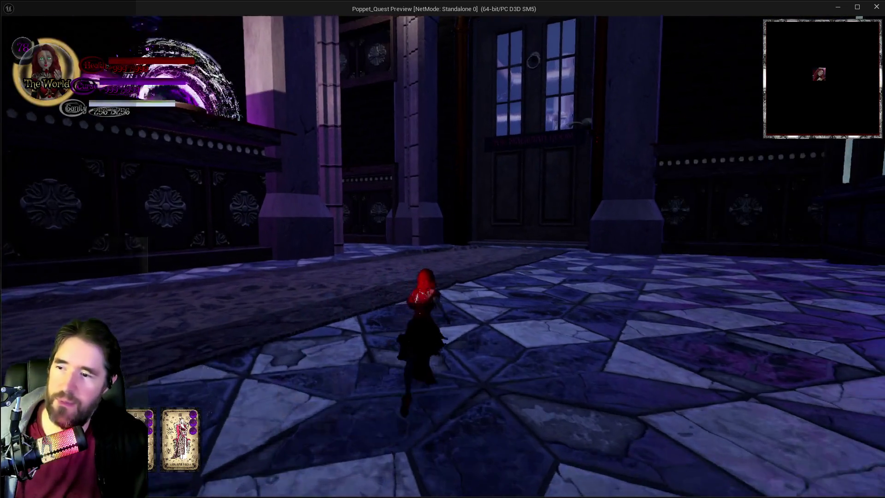
Run the character through the tiled hallway into the chapel, then teleport around the pews and altar
key(w)
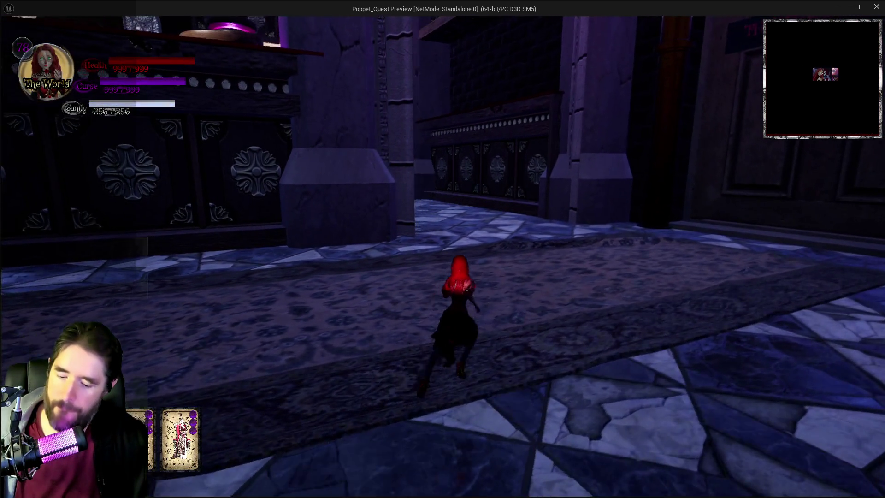
key(w)
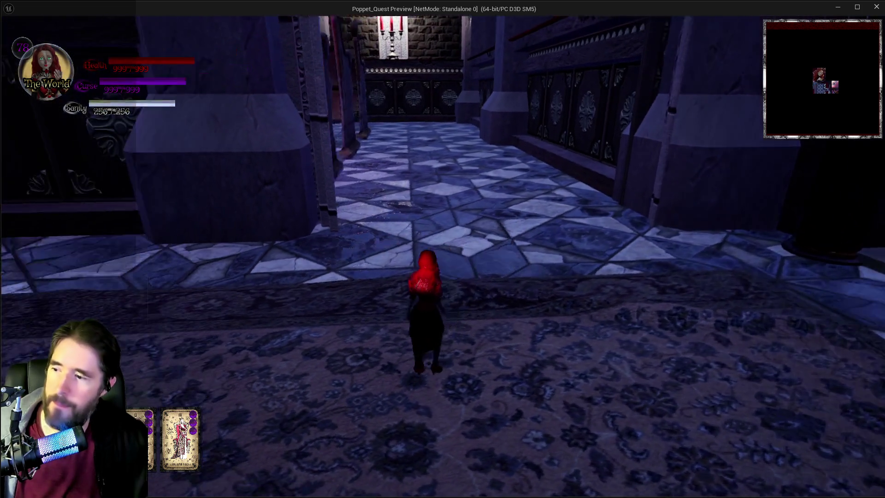
key(w)
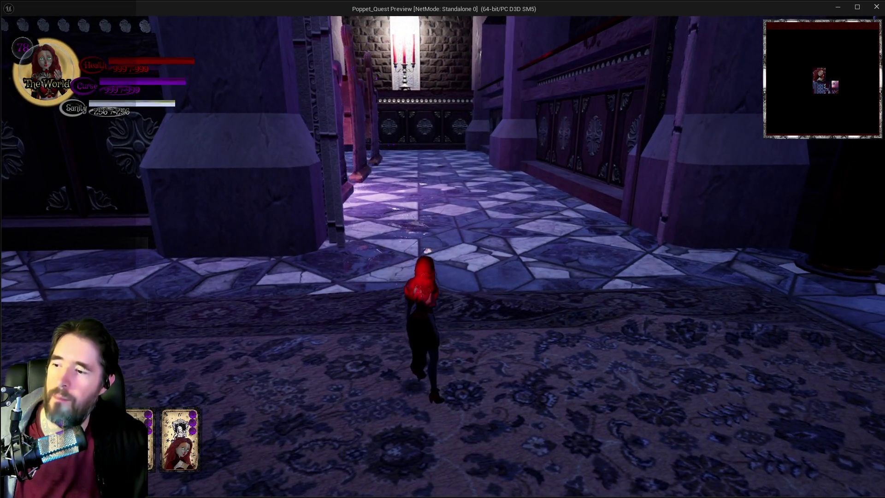
key(w)
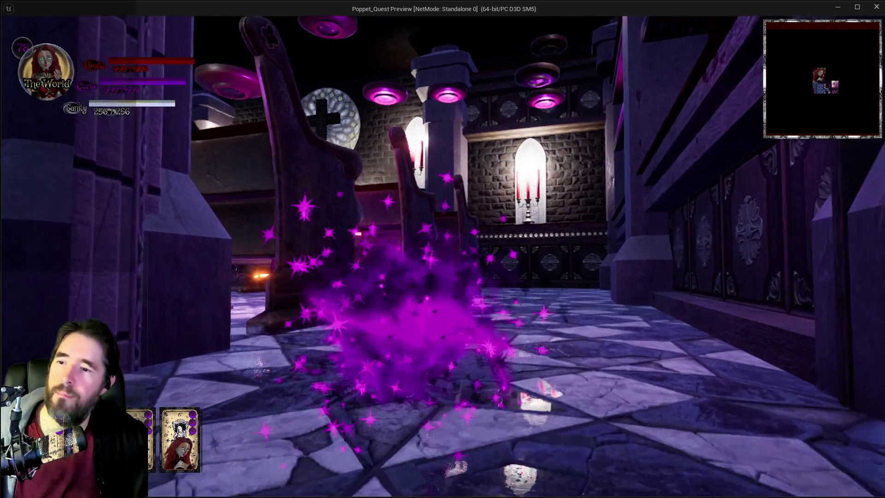
key(w)
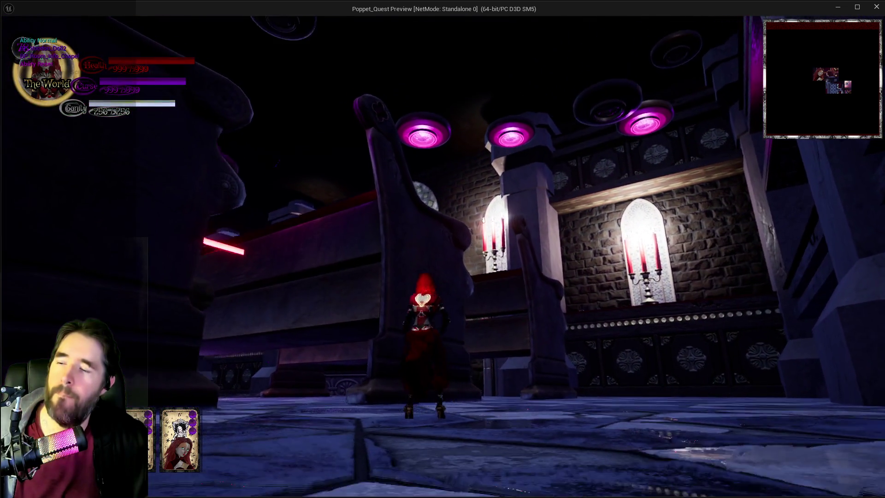
key(s)
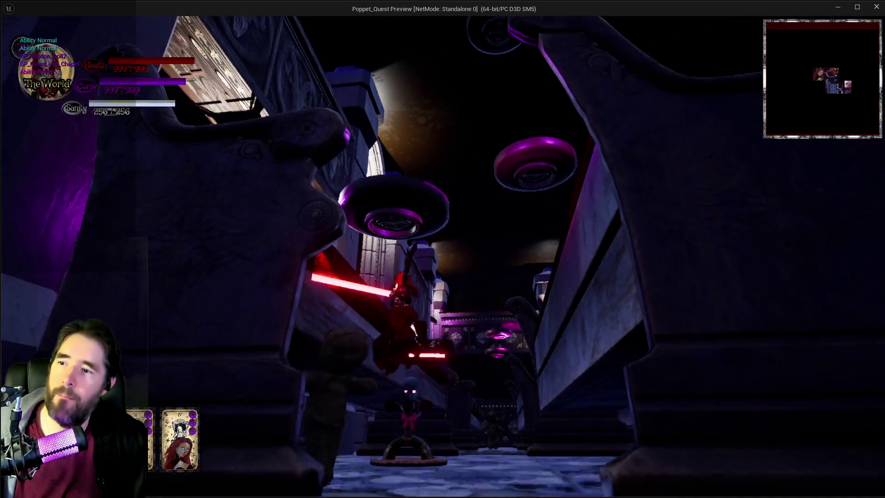
key(w)
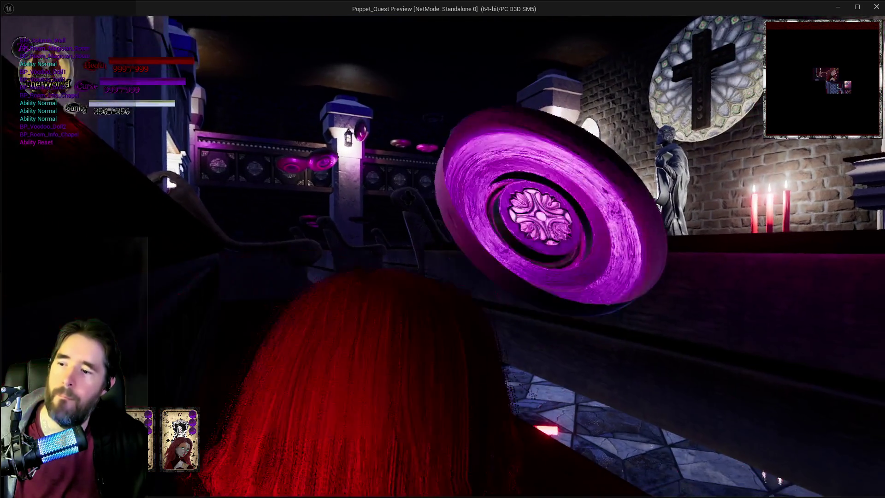
key(e)
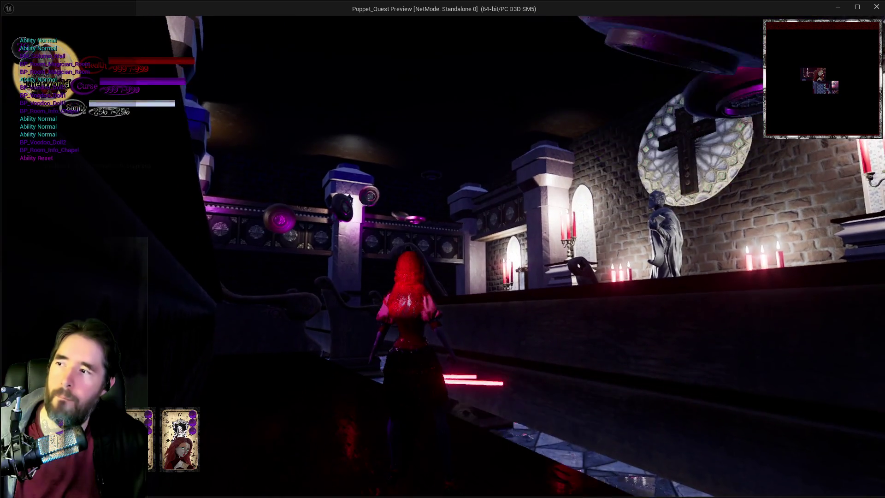
key(e)
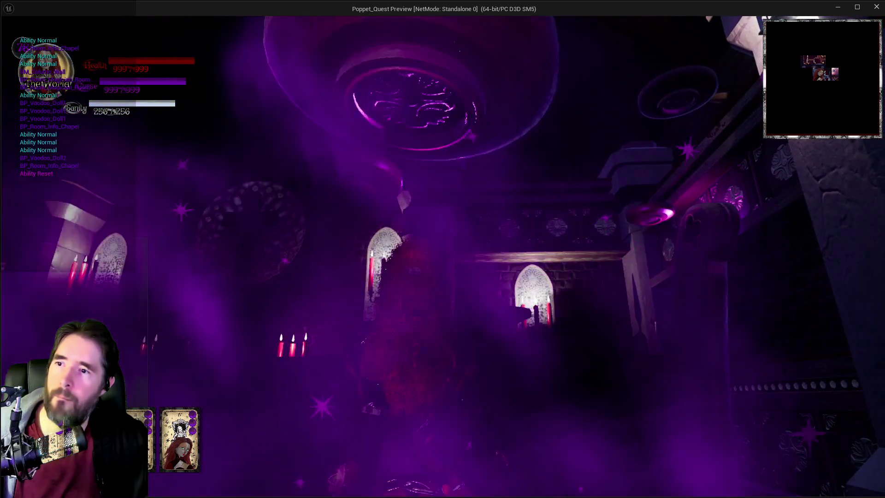
key(e)
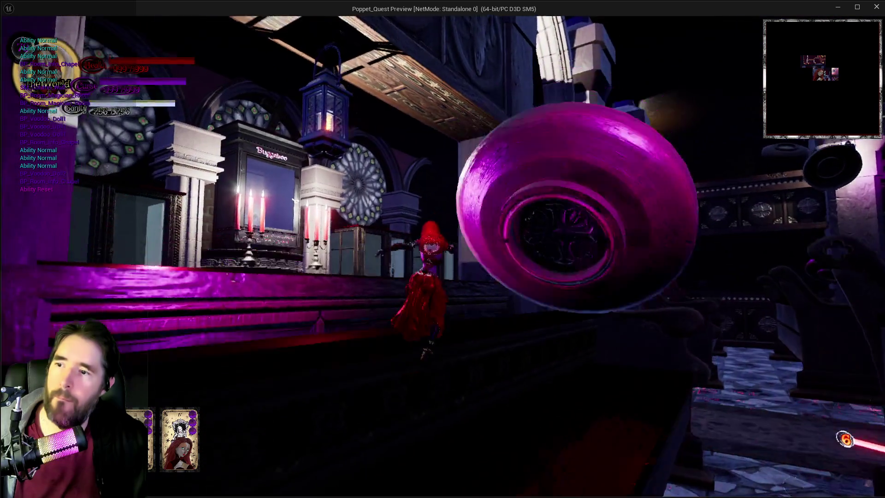
Stop the play session and bring the maximised Blueprint editor back on BP_Poppet's Tarot Graph
key(alt+Tab)
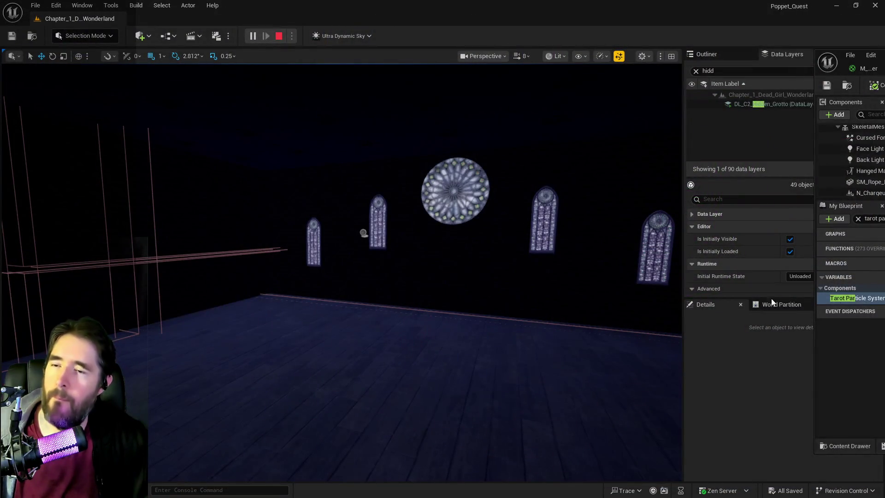
key(Escape)
drag(843, 50, 444, 112)
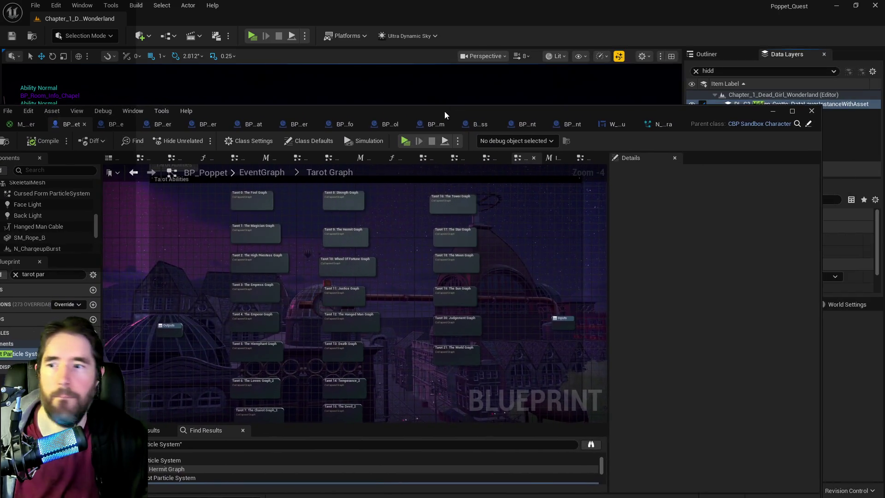
double_click(444, 111)
scroll(332, 309, up, 3)
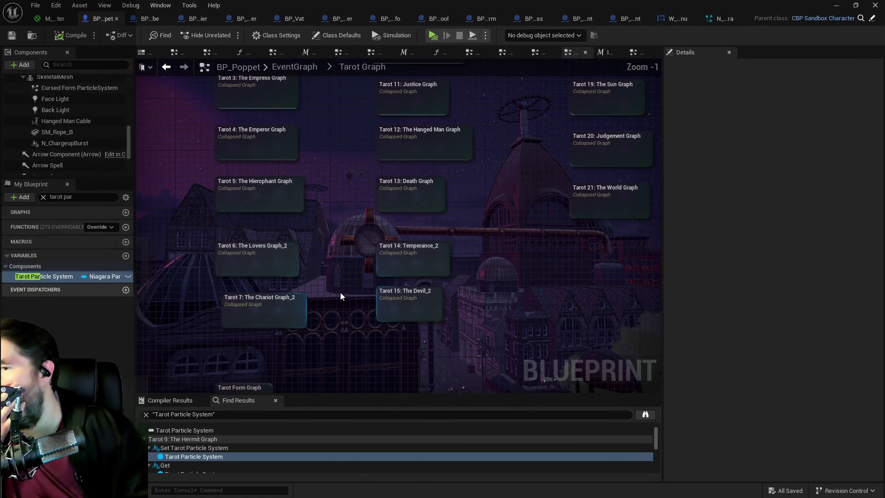
Open the Tarot 5: The Hierophant Graph and survey its Branch, Add/Remove Gameplay Tag and Has Tag nodes
scroll(340, 288, down, 2)
double_click(304, 311)
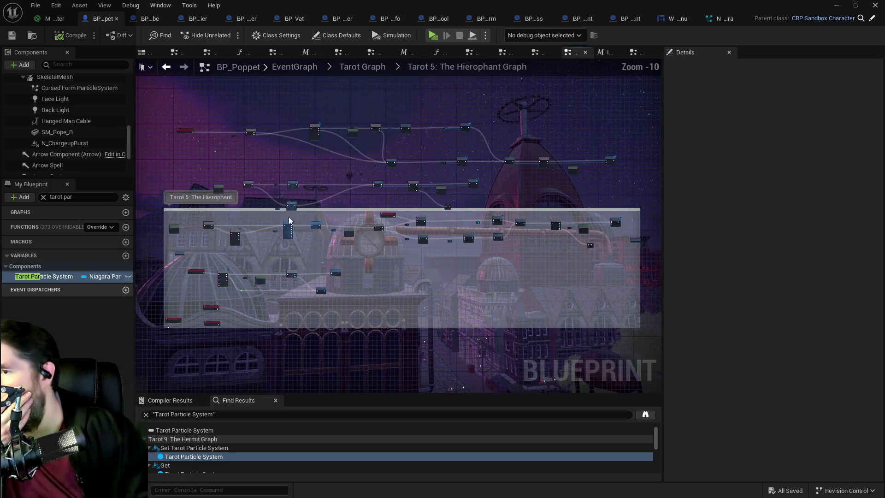
scroll(276, 189, up, 6)
drag(293, 279, 429, 105)
scroll(292, 275, up, 2)
mouse_move(285, 305)
mouse_down()
mouse_move(333, 167)
mouse_move(325, 292)
mouse_move(284, 306)
mouse_move(418, 231)
mouse_move(375, 292)
mouse_move(614, 289)
mouse_move(663, 277)
mouse_move(629, 310)
mouse_move(438, 277)
mouse_up()
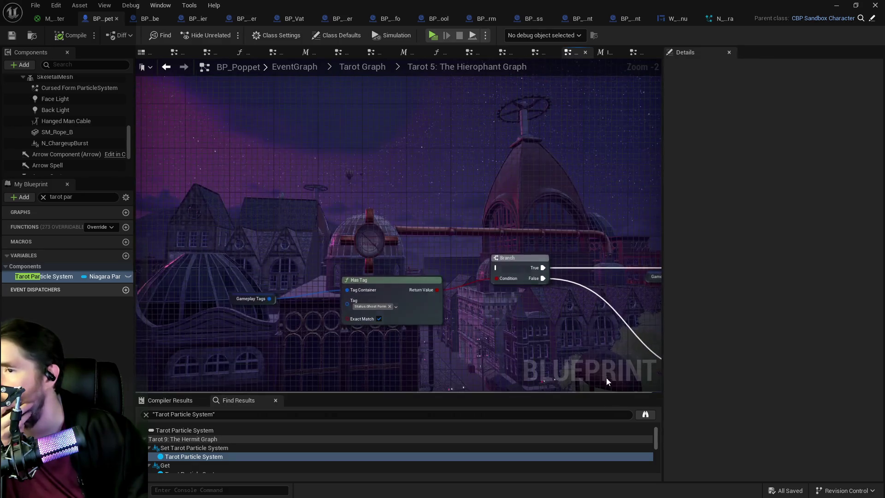
scroll(420, 256, down, 2)
scroll(407, 220, up, 3)
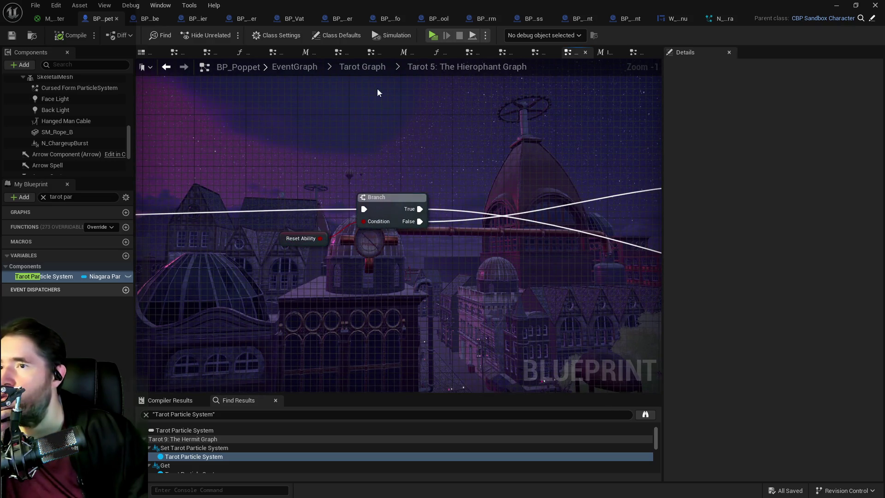
Shift the Tarot The Hierophant Active event node to the right, then look over the Wear Hat nodes
drag(314, 176, 467, 131)
mouse_move(199, 151)
mouse_down()
mouse_move(248, 149)
mouse_move(152, 166)
mouse_up()
mouse_move(482, 177)
mouse_down()
mouse_move(303, 201)
mouse_move(175, 194)
mouse_up()
mouse_move(409, 245)
mouse_down()
mouse_move(293, 239)
mouse_move(154, 193)
mouse_up()
drag(207, 232, 477, 218)
mouse_move(410, 204)
mouse_down()
mouse_move(529, 232)
mouse_move(381, 220)
mouse_up()
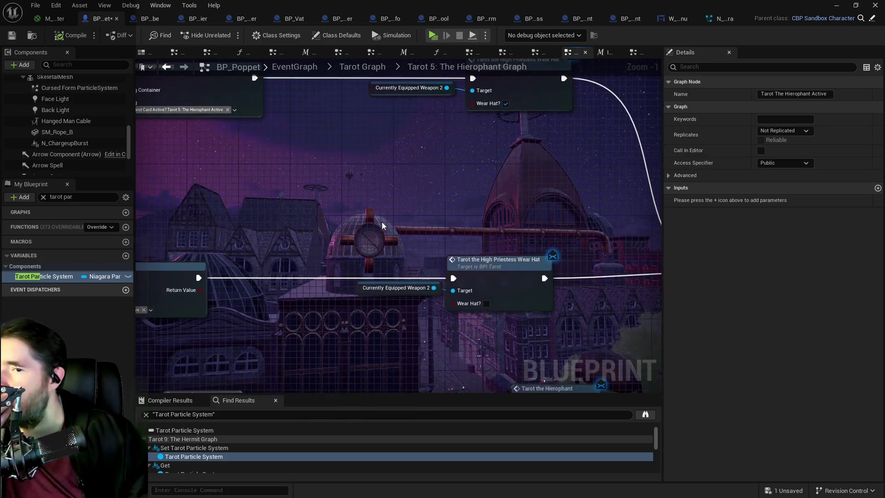
Try a wire from Add Gameplay Tag and cancel it, then inspect the Hierophant Upkeep and For Each Loop nodes
scroll(380, 220, down, 2)
mouse_move(285, 115)
mouse_down()
mouse_move(297, 128)
mouse_move(613, 262)
mouse_move(652, 265)
mouse_up()
click(501, 252)
drag(297, 303, 377, 224)
drag(544, 267, 418, 269)
drag(504, 266, 363, 284)
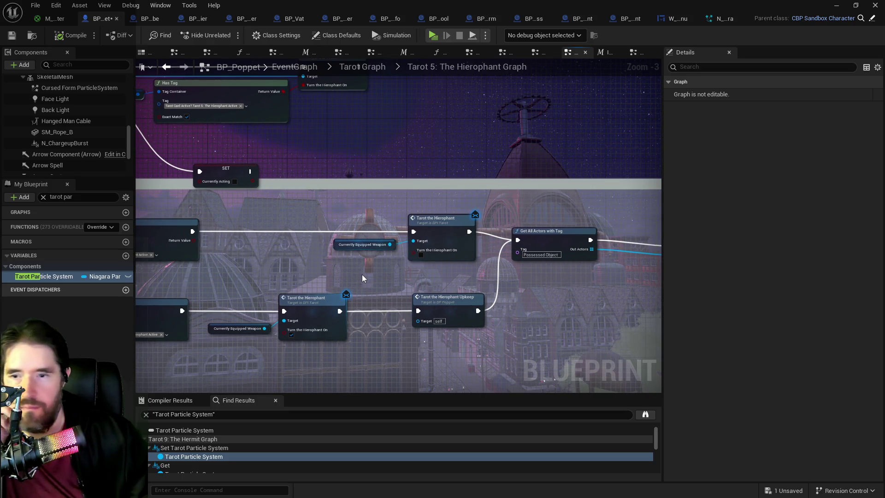
drag(362, 278, 460, 309)
scroll(459, 309, down, 2)
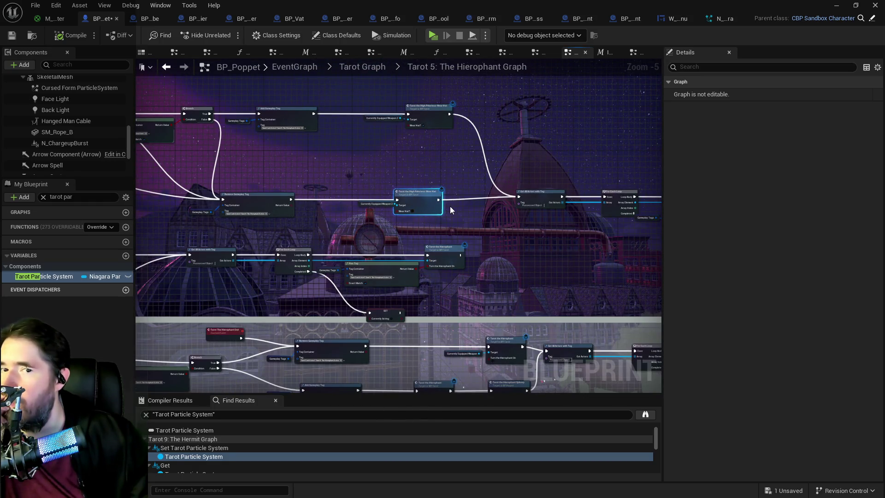
Connect Remove Gameplay Tag's execution output into Get All Actors with Tag
scroll(388, 145, up, 2)
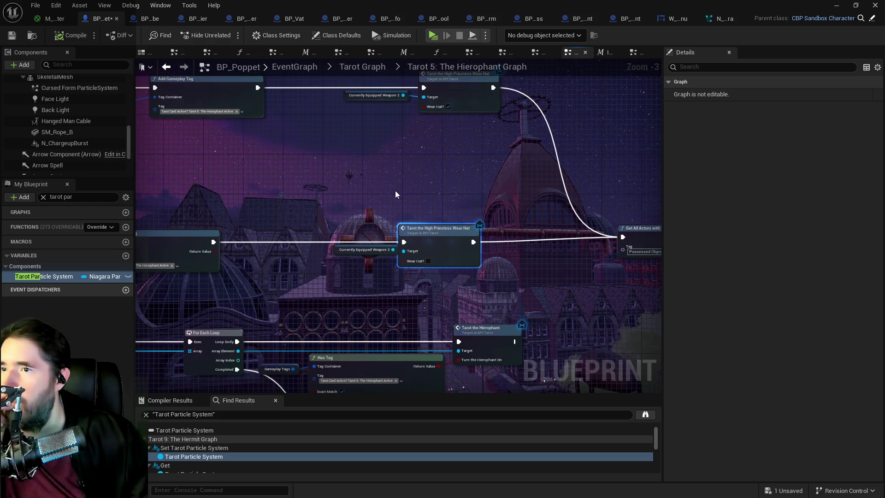
drag(395, 188, 348, 234)
scroll(311, 218, down, 1)
drag(249, 161, 520, 273)
mouse_move(212, 275)
mouse_down()
mouse_move(237, 268)
mouse_move(520, 273)
mouse_up()
drag(305, 137, 422, 290)
click(423, 290)
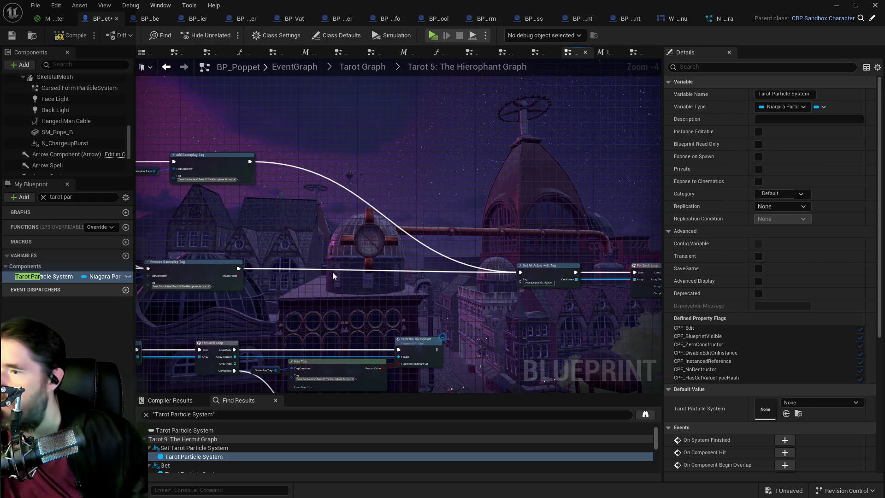
Nudge Remove Gameplay Tag right and move the Gameplay Tags variable up beside it
scroll(334, 273, up, 2)
drag(385, 223, 412, 223)
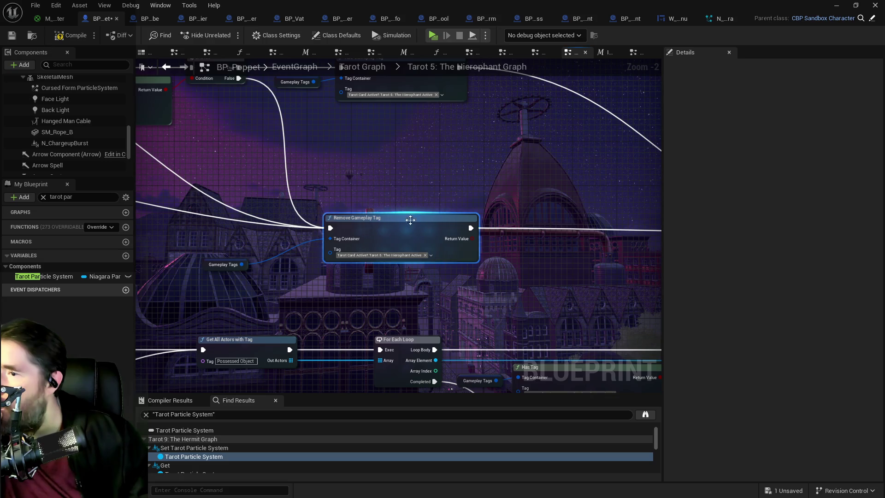
click(203, 262)
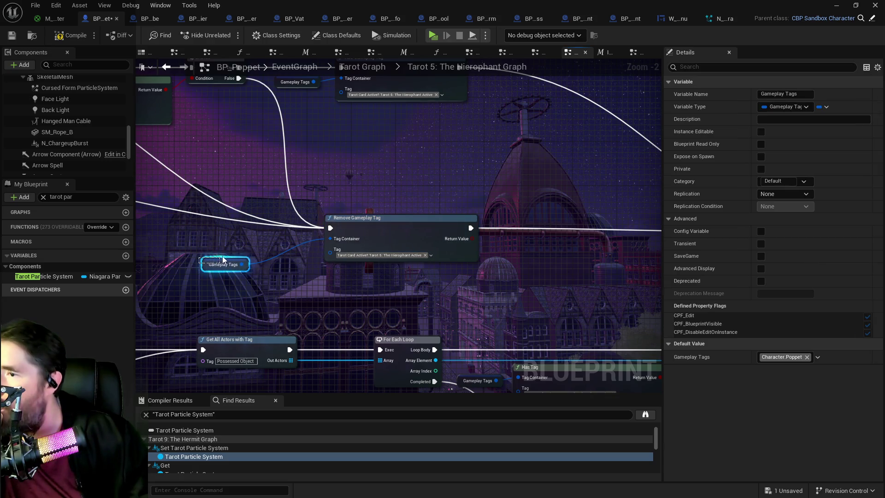
mouse_move(225, 256)
mouse_down()
mouse_move(240, 251)
mouse_move(350, 274)
mouse_move(404, 245)
mouse_move(589, 282)
mouse_move(622, 345)
mouse_move(168, 289)
mouse_up()
Toggle Currently Active Ability Check? on the Can Use Tarot? node and frame it in view
mouse_move(419, 308)
mouse_down()
mouse_move(400, 273)
mouse_move(376, 296)
mouse_move(542, 249)
mouse_up()
scroll(324, 255, down, 1)
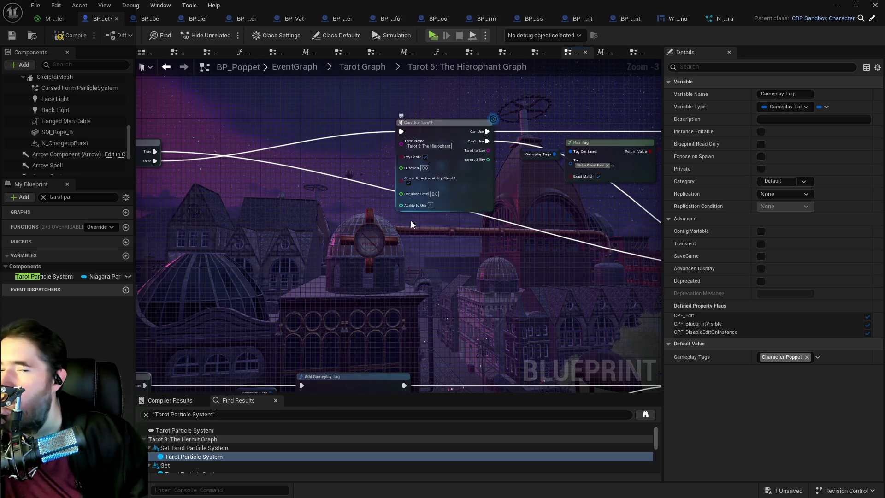
click(409, 183)
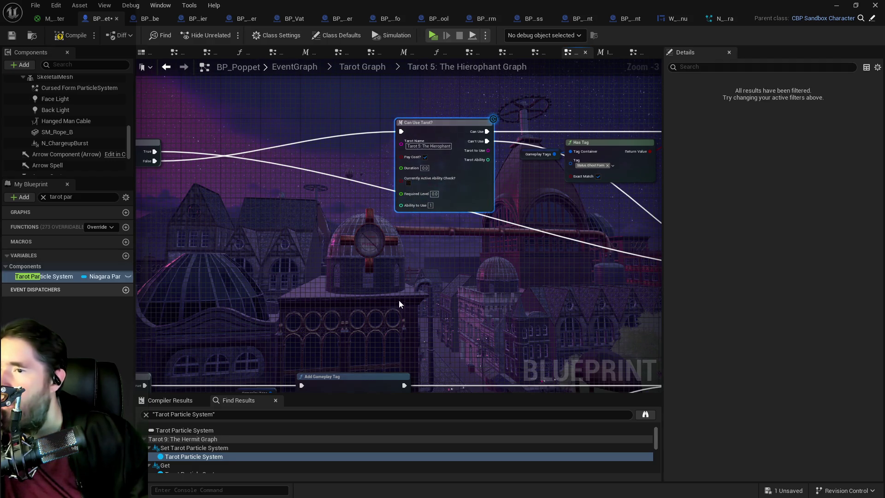
scroll(399, 299, down, 3)
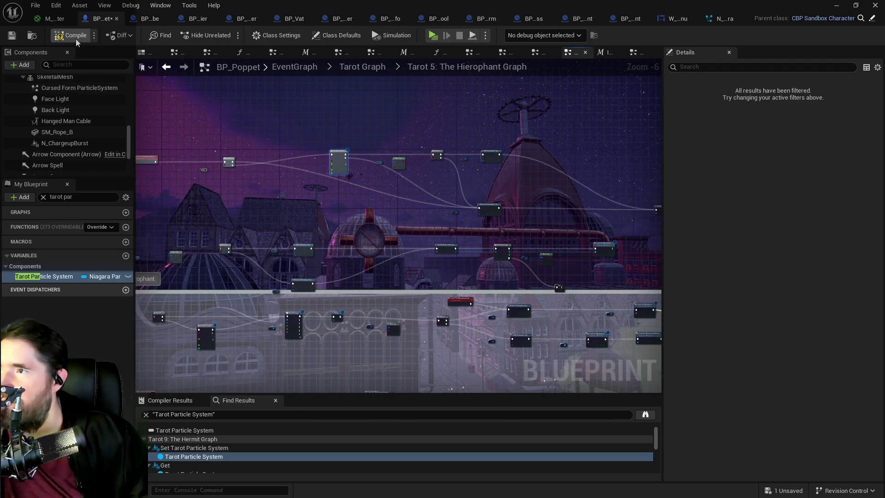
key(f)
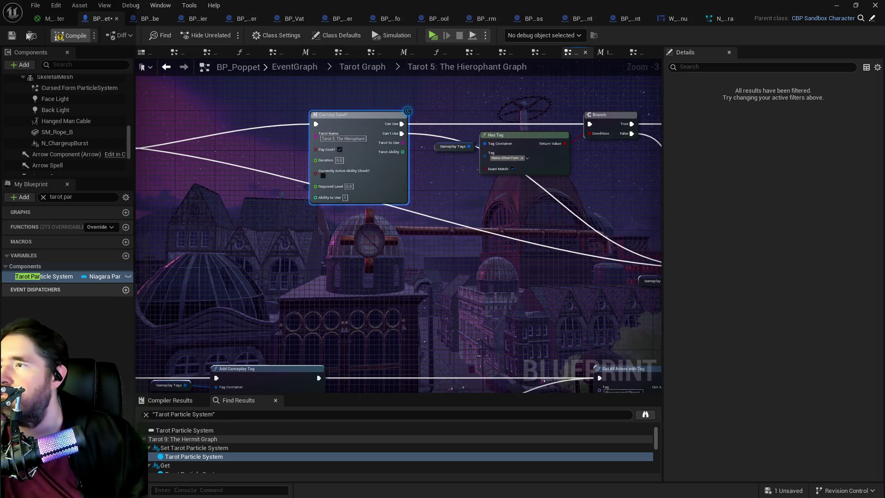
Compile BP_Poppet, then in the playtest open and close the inventory and run toward the door
click(12, 36)
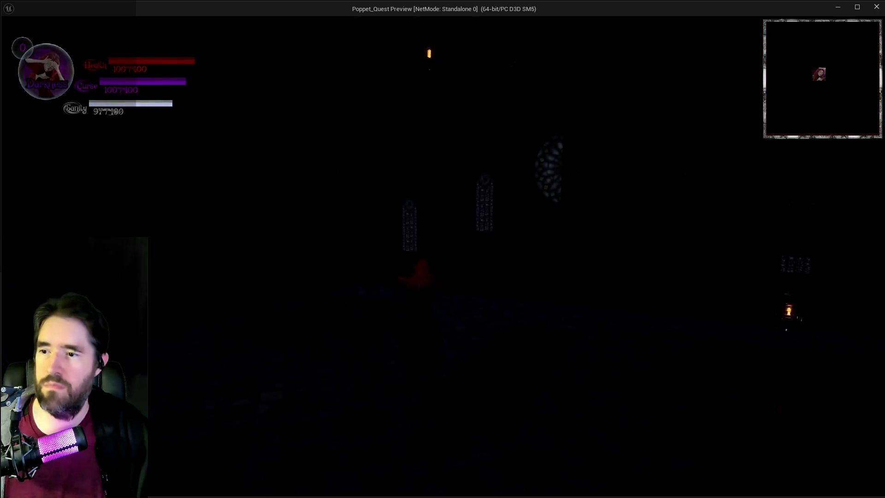
key(i)
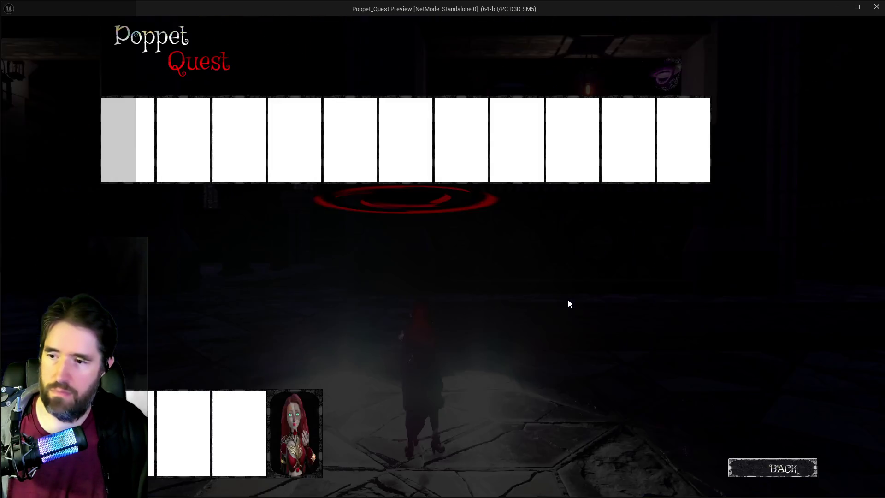
key(i)
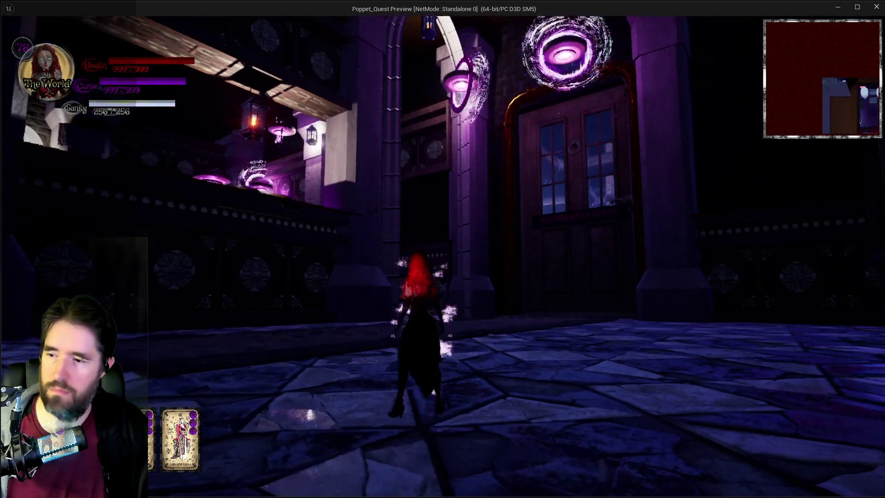
key(w)
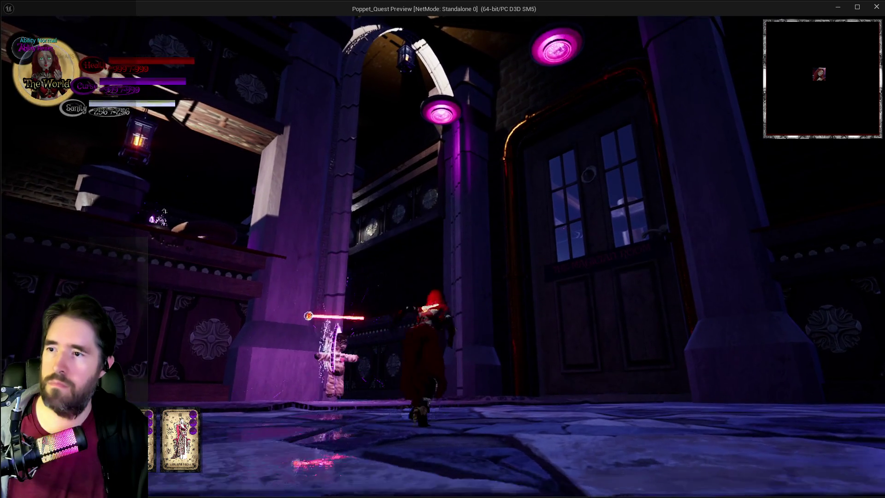
Swing the sword, cast tarot abilities including bat-winged form, star-burst and smoke-burst, then return to the editor
key(e)
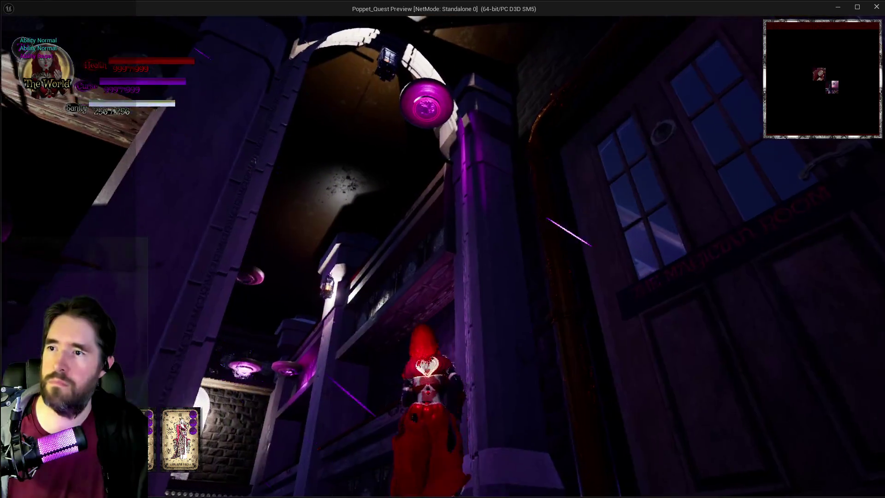
key(e)
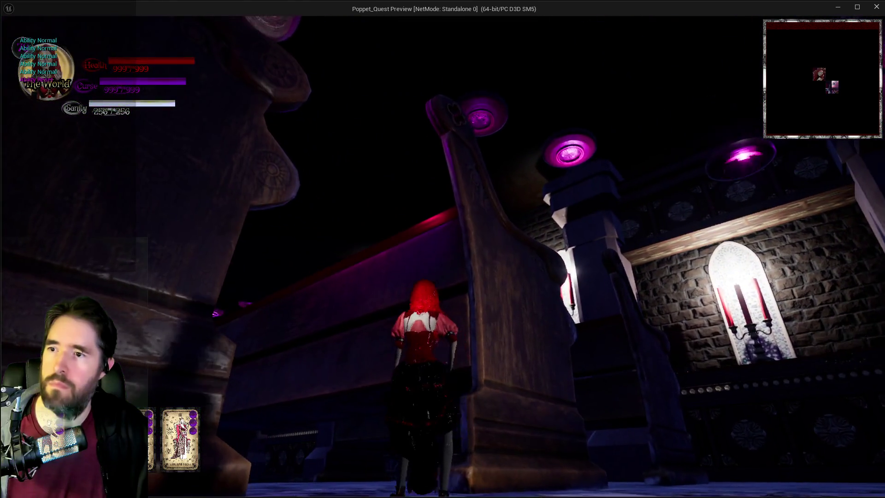
key(e)
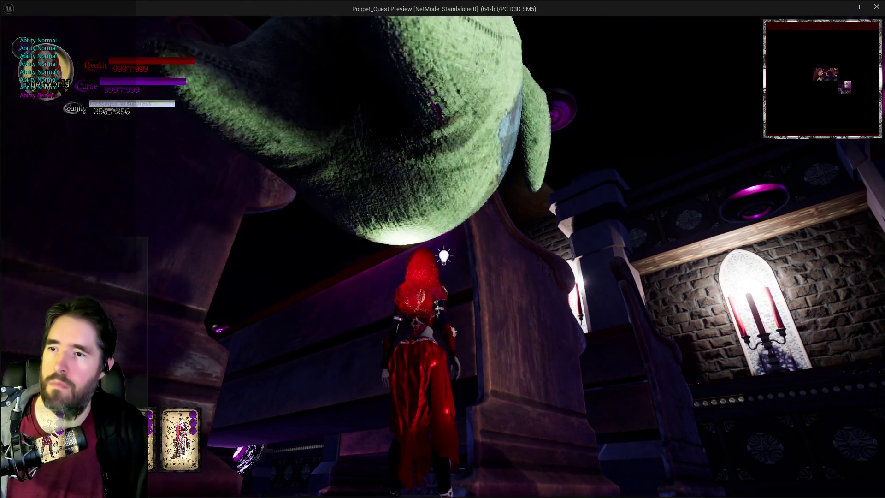
key(space)
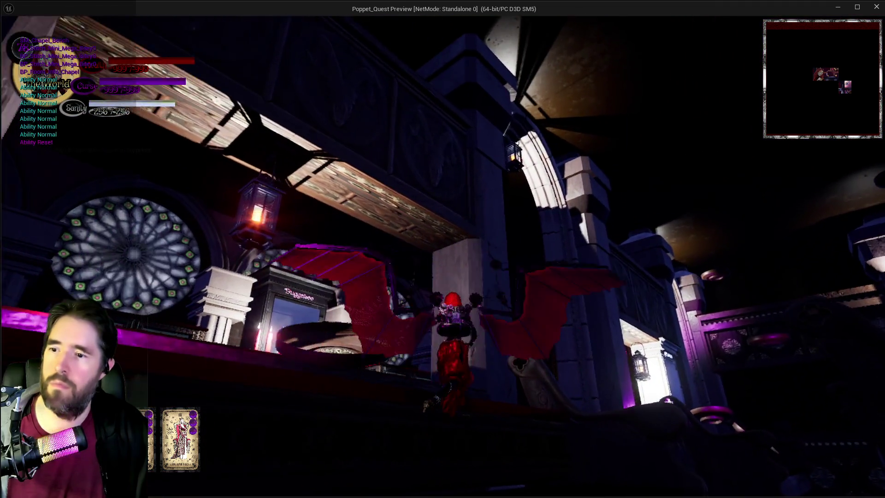
key(e)
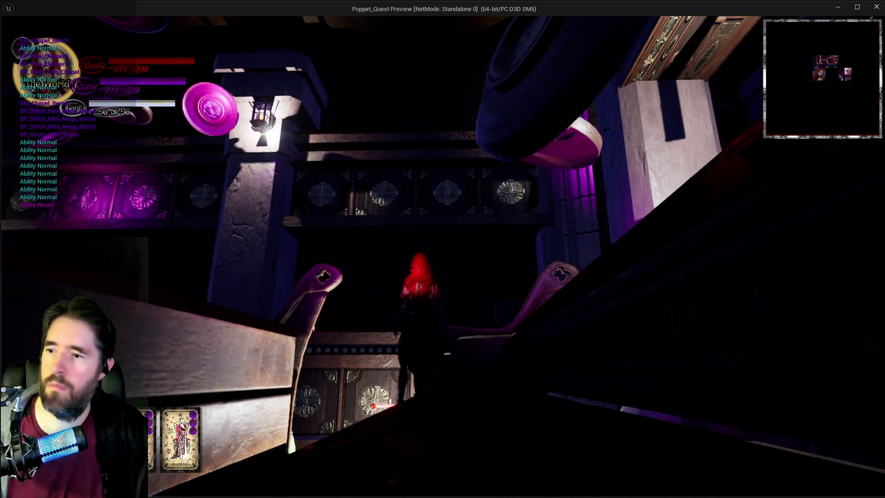
key(e)
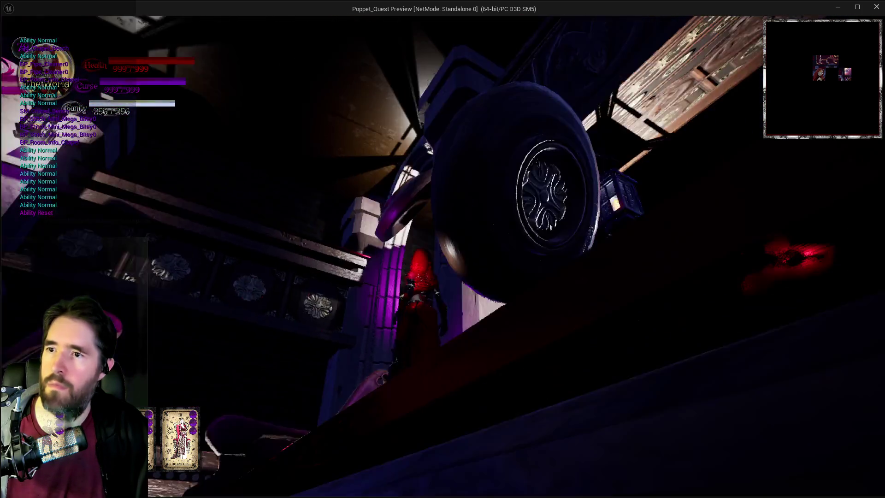
key(alt+Tab)
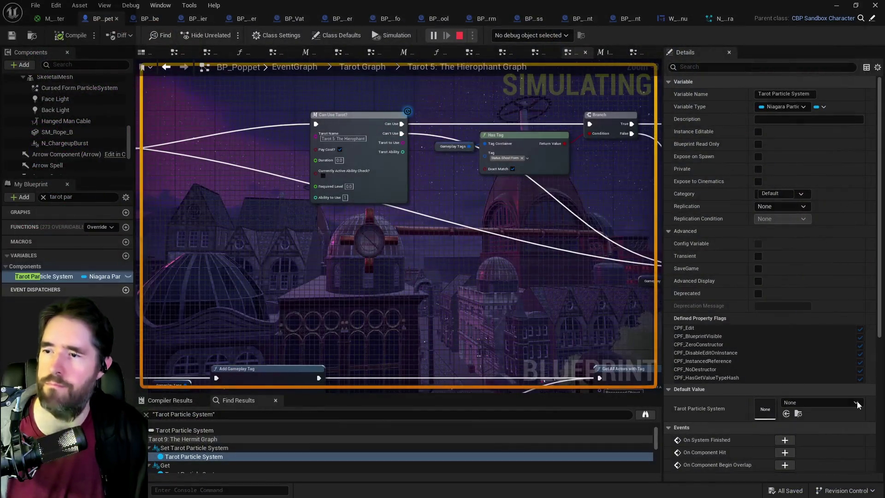
Look over the Hierophant graph's For Each Loop, Can Use Tarot? and Hierophant Active event nodes
scroll(606, 345, up, 2)
mouse_move(606, 345)
mouse_down()
mouse_move(472, 278)
mouse_move(287, 282)
mouse_up()
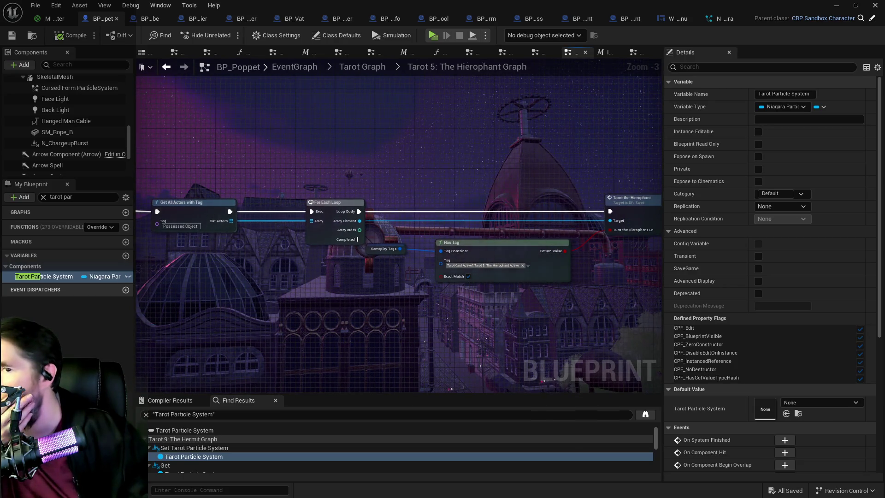
drag(494, 348, 339, 312)
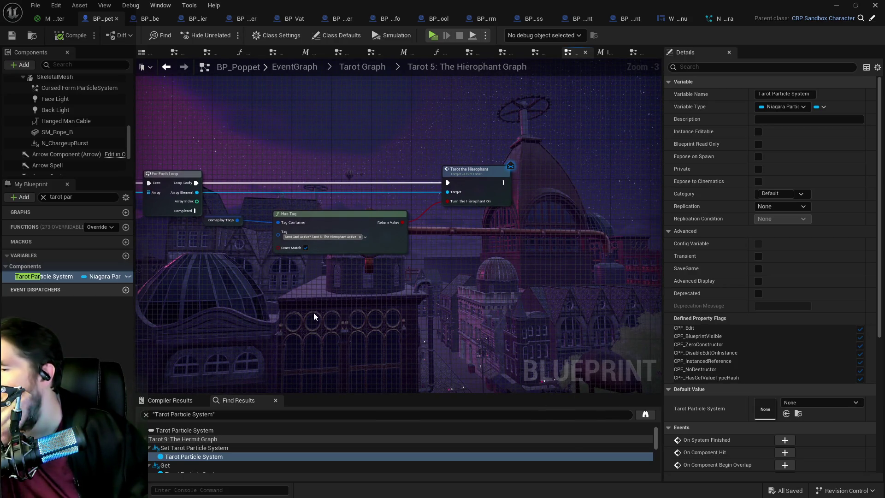
mouse_move(313, 312)
mouse_down()
mouse_move(530, 336)
mouse_move(558, 364)
mouse_up()
drag(323, 221, 468, 253)
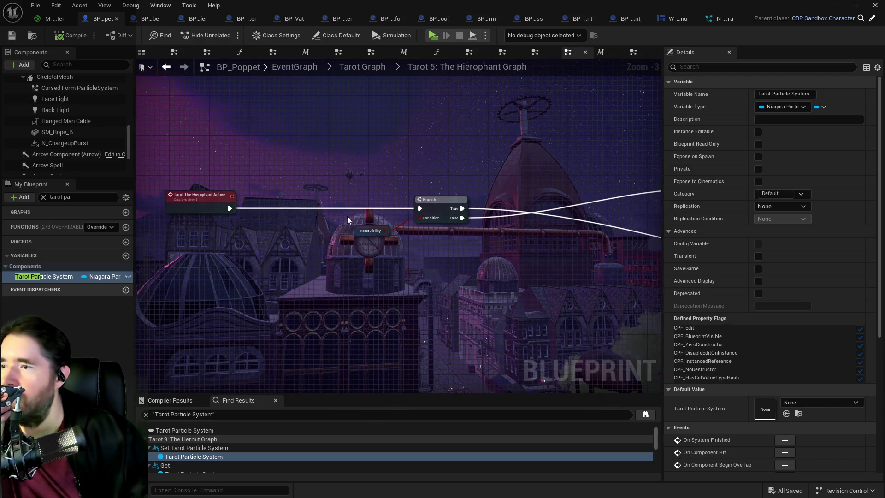
Return to the Tarot Graph via the Interaction Check and Devil tabs, open Tarot Form Graph, select Switch on String
click(601, 53)
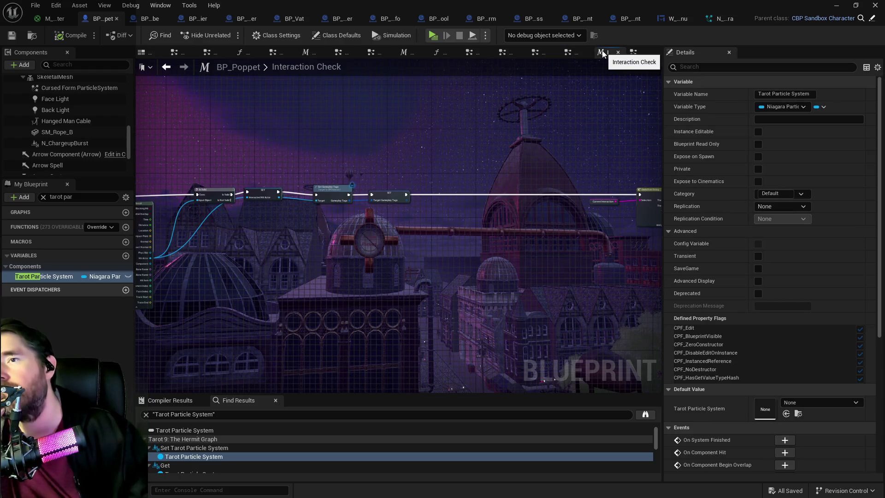
click(538, 55)
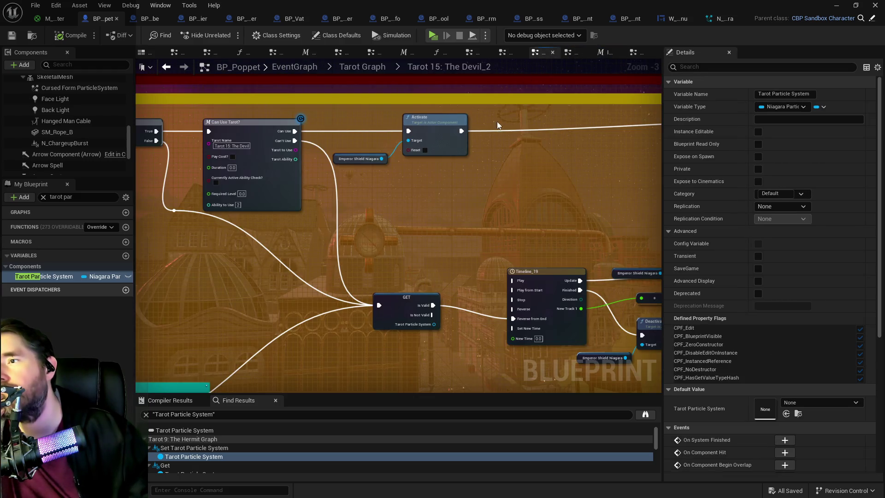
click(367, 76)
double_click(273, 364)
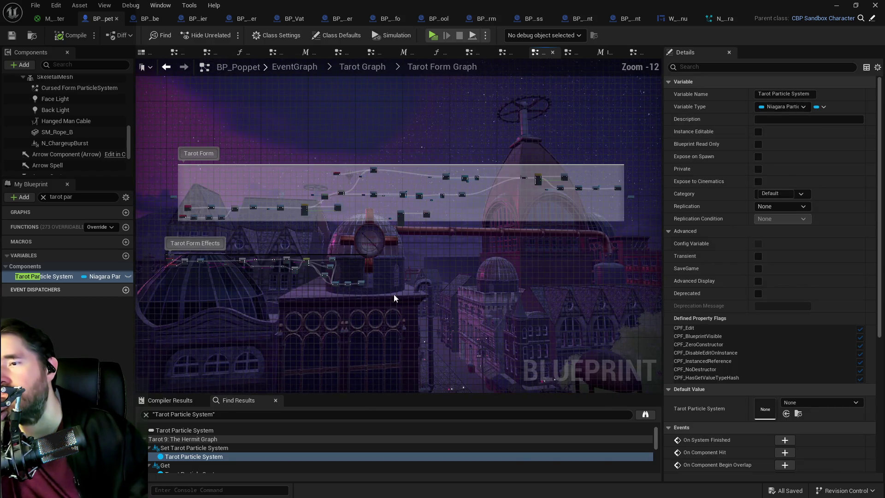
scroll(252, 248, up, 9)
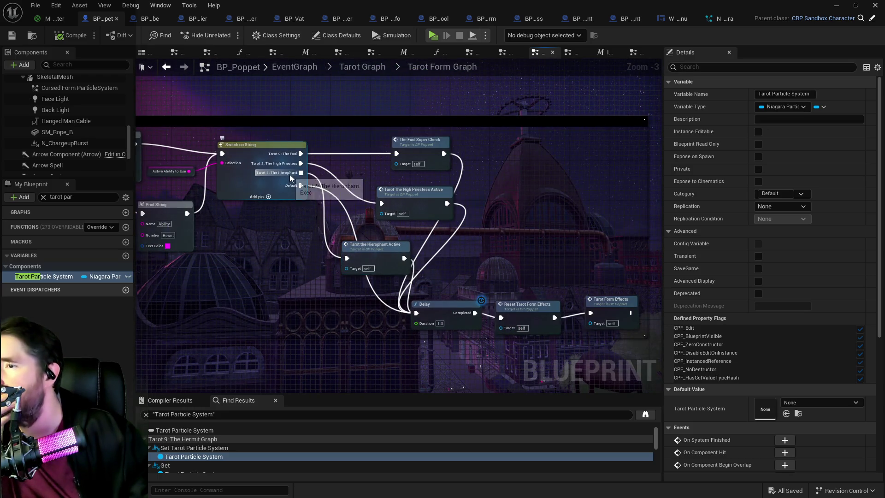
scroll(242, 187, up, 2)
click(242, 187)
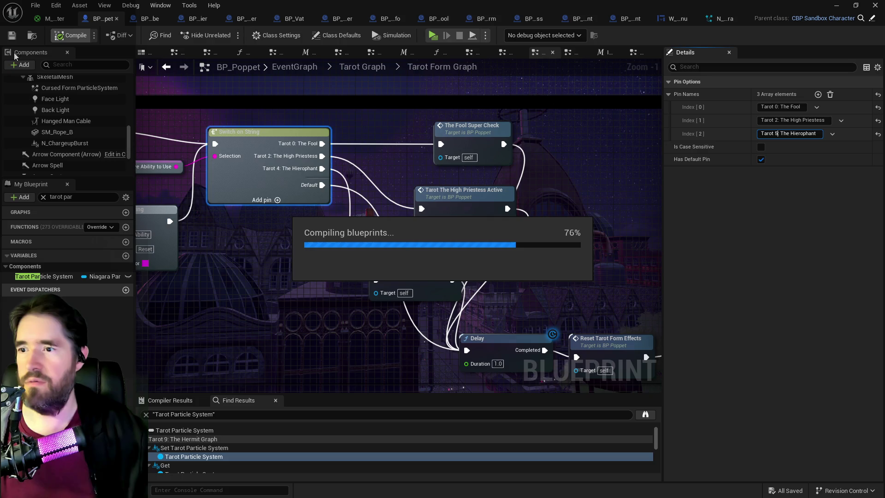
Save BP_Poppet with the switch's Index[2] pin renamed to Tarot 5: The Hierophant
click(11, 35)
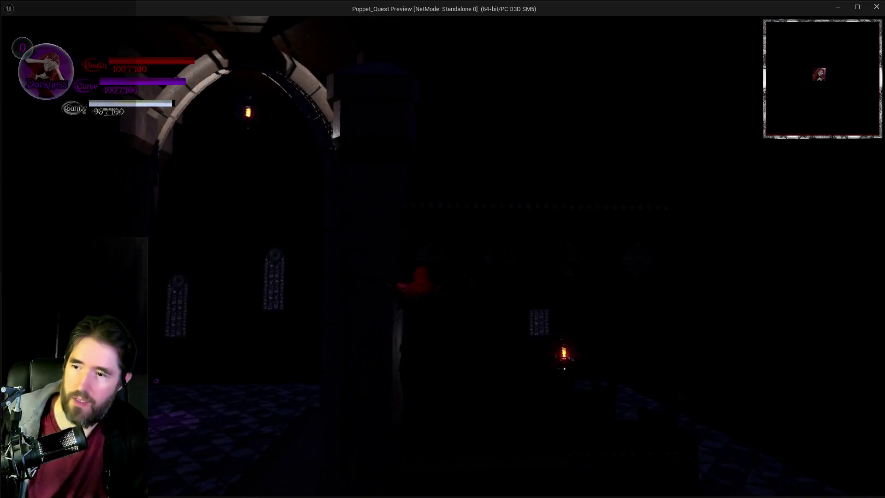
Toggle the inventory, walk through the portal into the hall casting purple smoke-burst abilities, then leave for the editor
key(i)
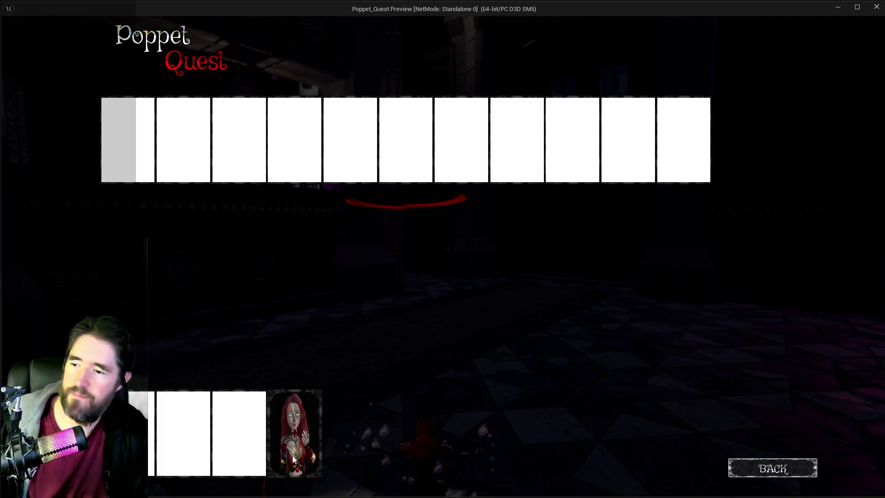
key(i)
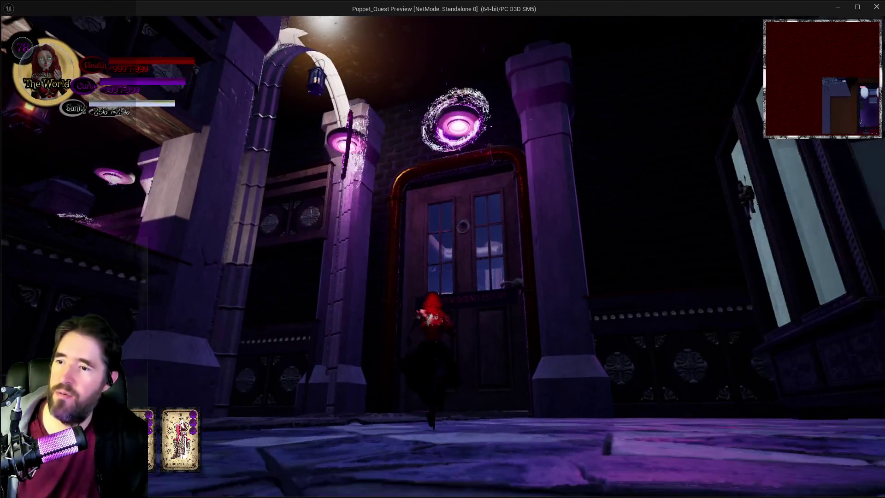
key(w)
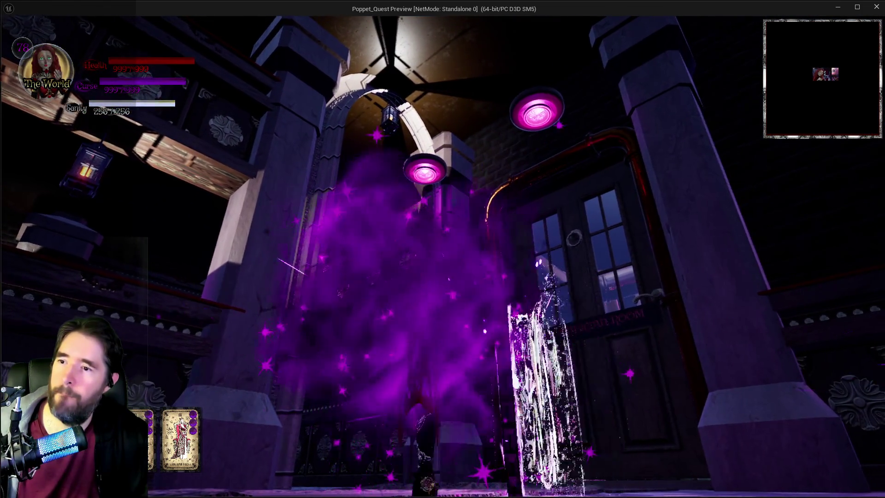
key(e)
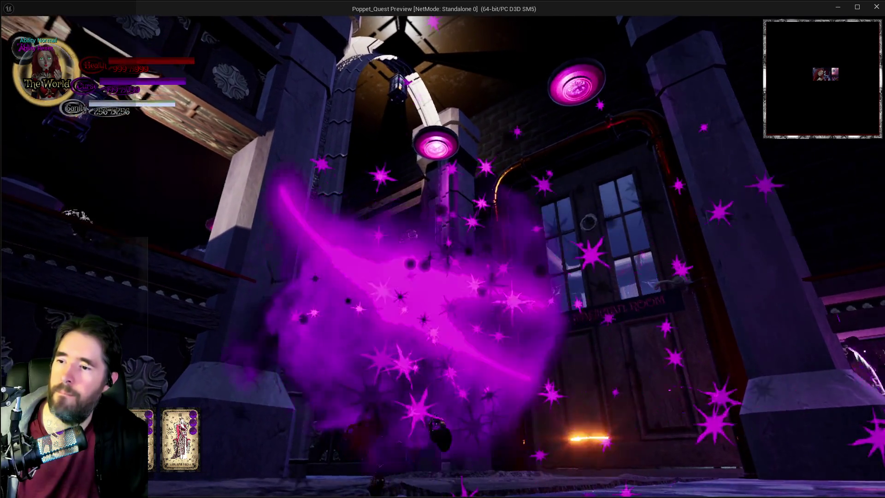
key(w)
key(w)
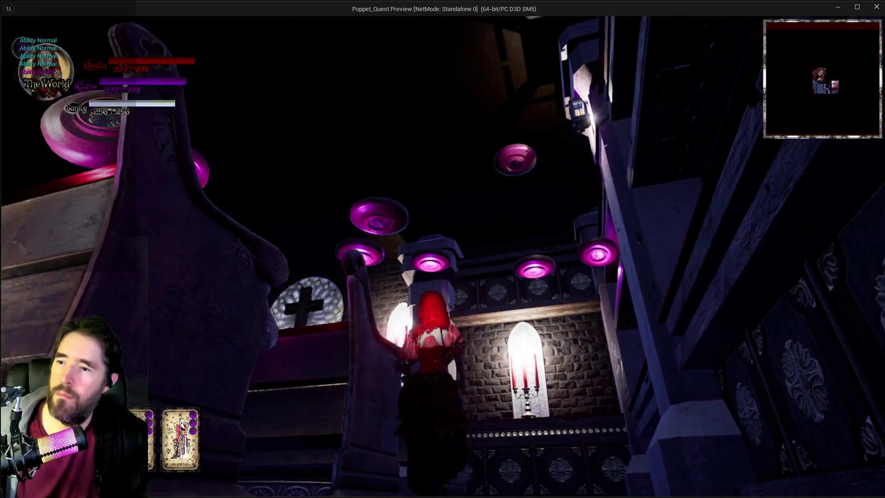
key(e)
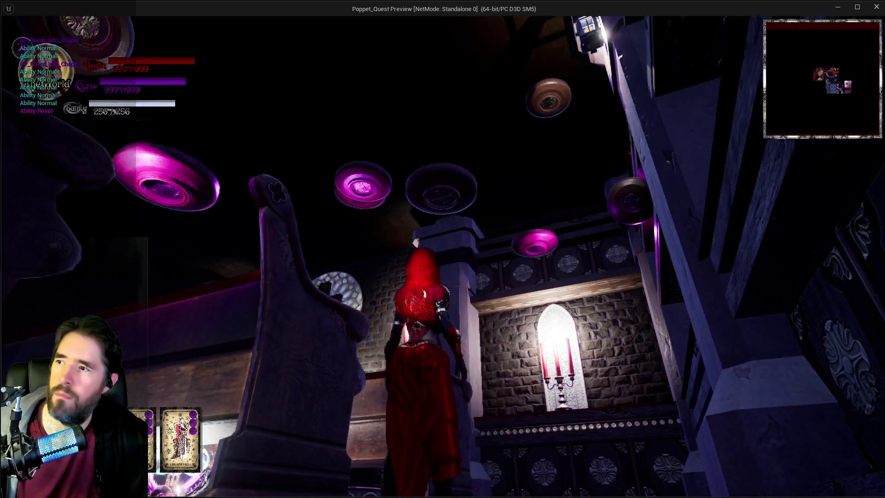
key(w)
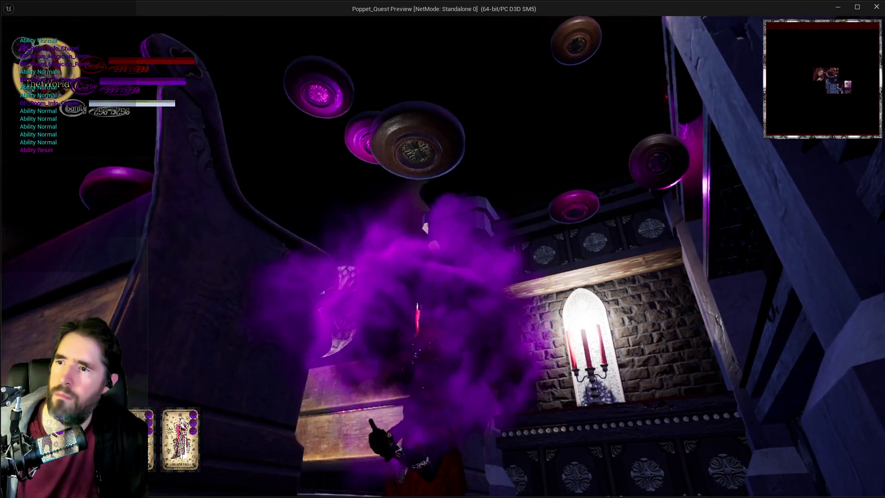
key(e)
key(alt+Tab)
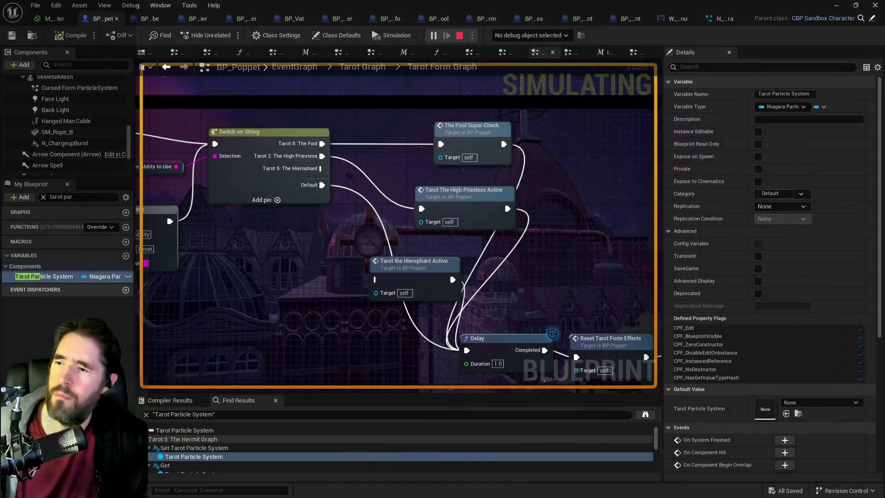
Stop simulating, wire the Tarot 5: The Hierophant pin into Tarot the Hierophant Active, and save
key(Escape)
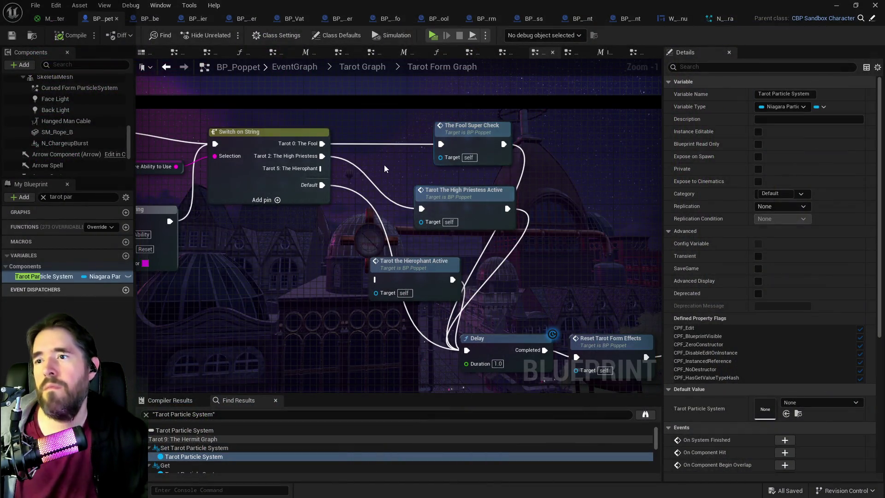
drag(322, 174, 376, 280)
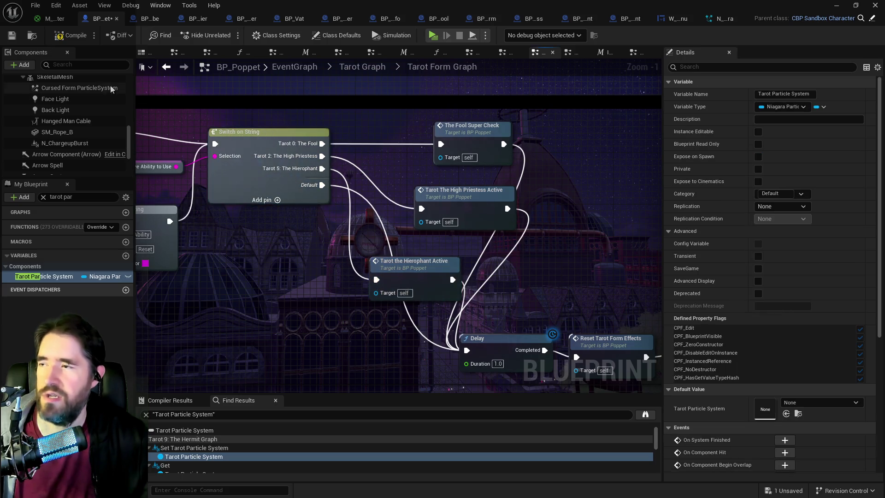
click(16, 36)
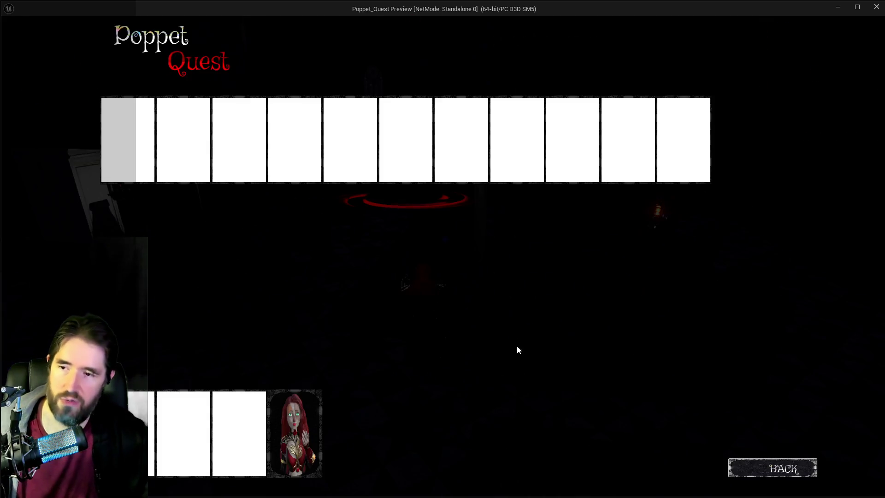
Playtest by picking a card and running down the hall toward the enemy, then review the SET nodes
click(323, 429)
key(w)
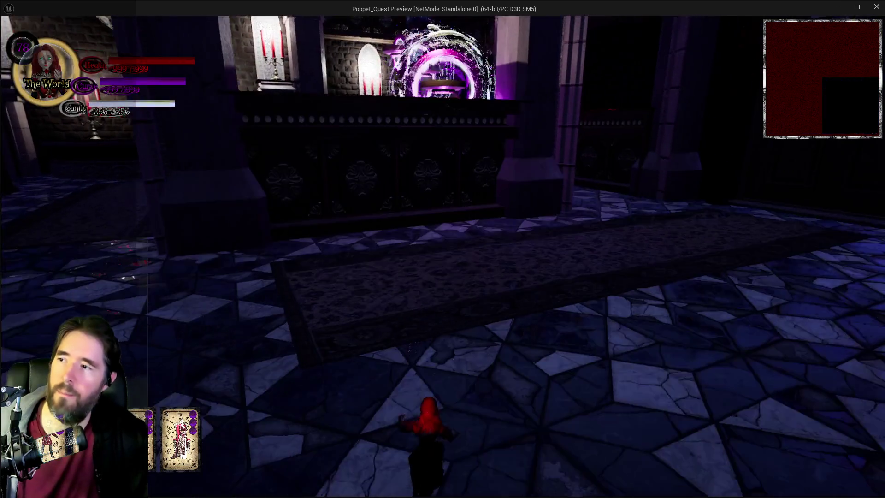
key(d)
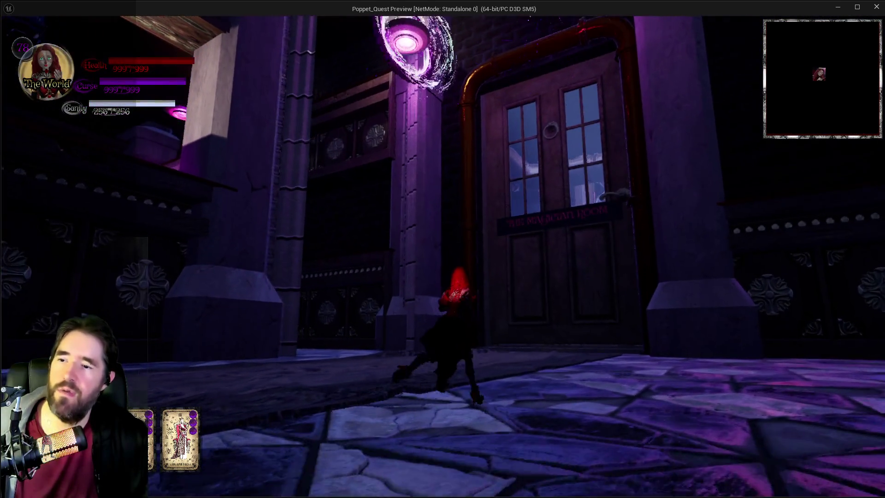
key(w)
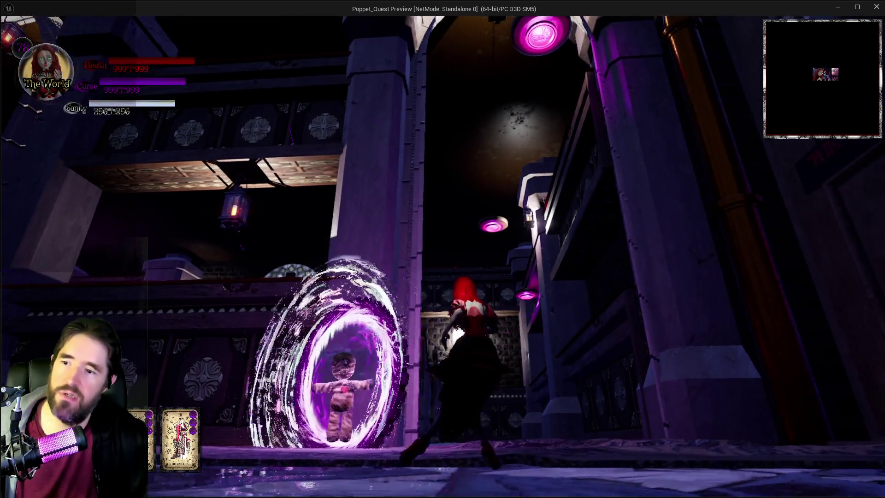
key(w)
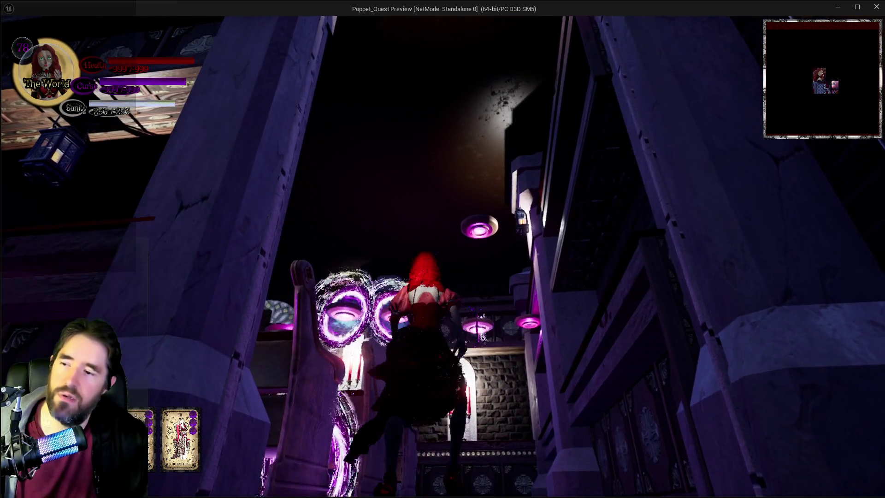
key(w)
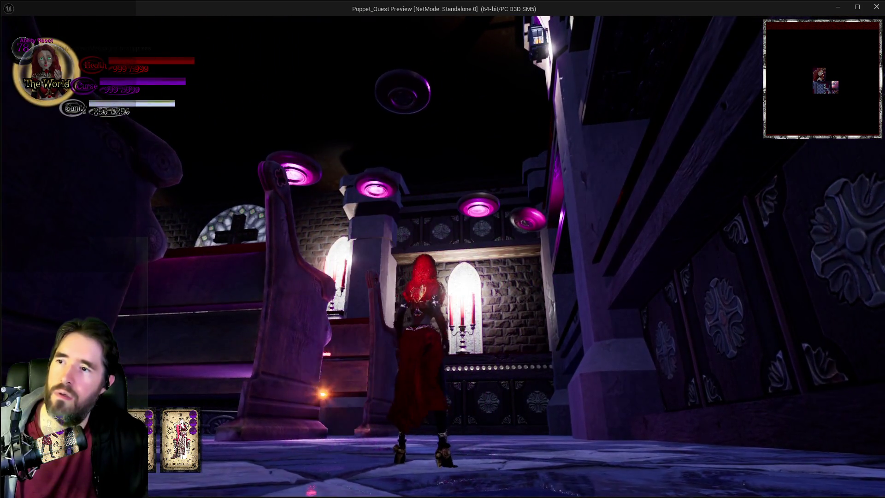
key(w)
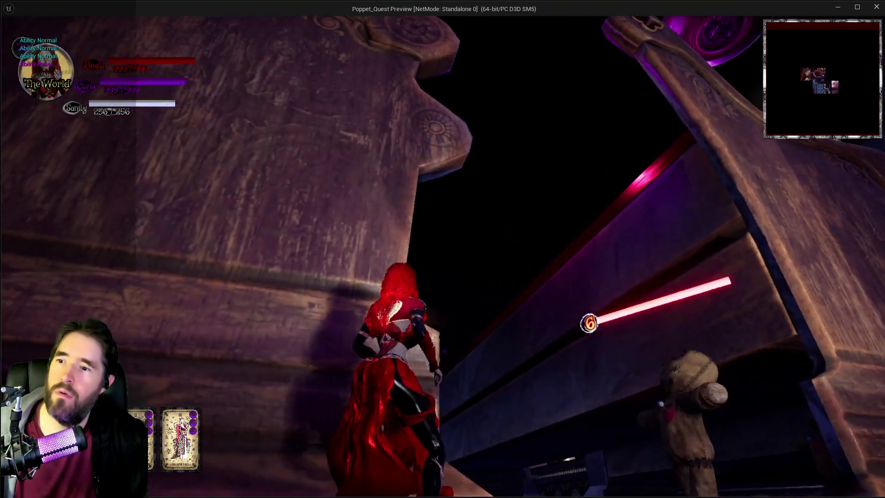
key(Escape)
drag(249, 308, 519, 304)
drag(379, 297, 561, 265)
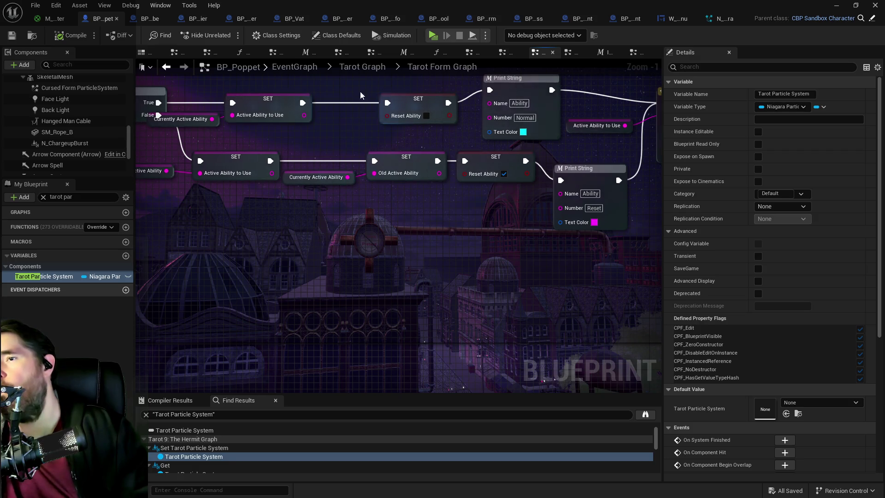
Navigate from the Tarot Graph overview into the Tarot Form Graph and select its Switch on String node
click(363, 68)
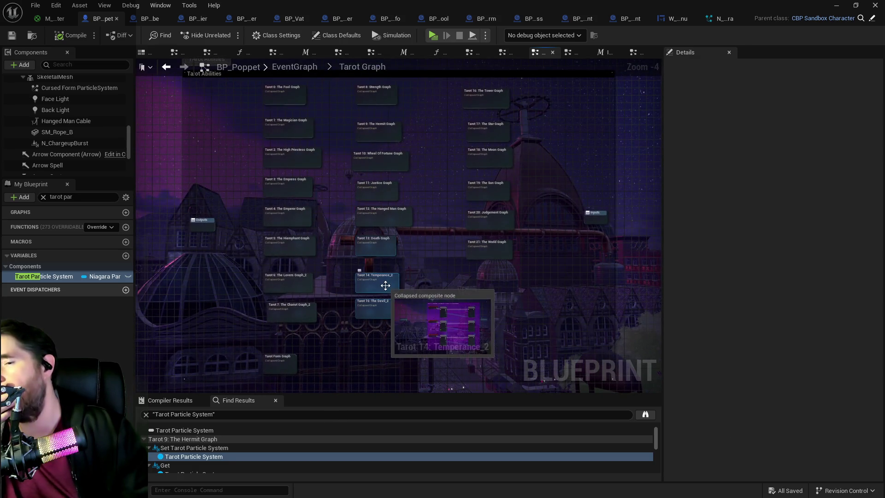
click(574, 53)
scroll(377, 269, up, 2)
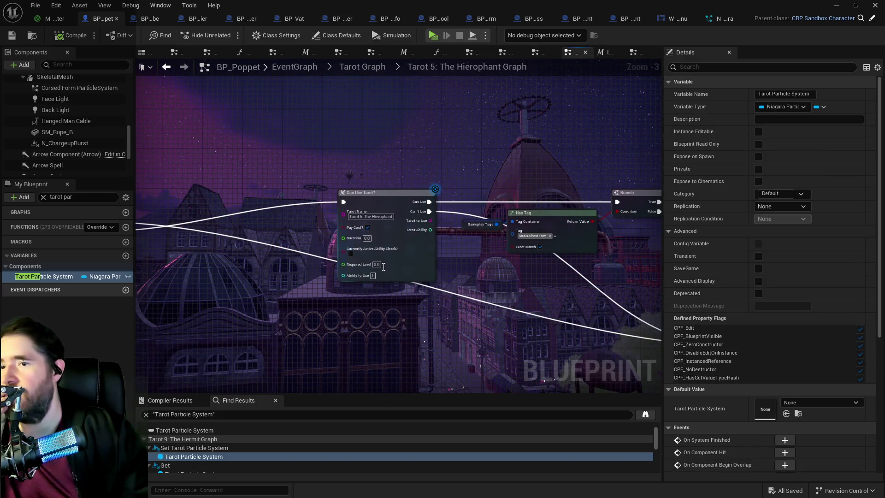
click(604, 53)
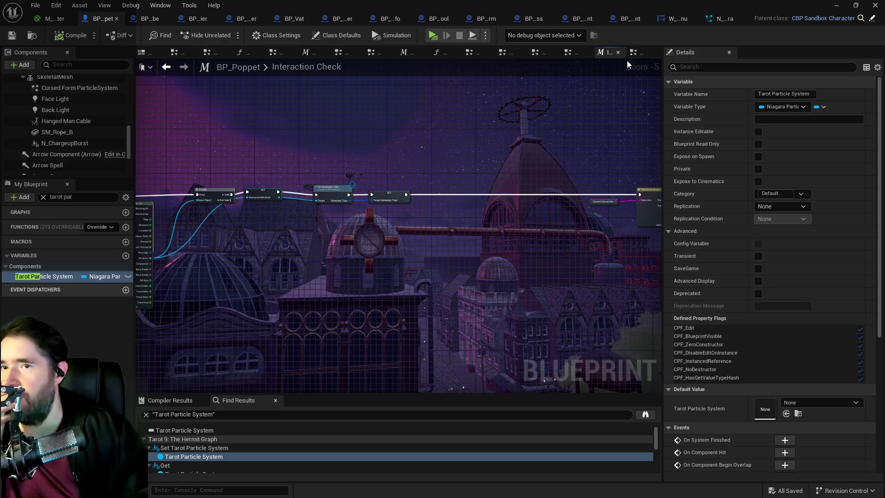
click(544, 54)
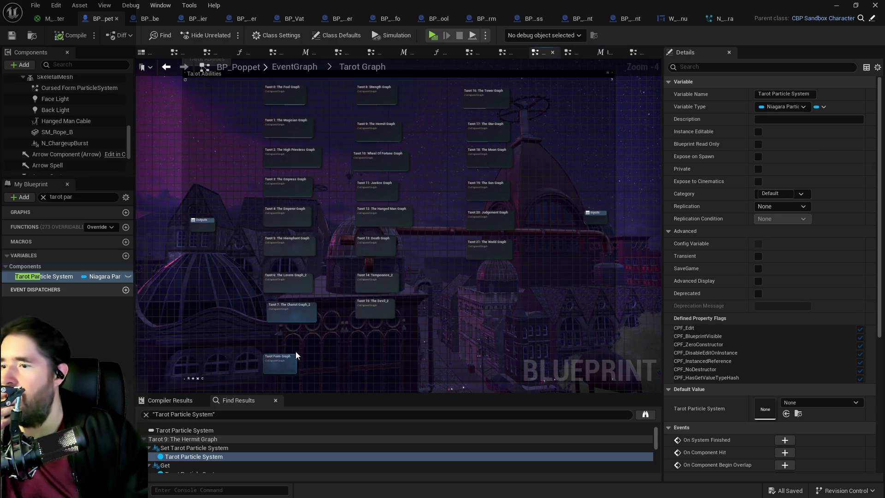
click(272, 370)
double_click(272, 370)
scroll(310, 287, up, 8)
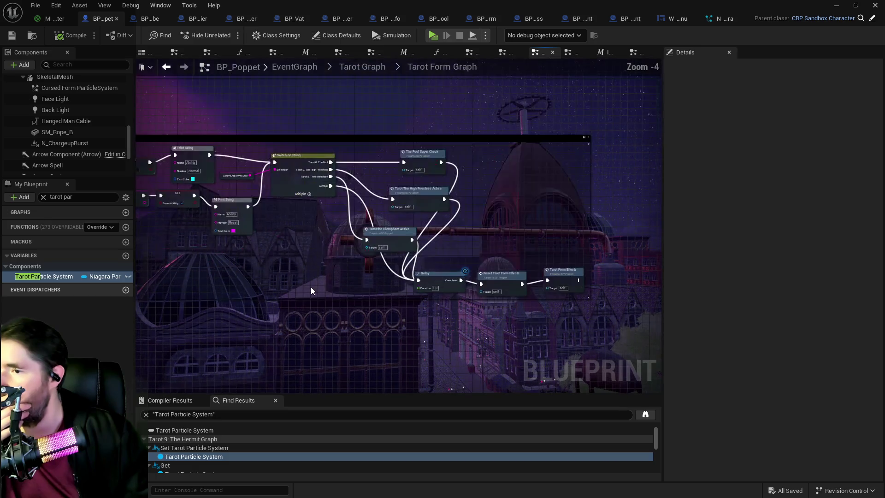
scroll(470, 255, up, 3)
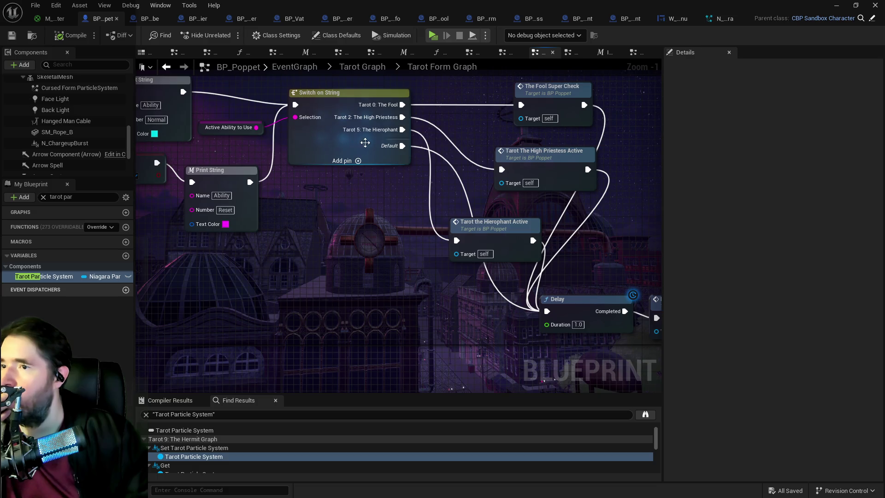
click(362, 143)
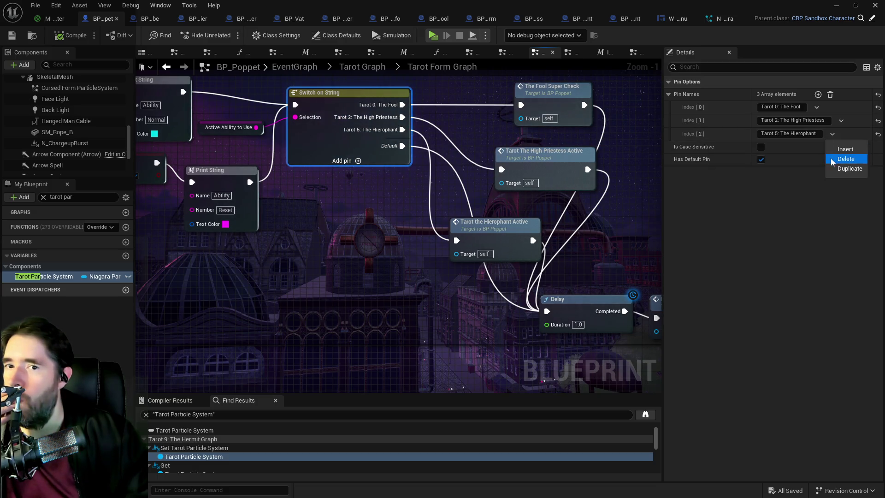
Remove the Tarot 5: The Hierophant switch pin and cut the Hierophant Active node out of that branch
click(845, 158)
drag(489, 222, 332, 253)
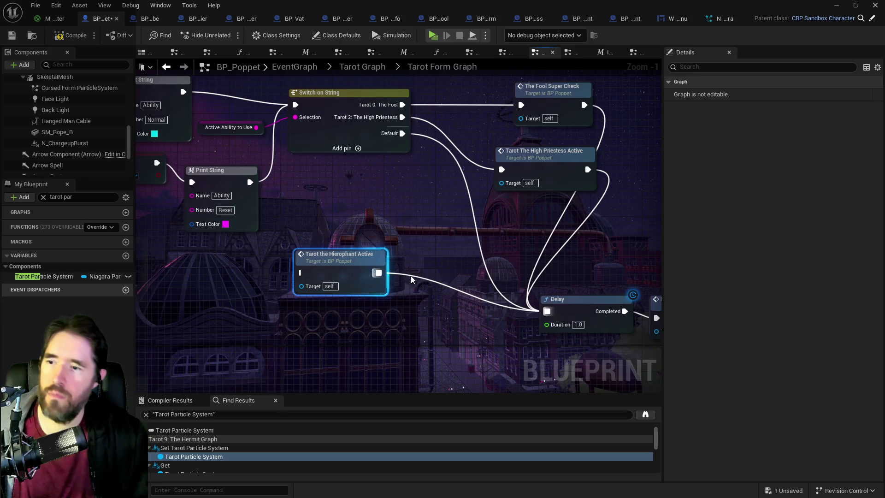
click(415, 277)
click(359, 262)
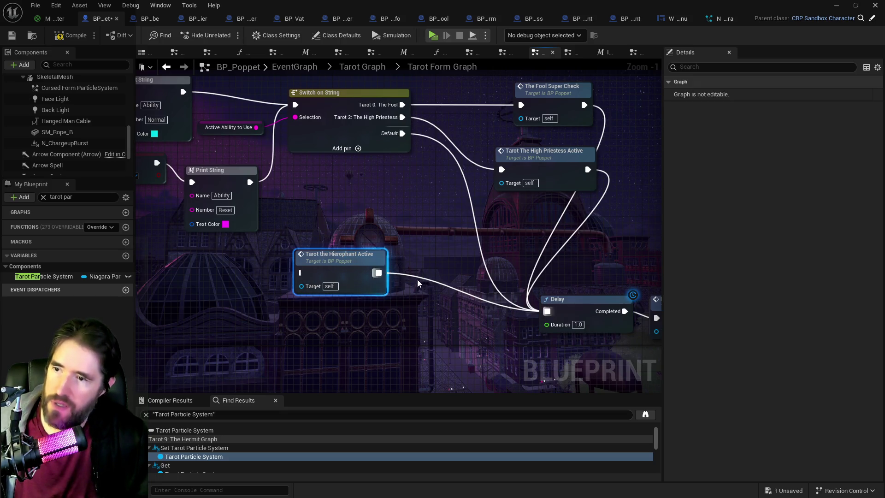
alt+click(422, 279)
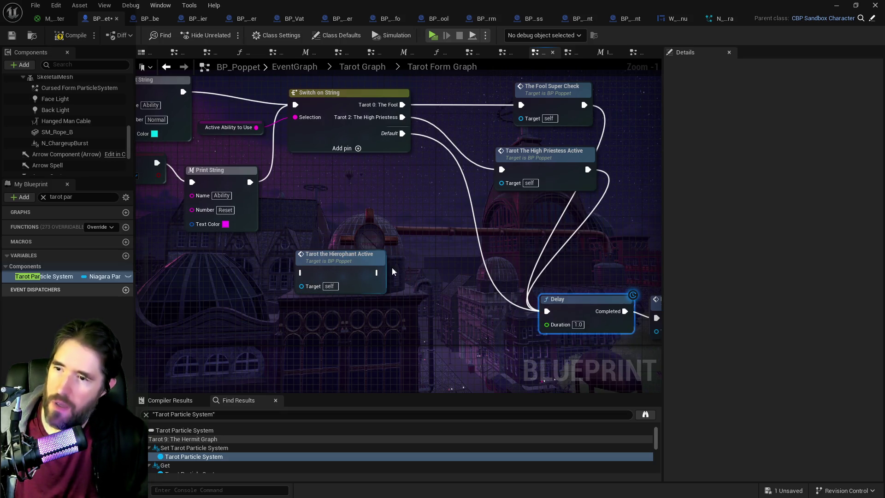
scroll(361, 261, down, 3)
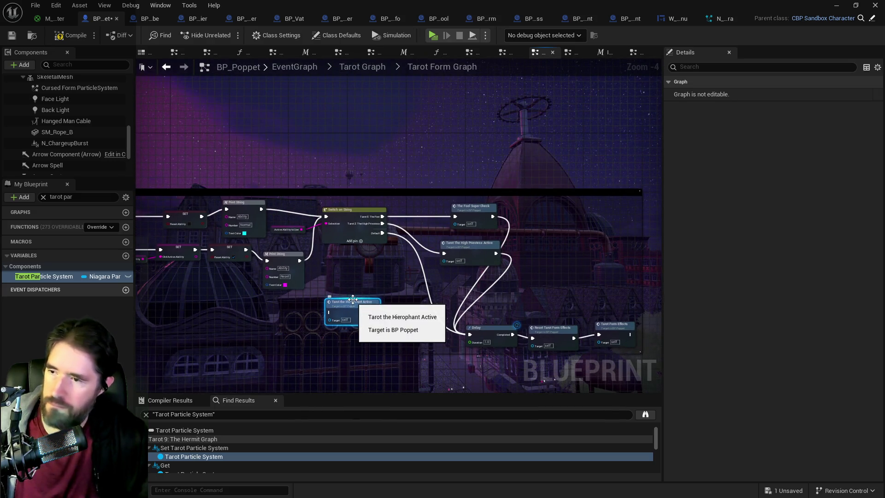
key(Delete)
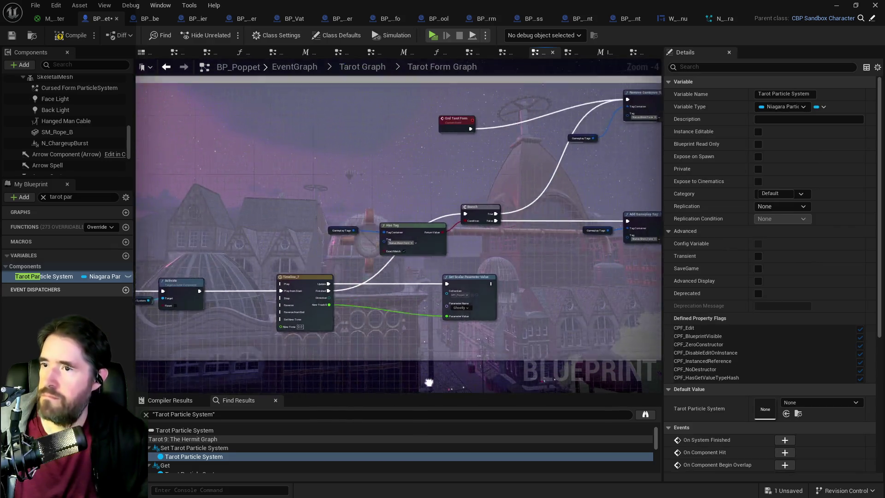
Paste the Hierophant node and wire Unblock Actions → Tarot the Hierophant Active → Delay Until Next Tick
mouse_move(131, 368)
mouse_down()
mouse_move(230, 299)
mouse_move(371, 245)
mouse_move(219, 235)
mouse_move(345, 193)
mouse_move(405, 194)
mouse_move(489, 223)
mouse_move(614, 232)
mouse_move(381, 211)
mouse_move(457, 196)
mouse_move(186, 225)
mouse_move(394, 221)
mouse_move(419, 216)
mouse_move(341, 221)
mouse_move(139, 206)
mouse_up()
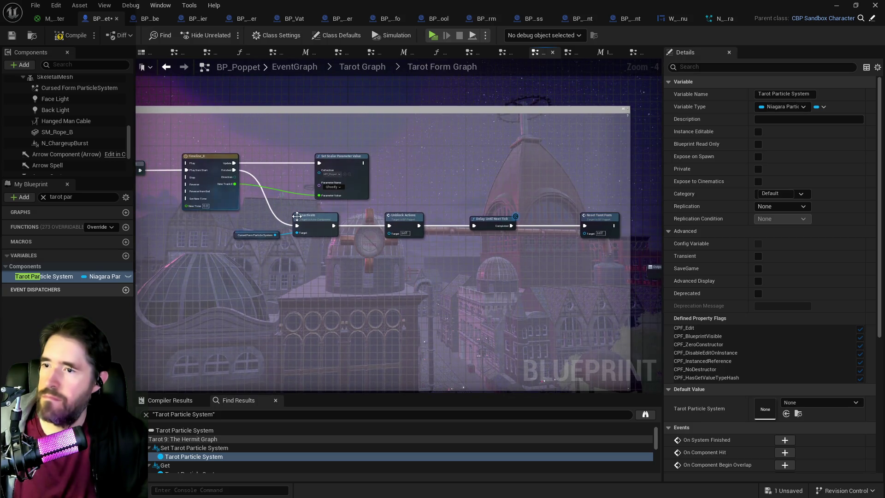
scroll(411, 218, up, 3)
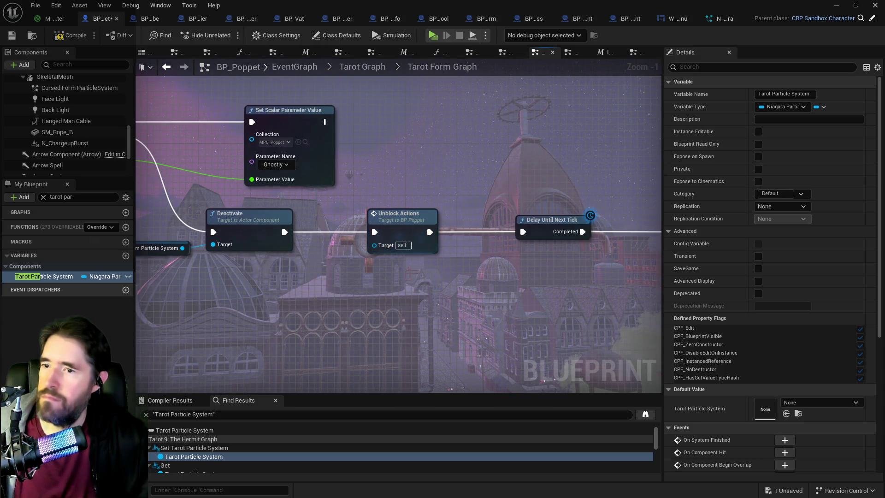
drag(482, 317, 365, 300)
key(ctrl+v)
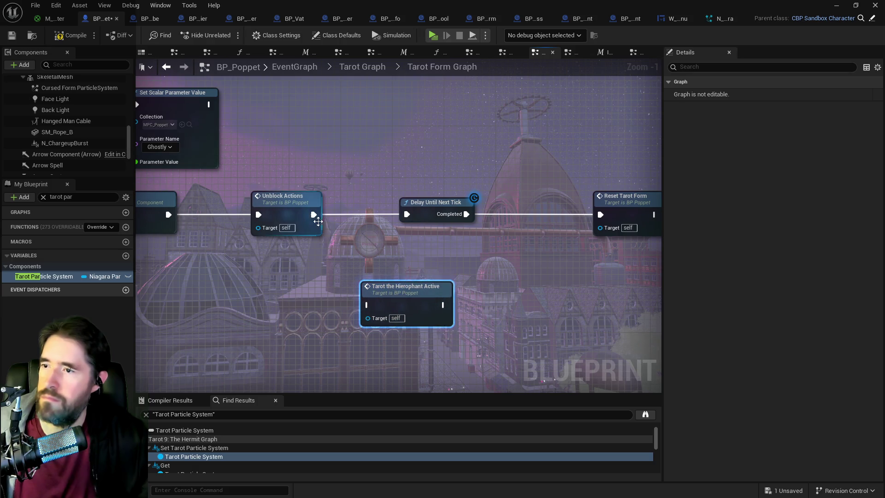
mouse_move(315, 215)
mouse_down()
mouse_move(346, 247)
mouse_move(367, 304)
mouse_up()
mouse_move(443, 305)
mouse_down()
mouse_move(392, 234)
mouse_move(404, 214)
mouse_up()
drag(425, 179, 361, 192)
Line up Delay Until Next Tick and Reset Tarot Form after the Hierophant node in the chain
click(582, 223)
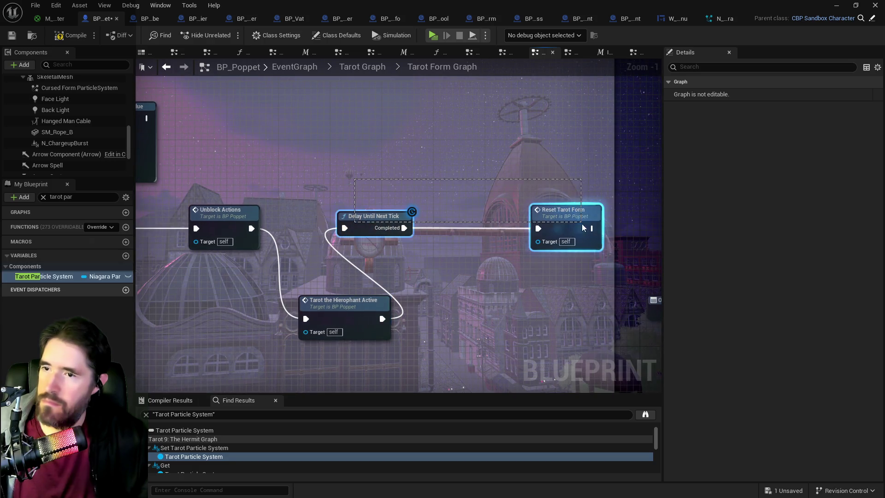
drag(612, 223, 638, 223)
drag(349, 318, 328, 225)
drag(387, 194, 624, 224)
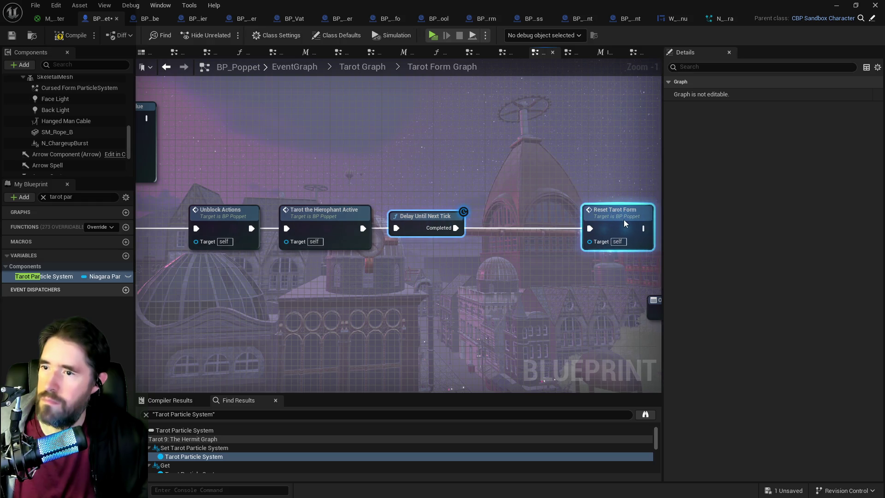
click(366, 69)
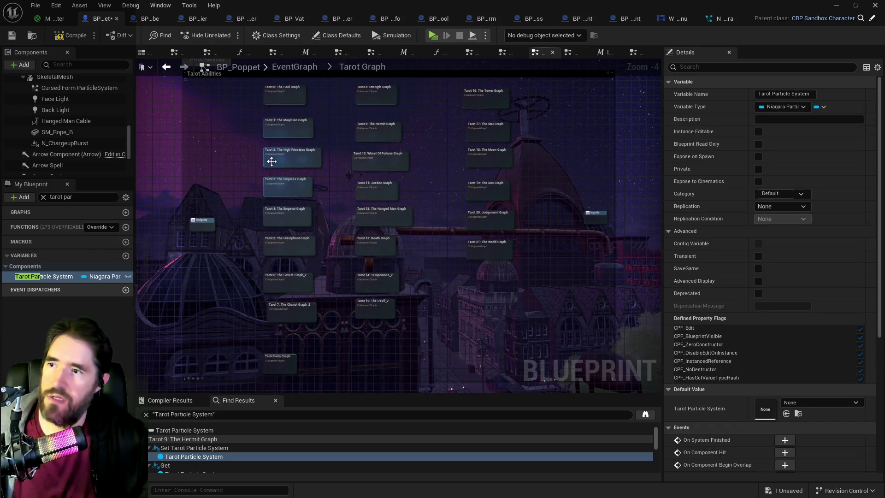
From the Tarot Graph, open the Tarot 5: The Hierophant collapsed graph
scroll(359, 229, up, 2)
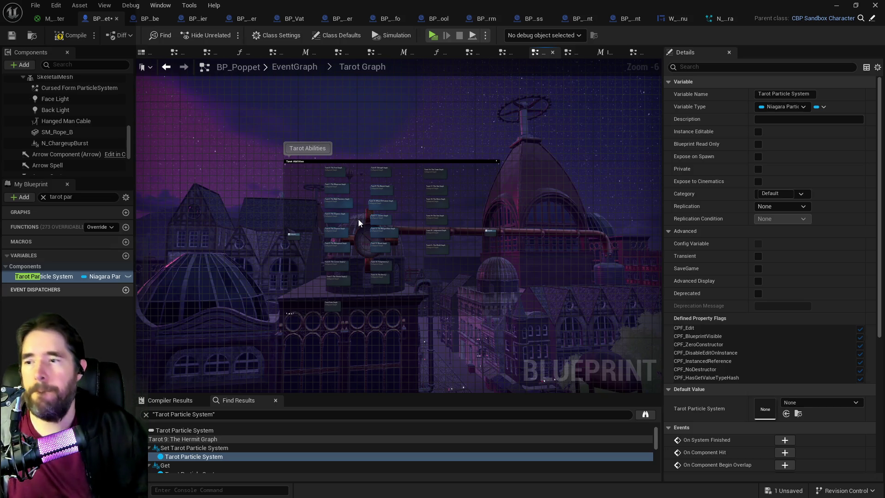
scroll(358, 219, up, 5)
mouse_move(358, 219)
mouse_down()
mouse_move(334, 117)
mouse_move(308, 218)
mouse_up()
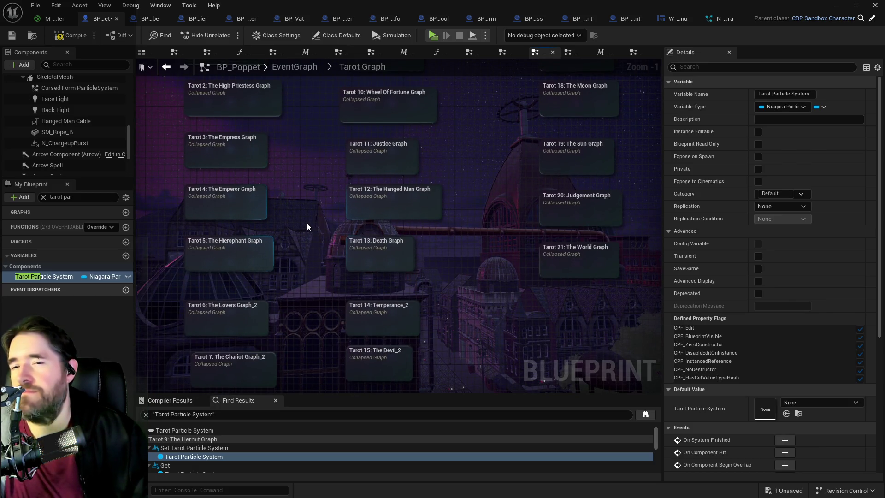
drag(306, 223, 375, 223)
double_click(319, 247)
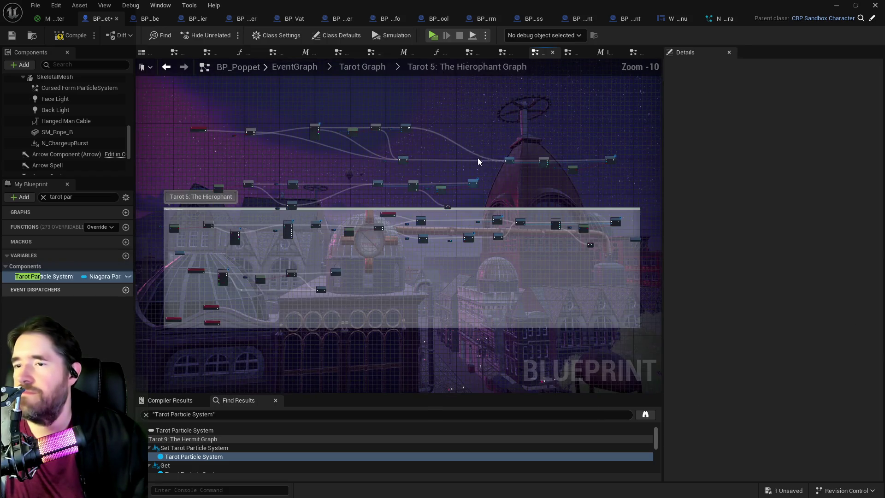
Pan through the Hierophant graph past Can Use Tarot to the Get All Actors with Tag and For Each Loop nodes
scroll(465, 196, up, 2)
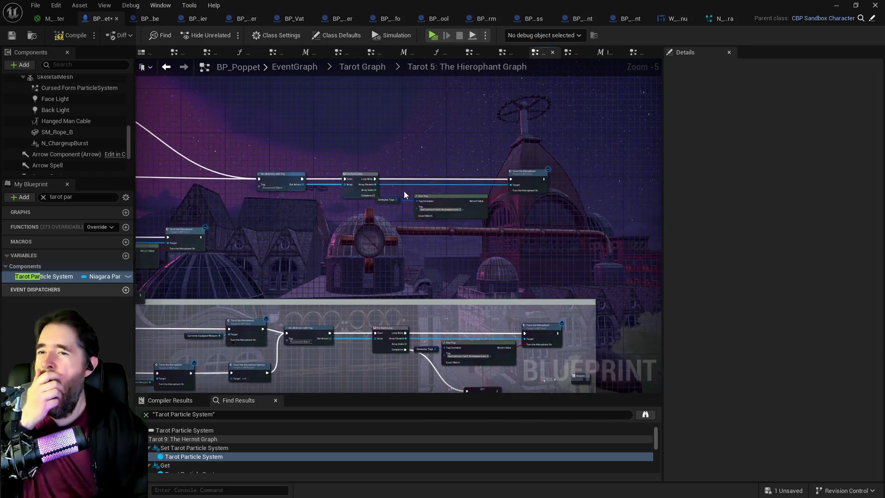
mouse_move(322, 235)
mouse_down()
mouse_move(662, 381)
mouse_move(504, 340)
mouse_move(328, 251)
mouse_move(253, 259)
mouse_move(410, 241)
mouse_move(417, 245)
mouse_move(371, 235)
mouse_move(392, 256)
mouse_move(250, 240)
mouse_up()
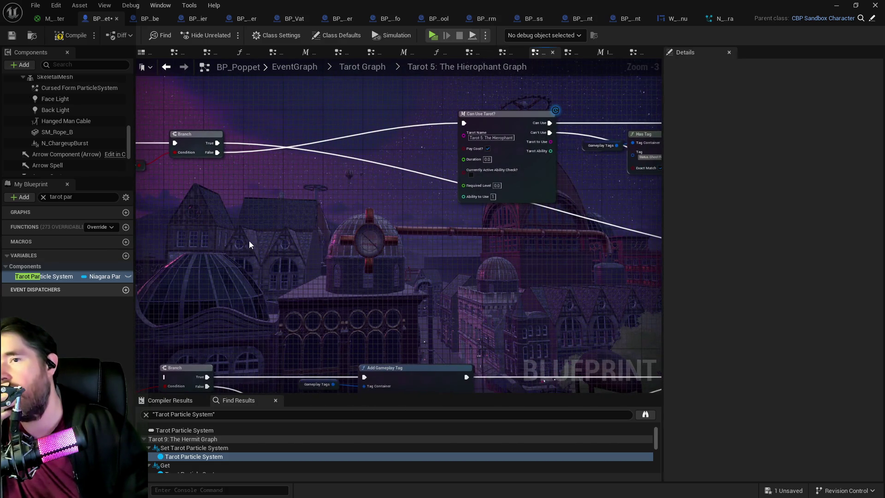
mouse_move(352, 264)
mouse_down()
mouse_move(305, 264)
mouse_move(315, 261)
mouse_up()
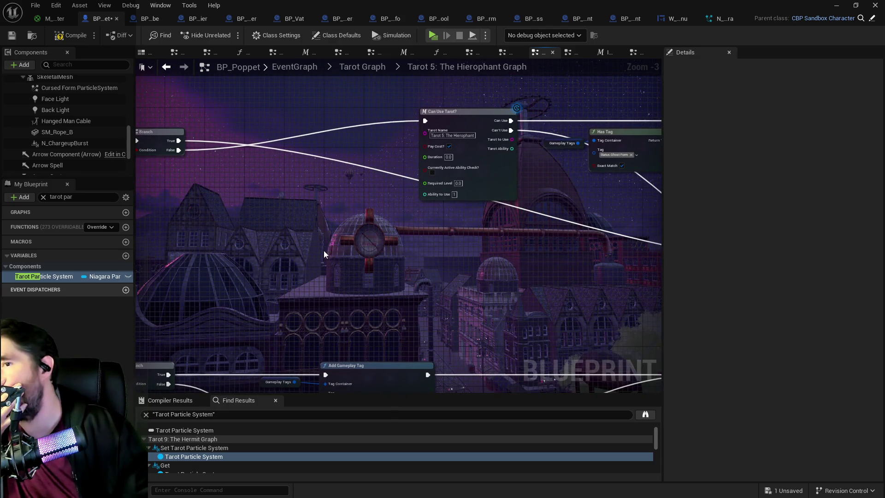
scroll(313, 250, down, 1)
scroll(374, 246, up, 1)
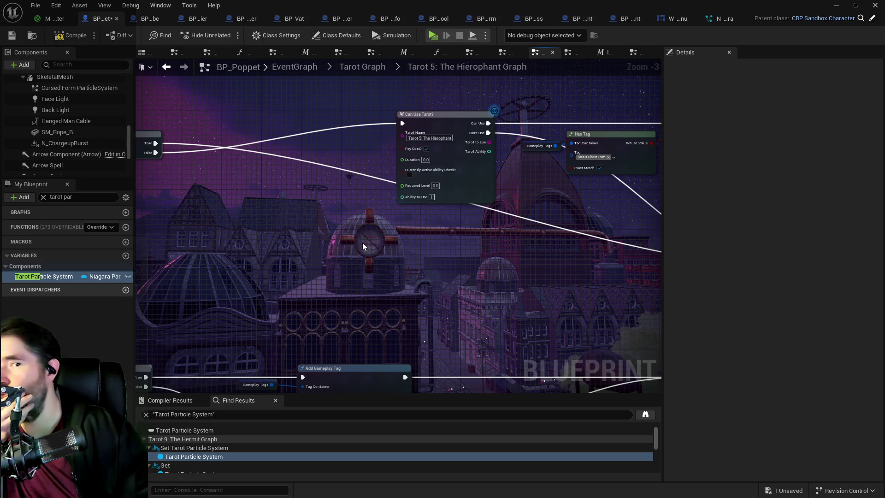
scroll(362, 242, down, 1)
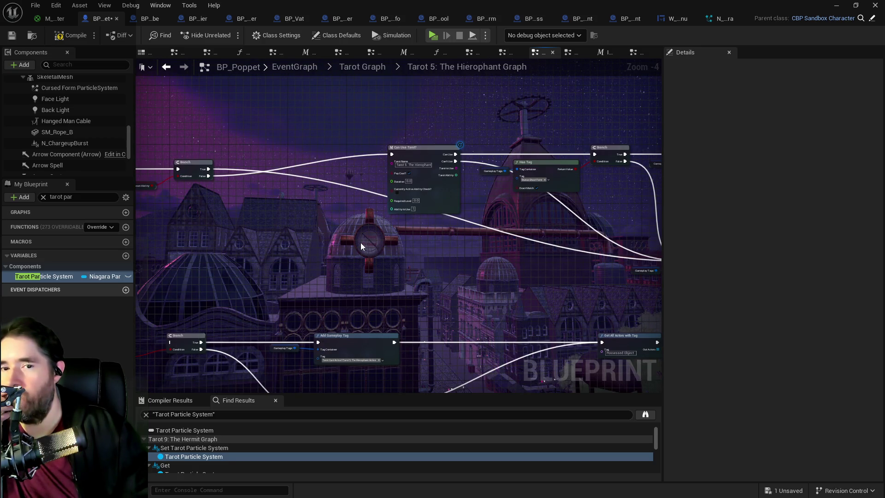
mouse_move(359, 242)
mouse_down()
mouse_move(322, 214)
mouse_move(256, 208)
mouse_up()
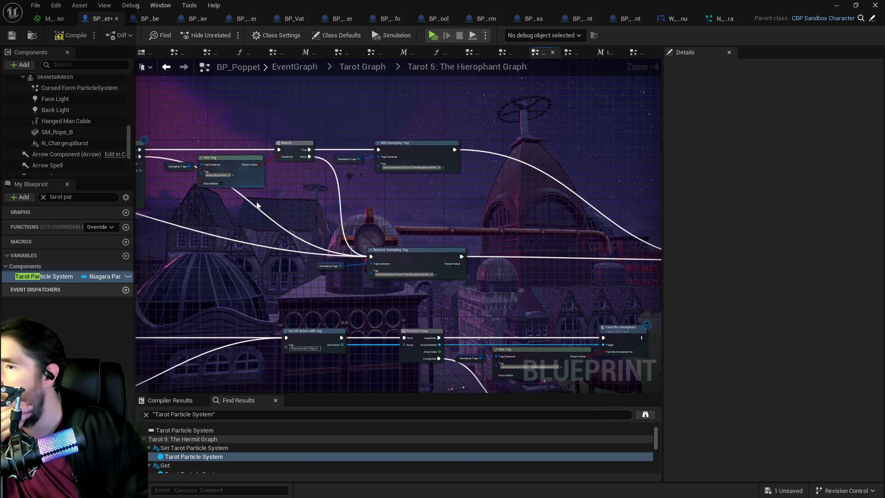
drag(434, 205, 505, 111)
mouse_move(347, 200)
mouse_down()
mouse_move(290, 197)
mouse_move(306, 331)
mouse_up()
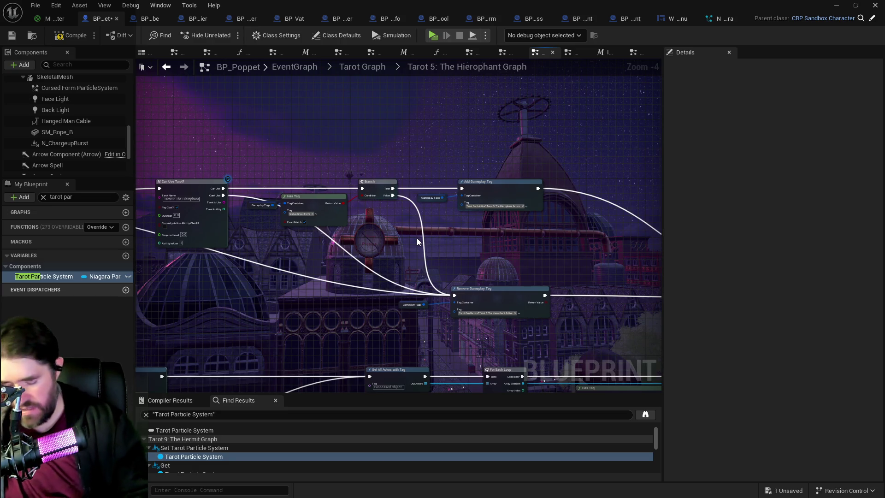
mouse_move(415, 238)
mouse_down()
mouse_move(203, 176)
mouse_move(293, 189)
mouse_move(151, 181)
mouse_up()
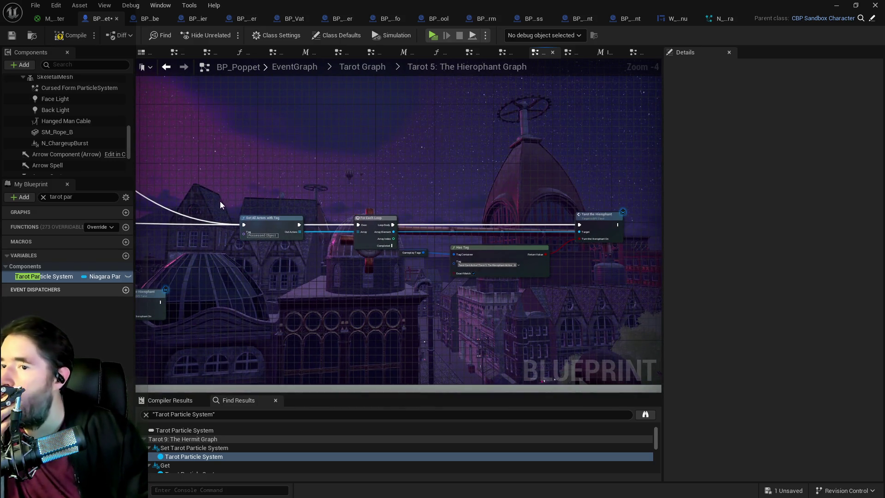
scroll(477, 261, up, 3)
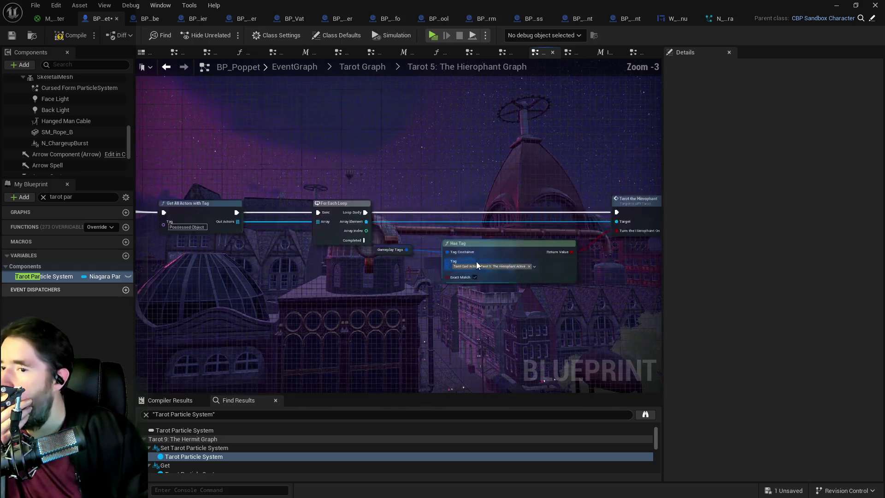
Set the Has Tag check's tag to Status > Ghost Form, found by searching 'ghost for'
click(509, 269)
text(ghos)
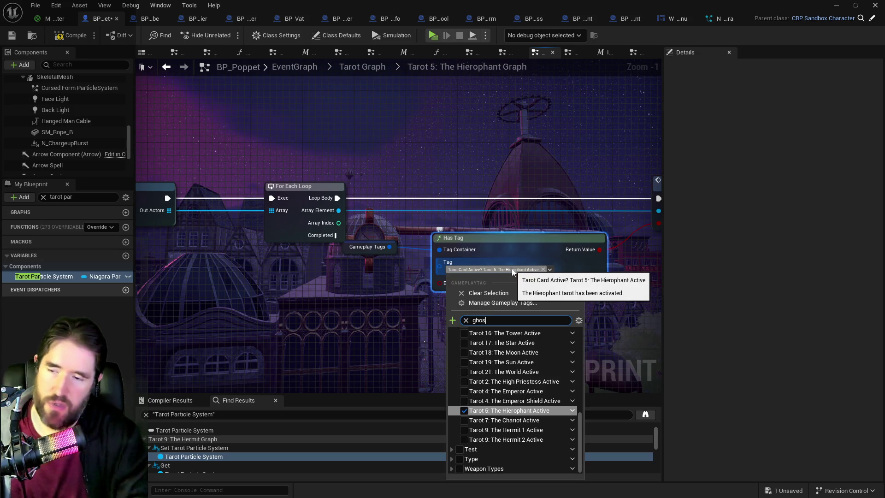
text(t for)
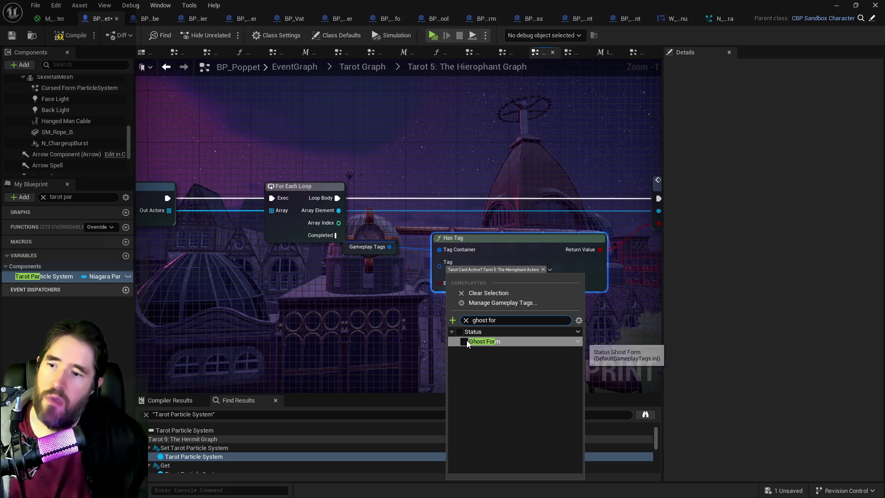
click(319, 328)
scroll(305, 324, down, 4)
scroll(331, 302, up, 2)
Reconnect the Hierophant event wire to Get All Actors with Tag and save BP_Poppet
mouse_move(240, 189)
mouse_down()
mouse_move(359, 277)
mouse_move(738, 350)
mouse_move(690, 388)
mouse_move(575, 271)
mouse_move(481, 199)
mouse_up()
scroll(476, 211, down, 1)
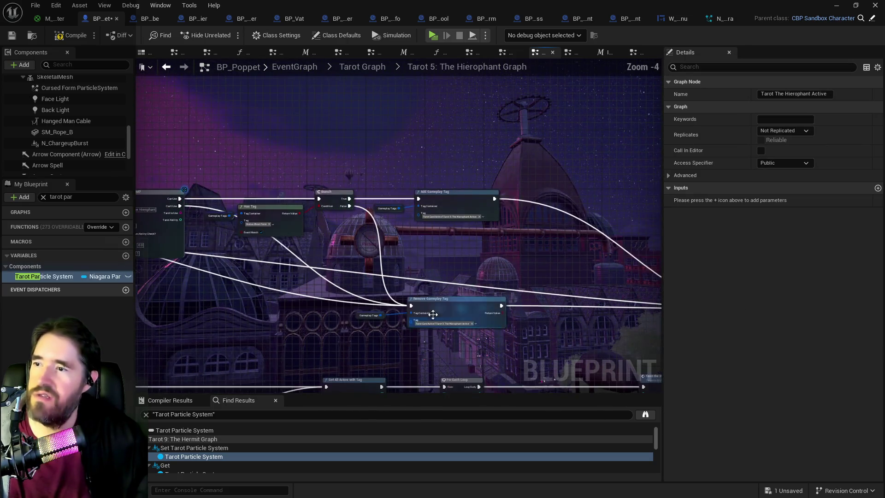
drag(433, 314, 594, 323)
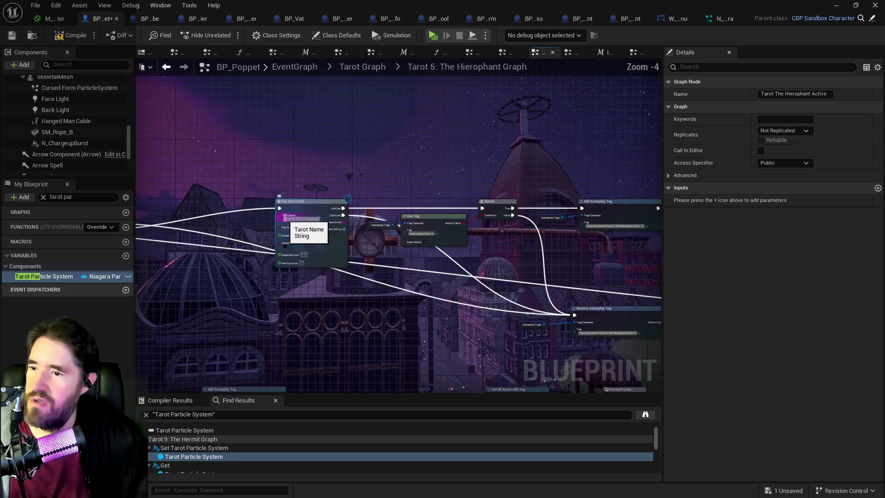
mouse_move(258, 159)
mouse_down()
mouse_move(617, 322)
mouse_move(557, 207)
mouse_move(530, 194)
mouse_move(234, 220)
mouse_up()
click(188, 181)
mouse_move(236, 250)
mouse_down()
mouse_move(517, 260)
mouse_move(340, 256)
mouse_up()
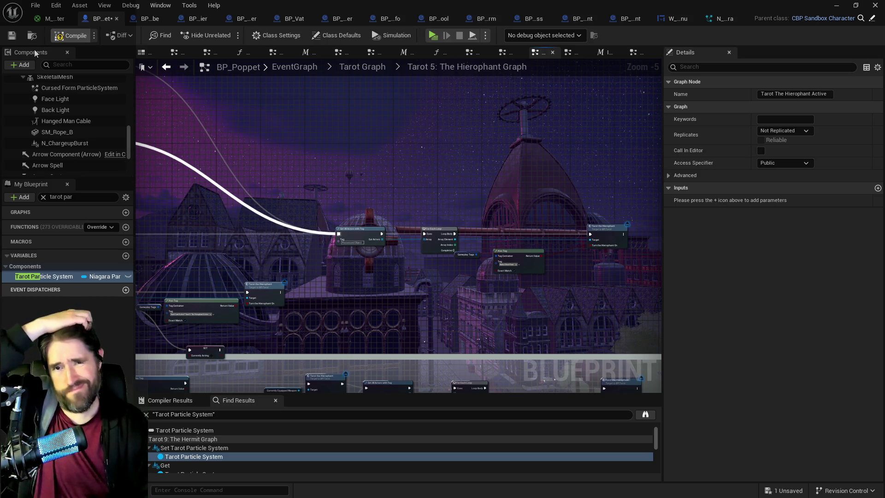
click(12, 36)
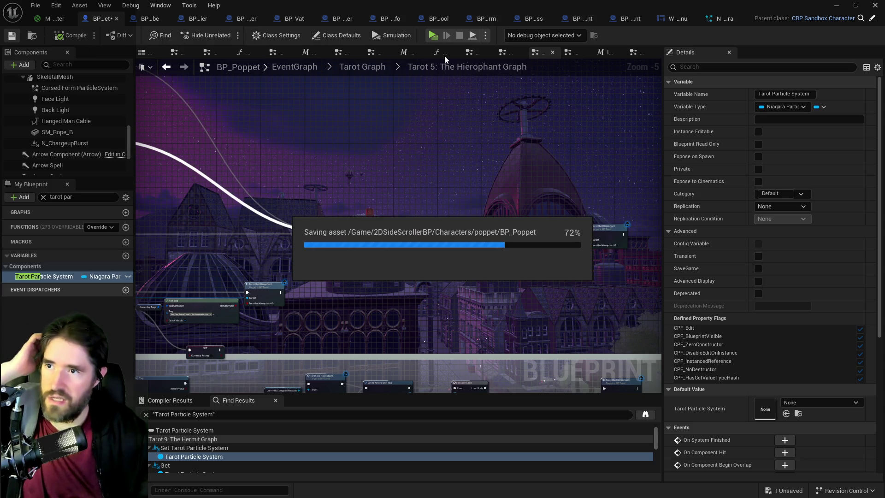
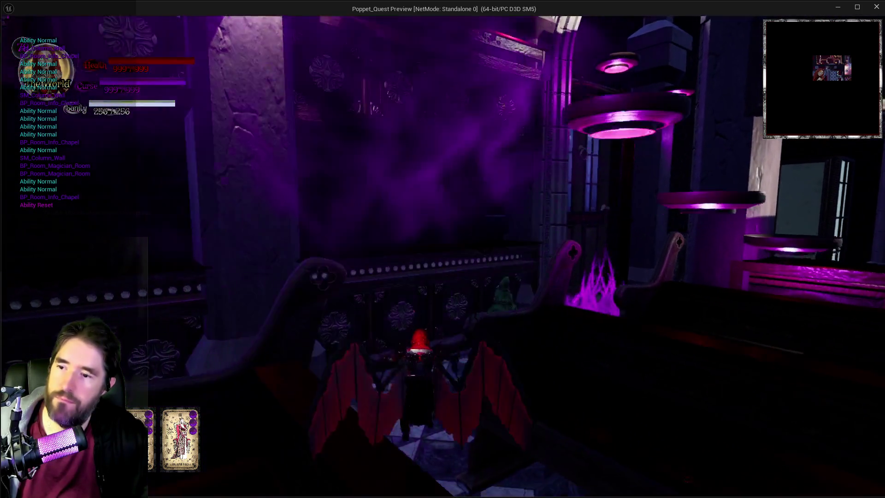
Stop the game preview and bring up the PQ Revised Tarot Abilities document
key(alt+Tab)
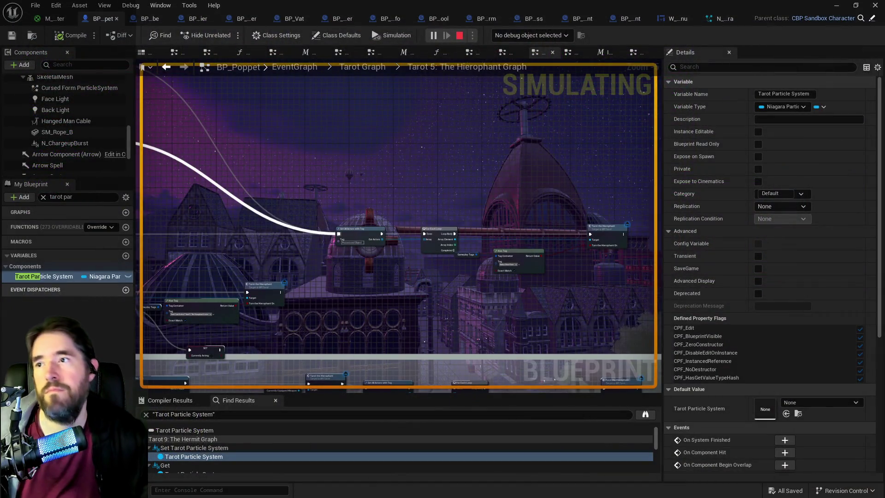
key(Escape)
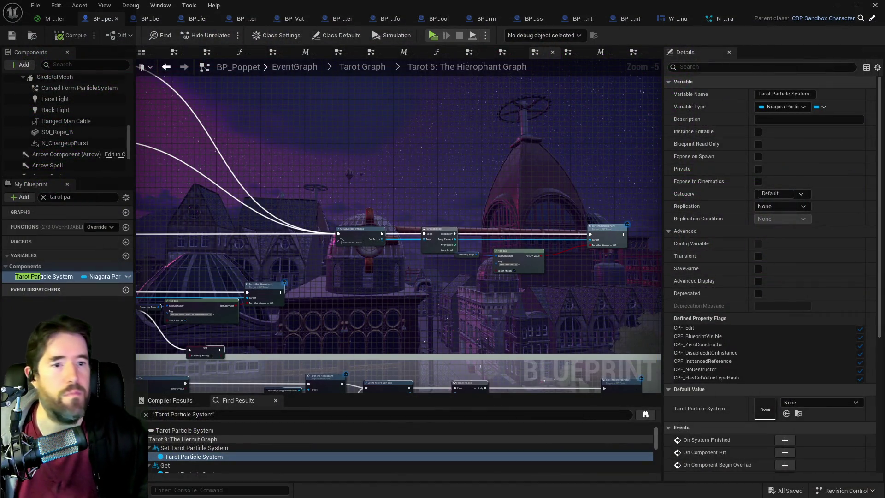
key(alt+Tab)
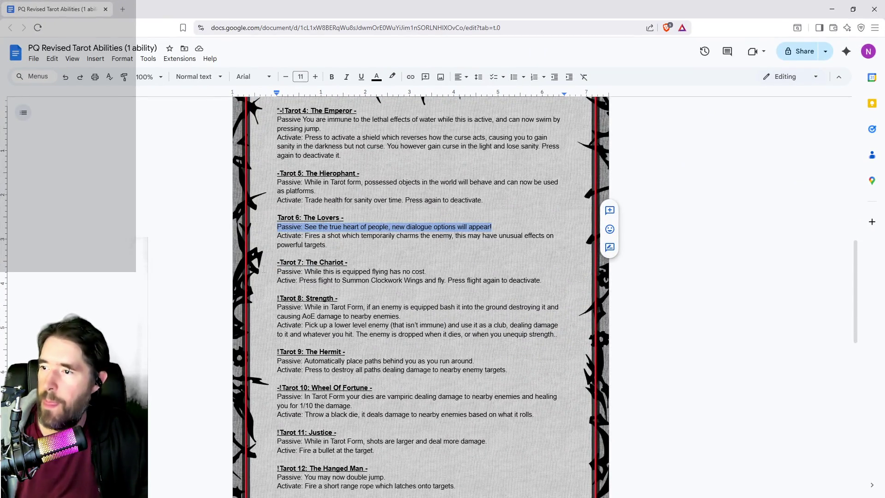
Put an asterisk before the Hierophant's 'Passive:' line, review the tarot list, and return to the Tarot Graph
key(Right)
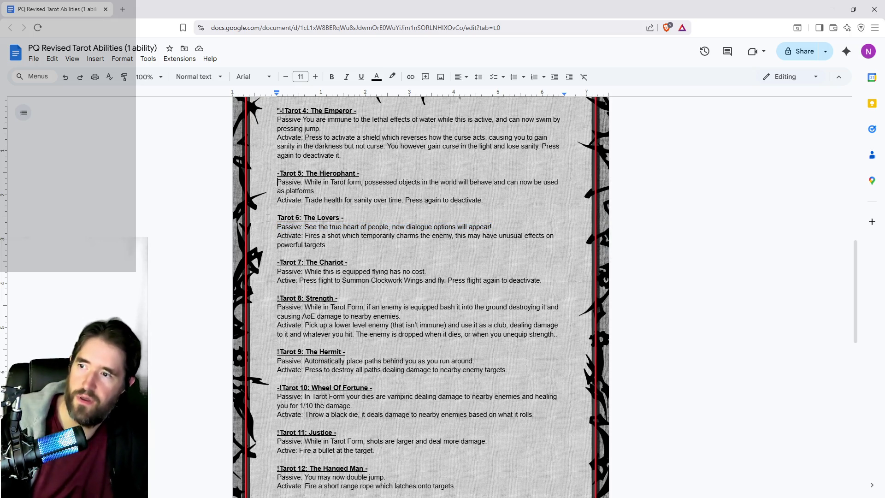
text(*)
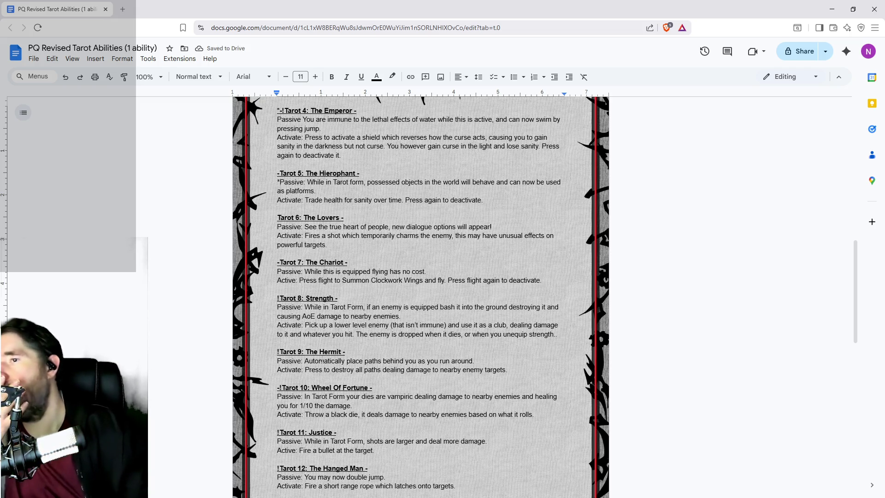
scroll(321, 361, up, 1)
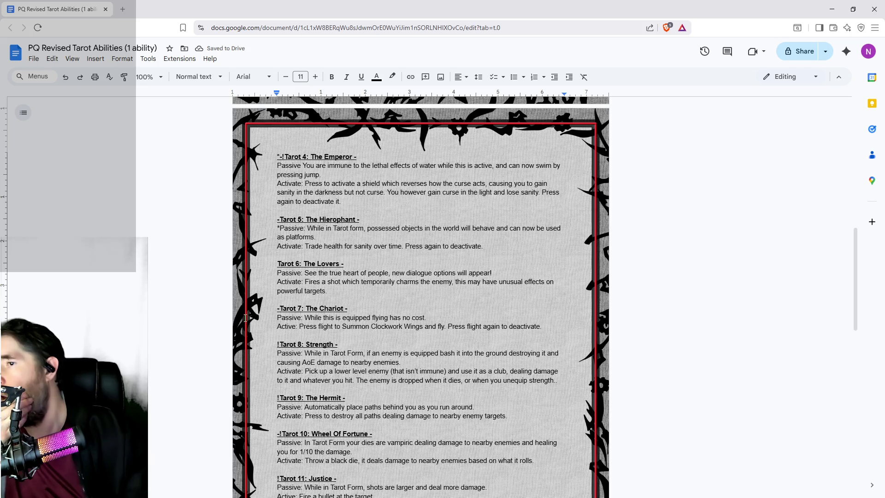
scroll(273, 261, up, 2)
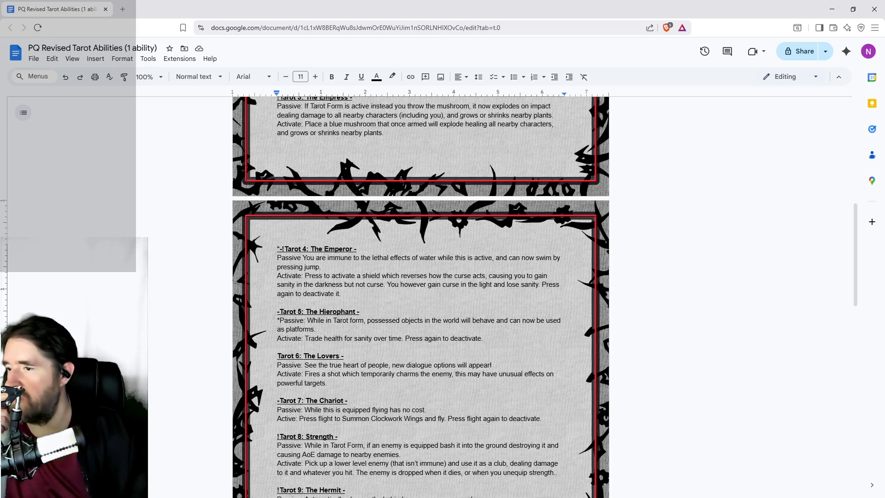
scroll(257, 309, up, 7)
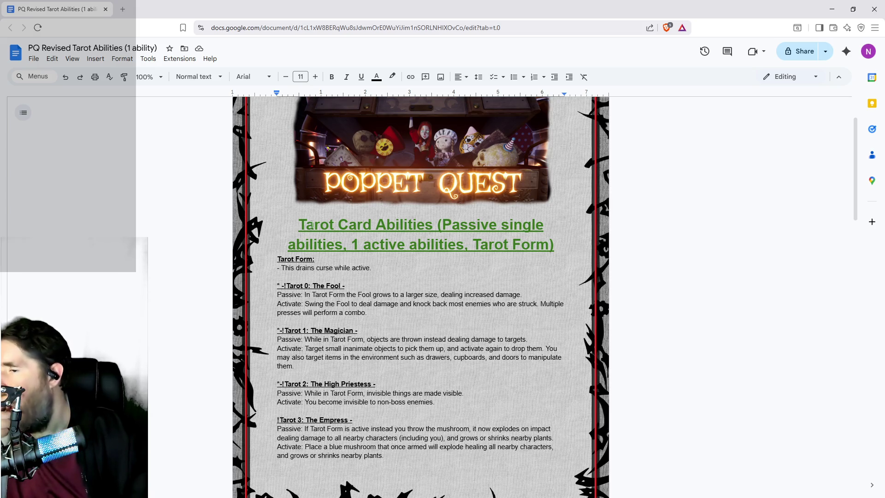
scroll(278, 317, down, 3)
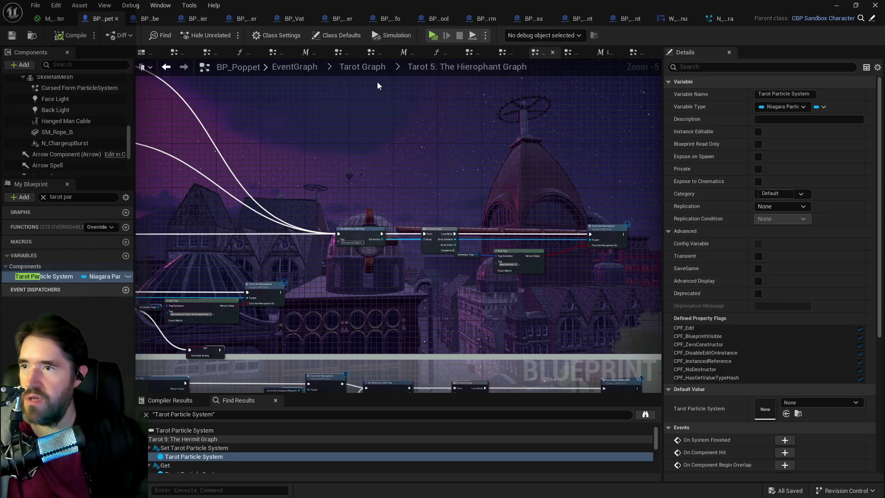
click(367, 68)
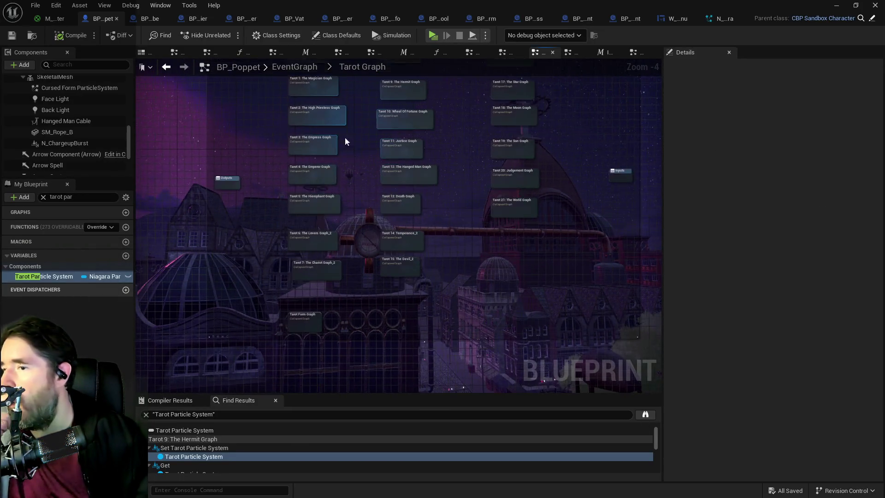
In the Tarot Form Graph, delete the High Priestess Active node and remove its Switch pin
double_click(304, 319)
scroll(450, 228, up, 3)
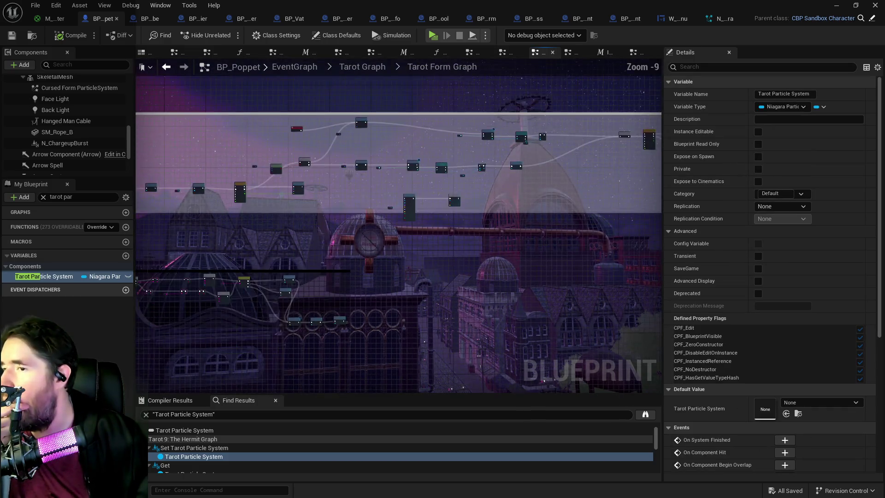
scroll(496, 193, up, 7)
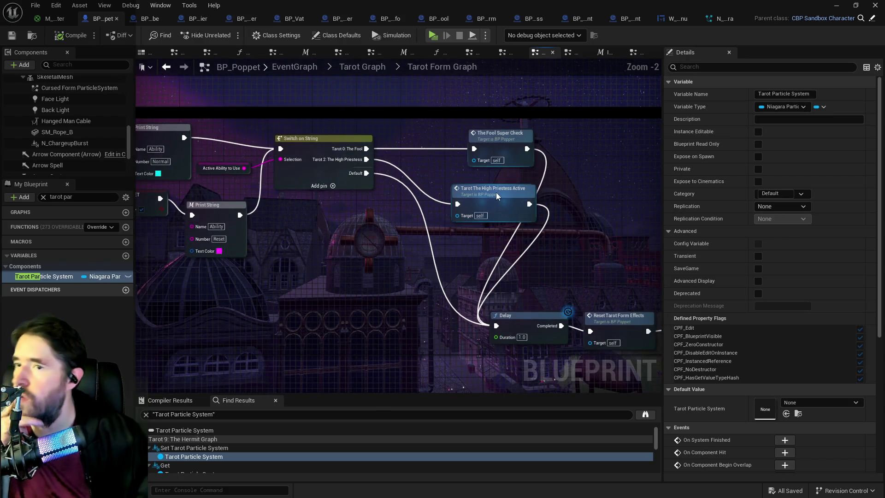
click(495, 193)
key(Delete)
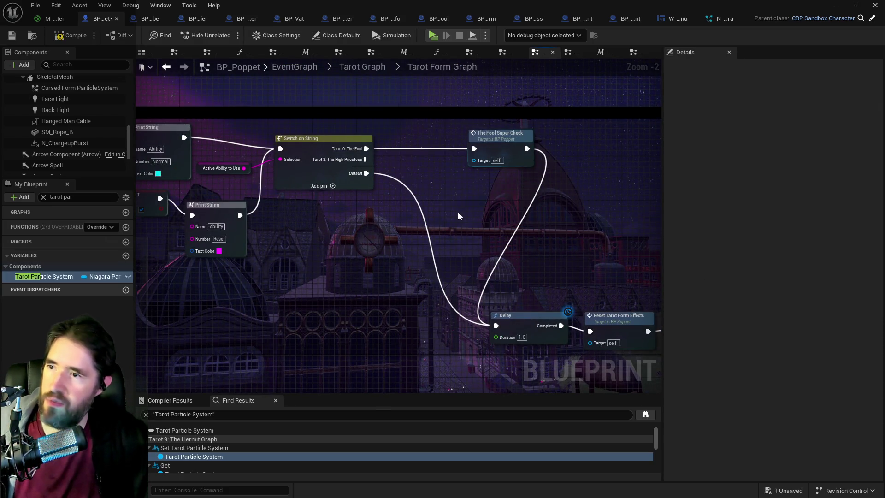
click(295, 148)
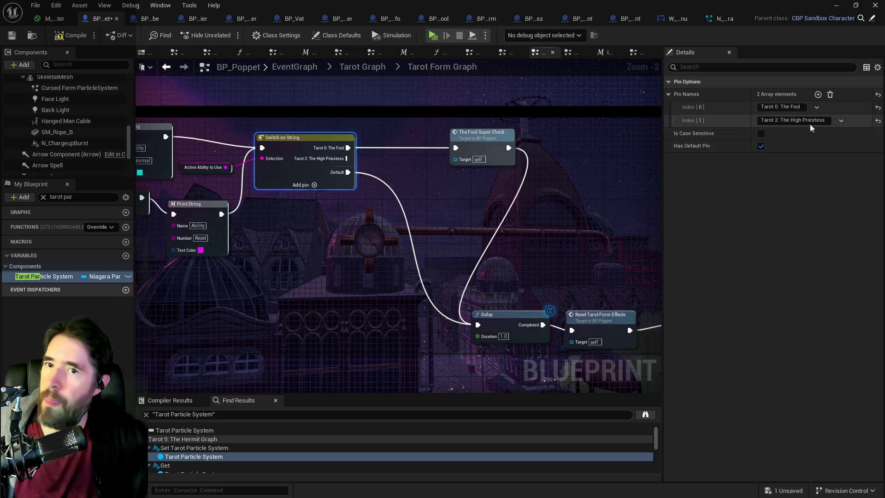
click(841, 120)
click(842, 147)
click(636, 203)
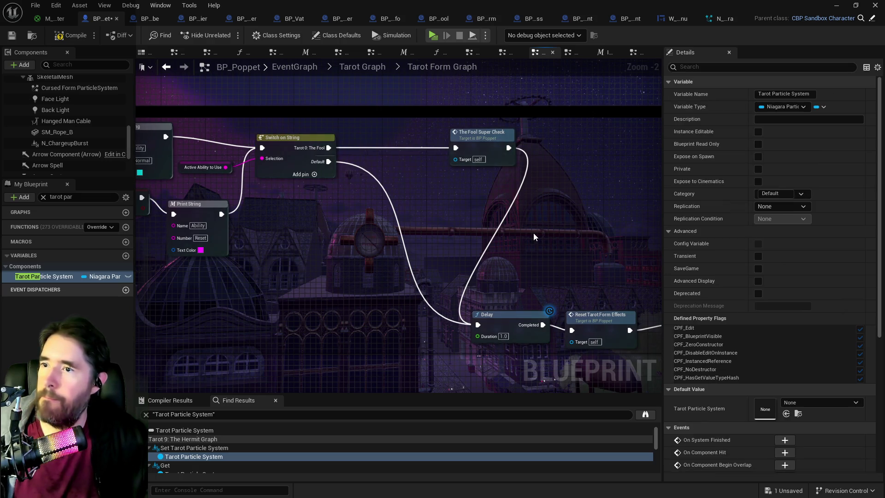
Paste the High Priestess Active call after Hierophant Active and wire it into the Delay node
scroll(558, 215, down, 5)
scroll(306, 267, up, 7)
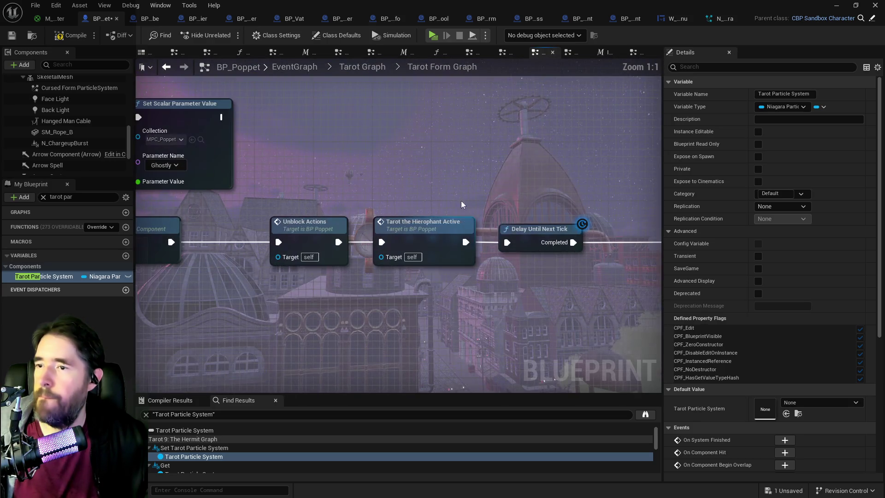
drag(462, 204, 355, 150)
key(ctrl+v)
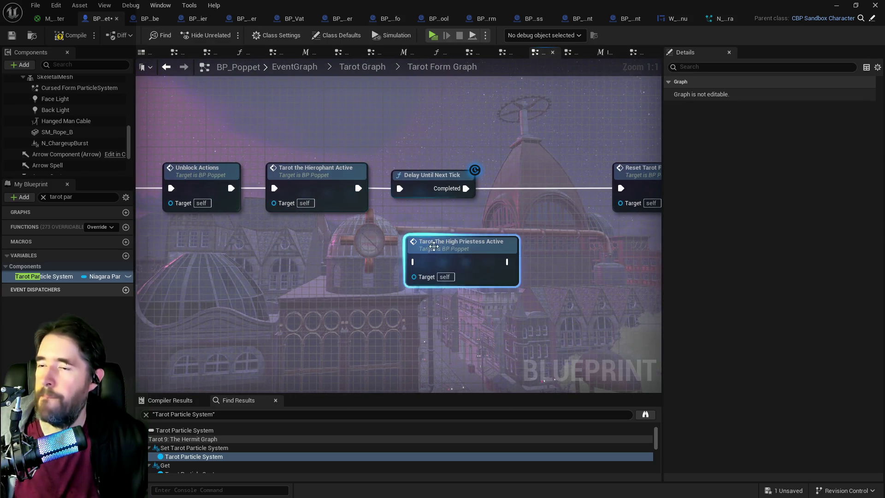
drag(358, 188, 413, 261)
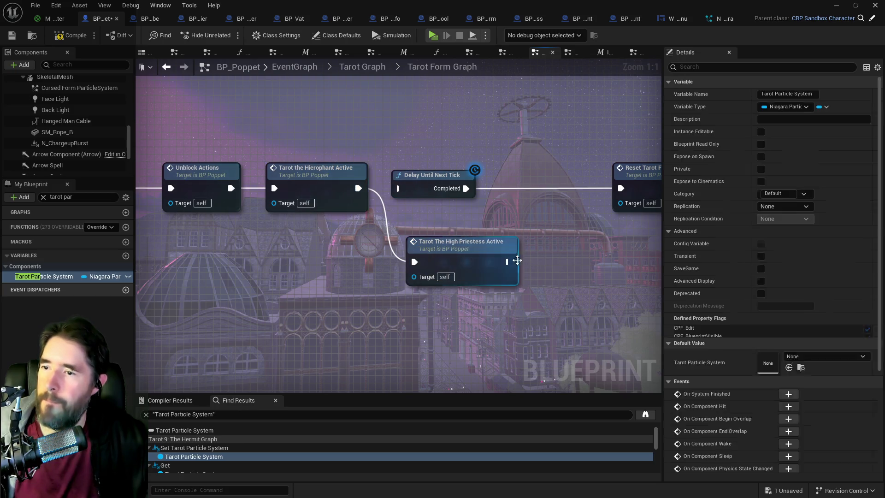
drag(507, 261, 399, 190)
Straighten the High Priestess, Delay and Reset Tarot Form nodes onto the exec line, then return to the Tarot Graph
scroll(399, 191, down, 3)
click(609, 172)
drag(609, 172, 619, 172)
drag(350, 227, 364, 176)
mouse_move(419, 152)
mouse_down()
mouse_move(461, 175)
mouse_move(636, 203)
mouse_up()
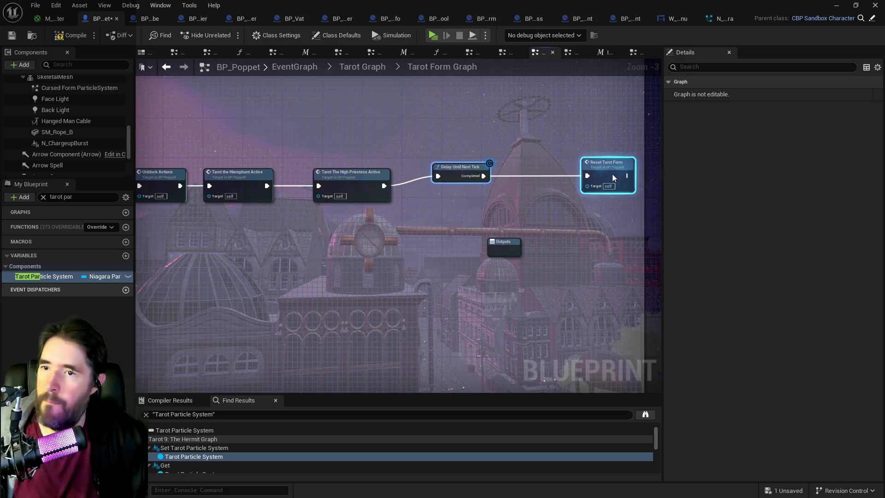
key(q)
click(362, 67)
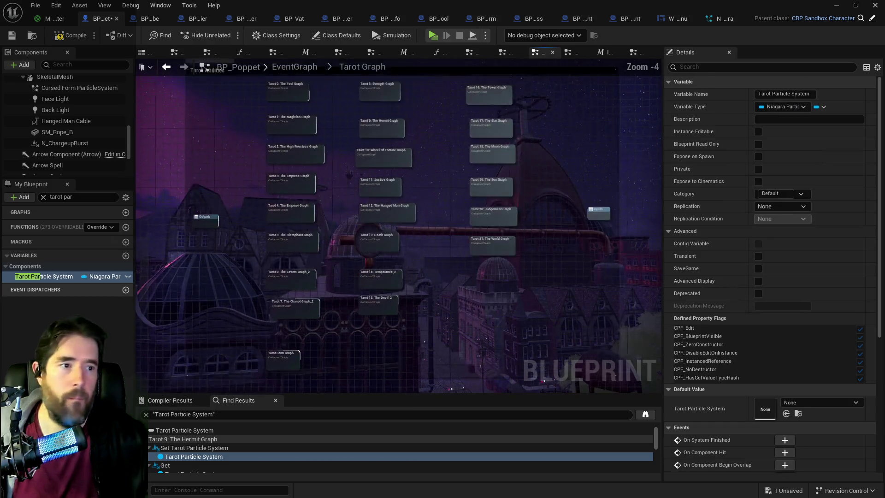
scroll(292, 134, up, 3)
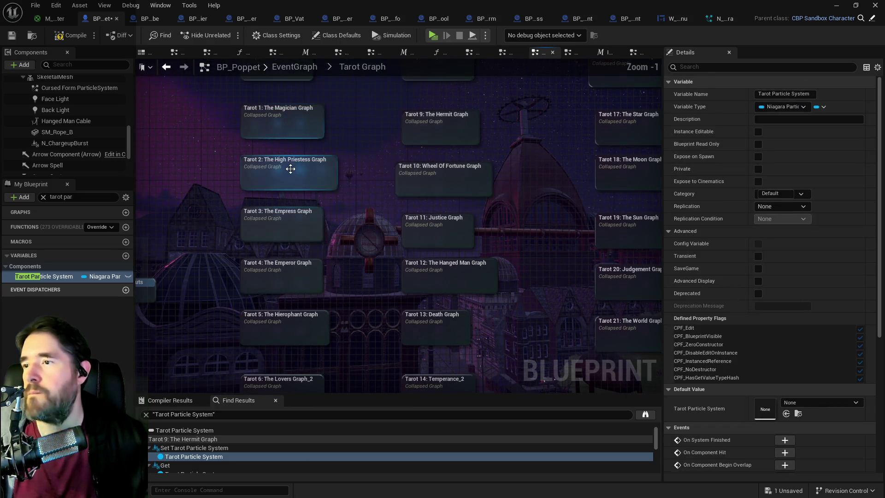
In the Tarot 2: High Priestess graph, connect the Active event to Get All Actors with Tag
double_click(292, 171)
scroll(306, 183, up, 5)
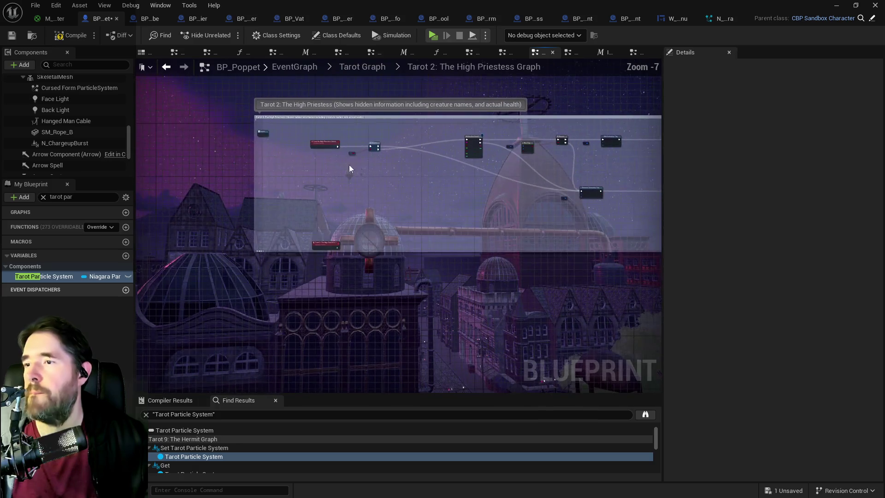
click(341, 152)
mouse_move(350, 201)
mouse_down()
mouse_move(248, 227)
mouse_move(174, 229)
mouse_move(474, 217)
mouse_move(344, 250)
mouse_up()
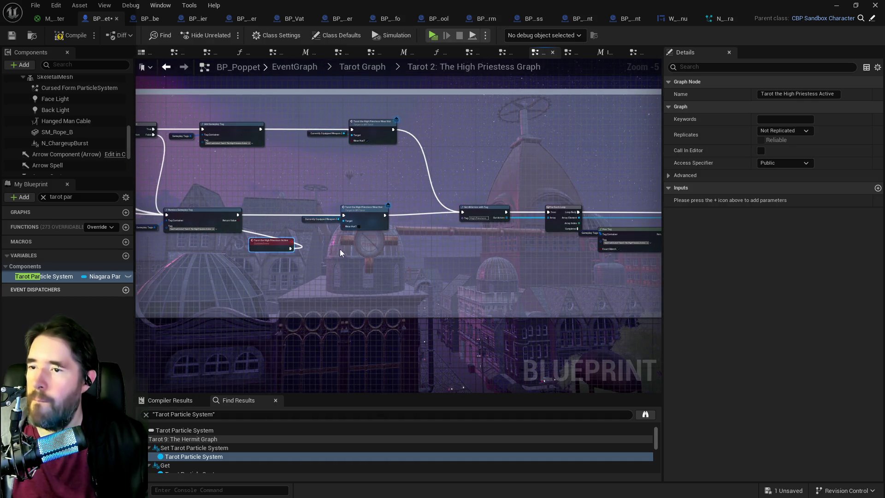
mouse_move(290, 248)
mouse_down()
mouse_move(408, 215)
mouse_move(463, 212)
mouse_up()
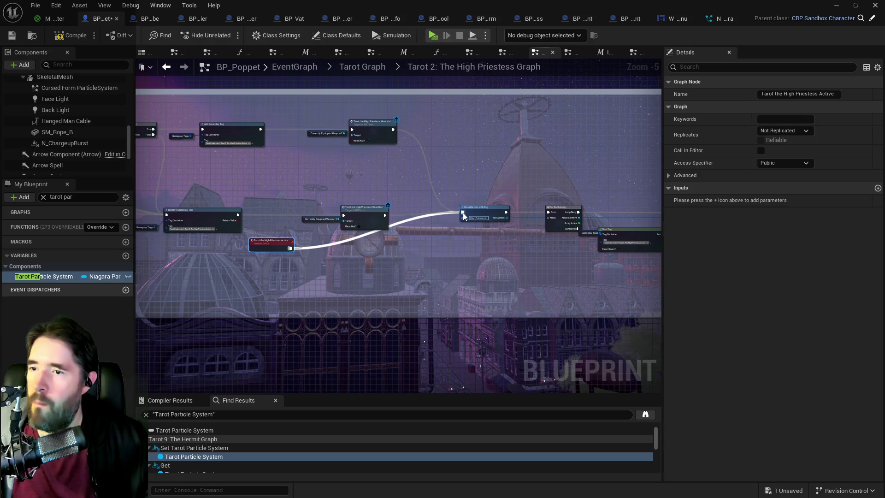
click(449, 247)
Set the Has Tag node to check for Status.Ghost Form
drag(449, 247, 255, 227)
scroll(443, 236, up, 3)
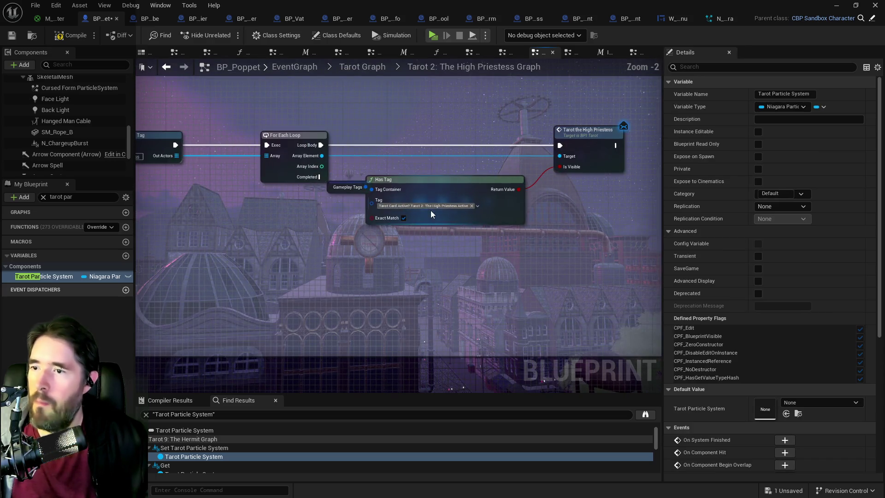
click(439, 204)
text(form)
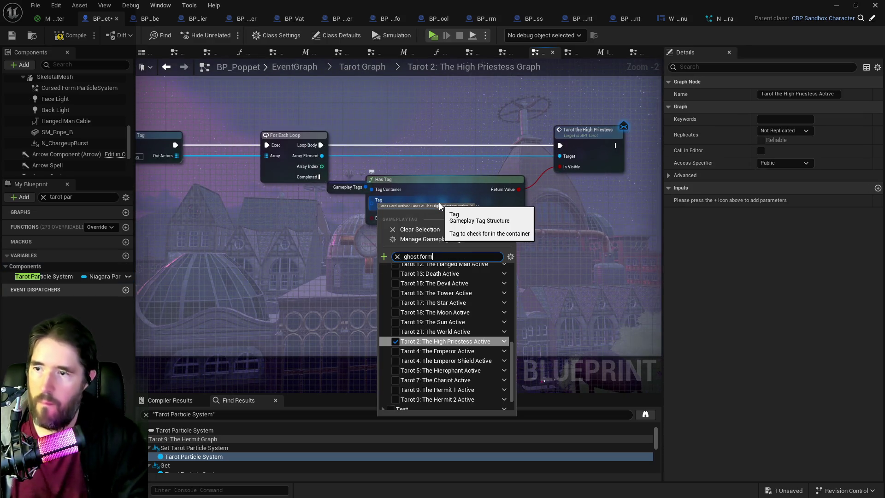
click(395, 277)
click(338, 286)
Save BP_Poppet and restore the window to view the level's grotto area
drag(338, 287, 445, 271)
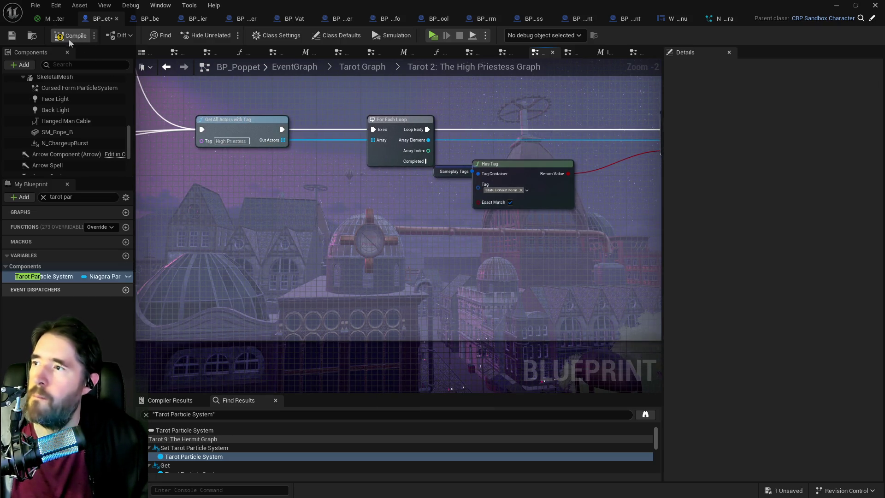
click(14, 35)
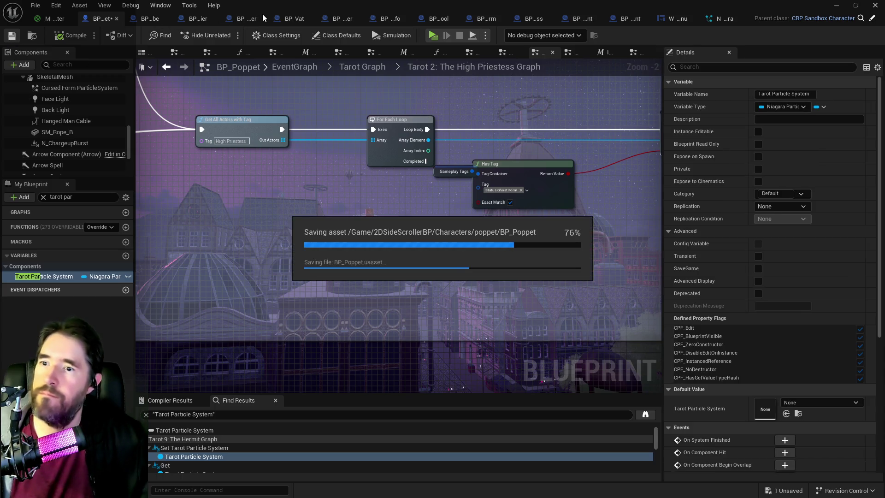
drag(261, 14, 884, 27)
mouse_move(363, 233)
mouse_down()
mouse_move(286, 221)
mouse_move(277, 231)
mouse_move(295, 239)
mouse_move(337, 226)
mouse_move(189, 259)
mouse_move(245, 255)
mouse_move(238, 162)
mouse_up()
Filter the Data Layers by 'secret', then select and frame the wall rock
click(731, 68)
text(secret)
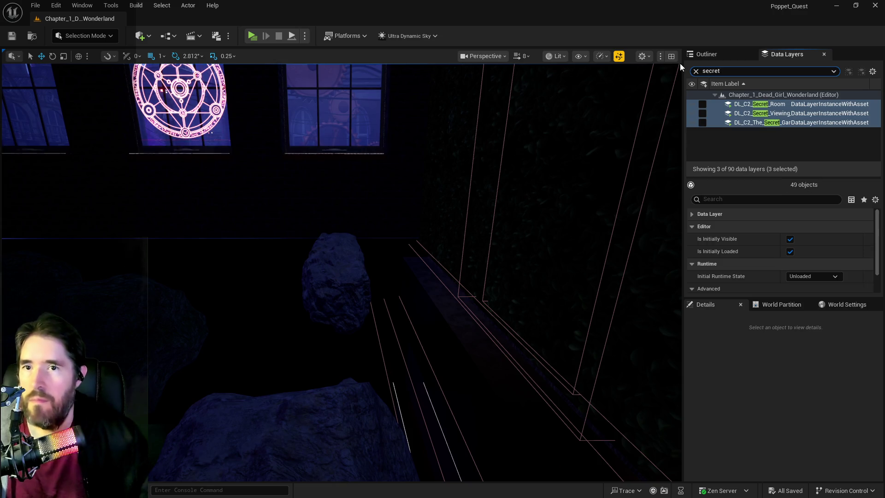
drag(341, 258, 267, 259)
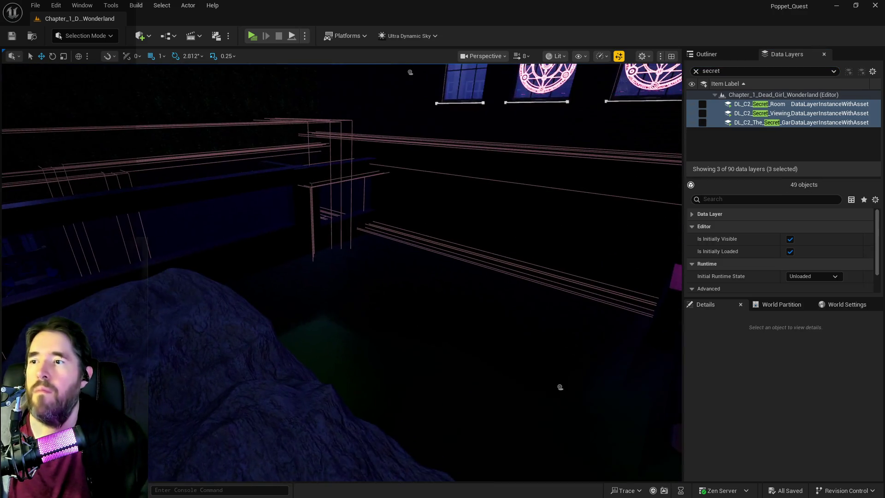
scroll(525, 345, up, 5)
click(361, 152)
key(f)
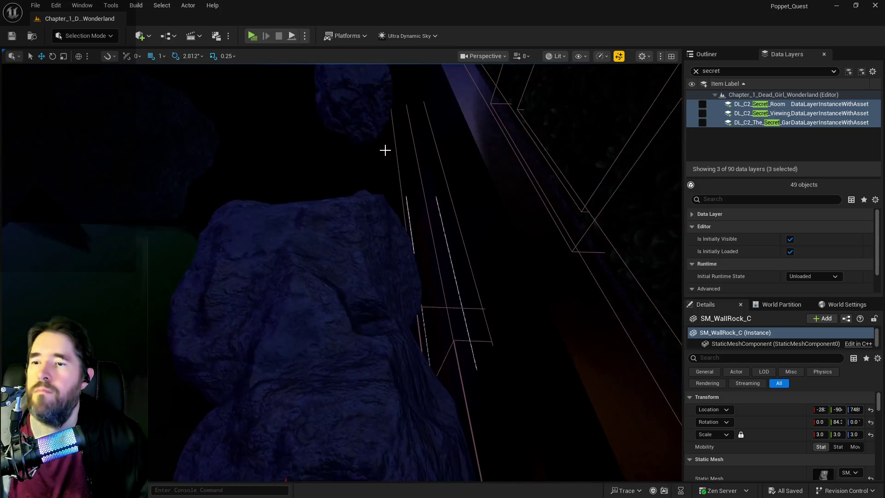
Add the remaining nearby rocks to the selection
ctrl+click(306, 283)
scroll(322, 246, down, 5)
ctrl+click(350, 237)
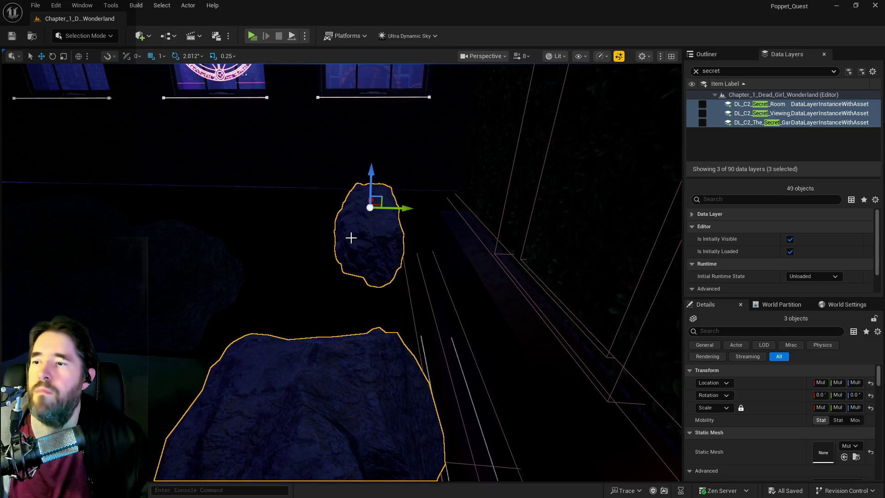
drag(349, 237, 340, 236)
ctrl+click(323, 233)
ctrl+click(247, 220)
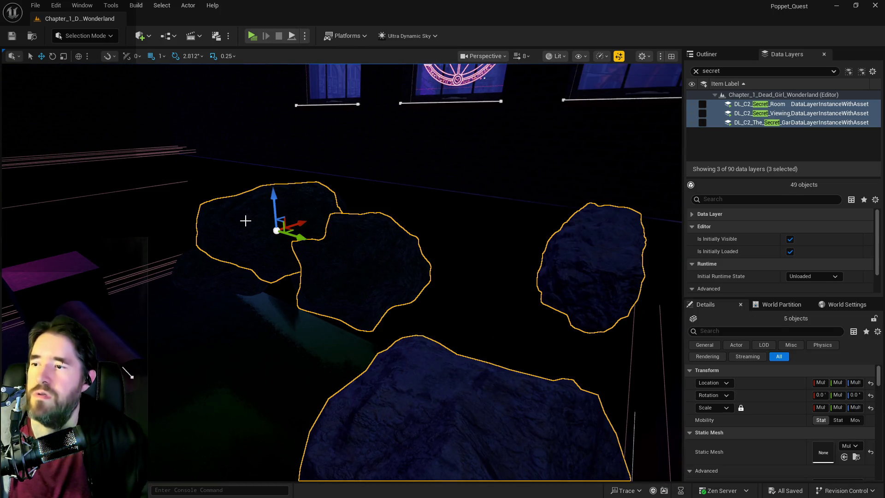
ctrl+click(222, 262)
drag(472, 235, 561, 192)
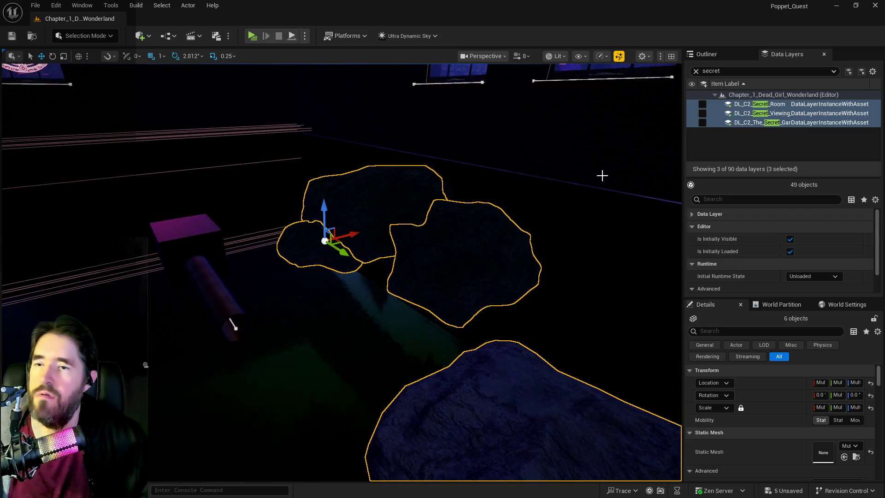
Add the selected rocks to DL_C2_The_Secret_Garden and make that layer visible
click(775, 121)
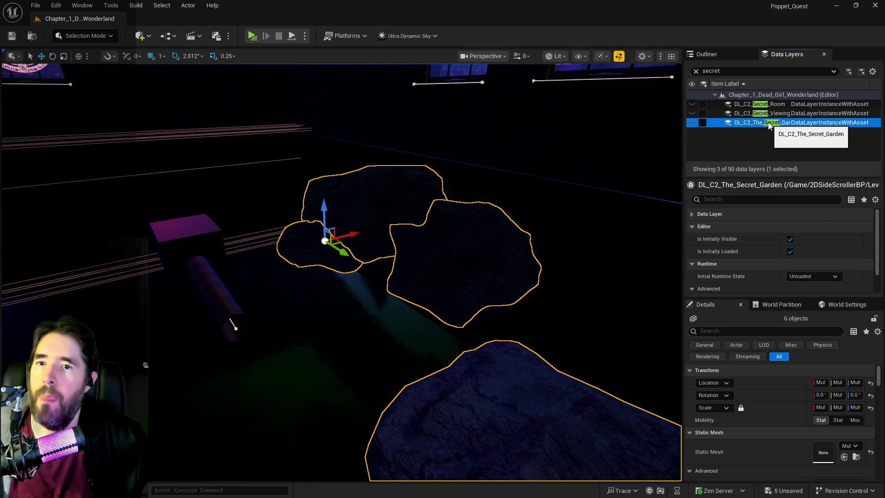
right_click(775, 122)
click(767, 208)
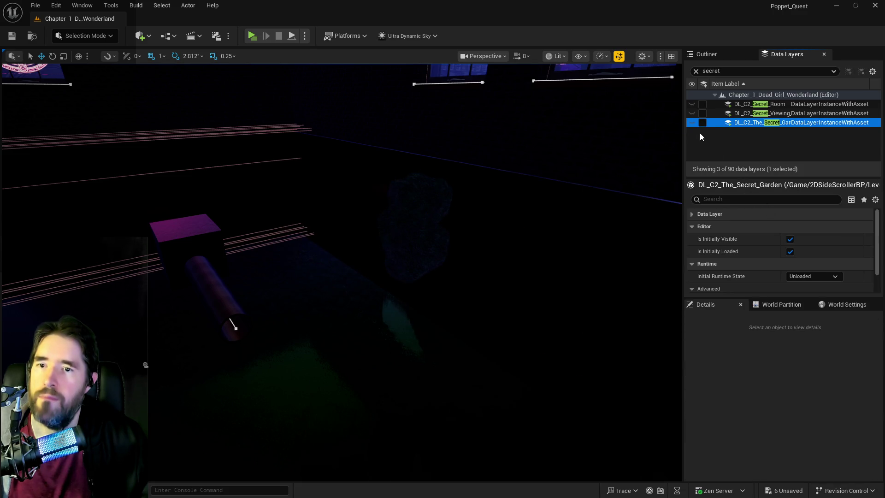
click(702, 123)
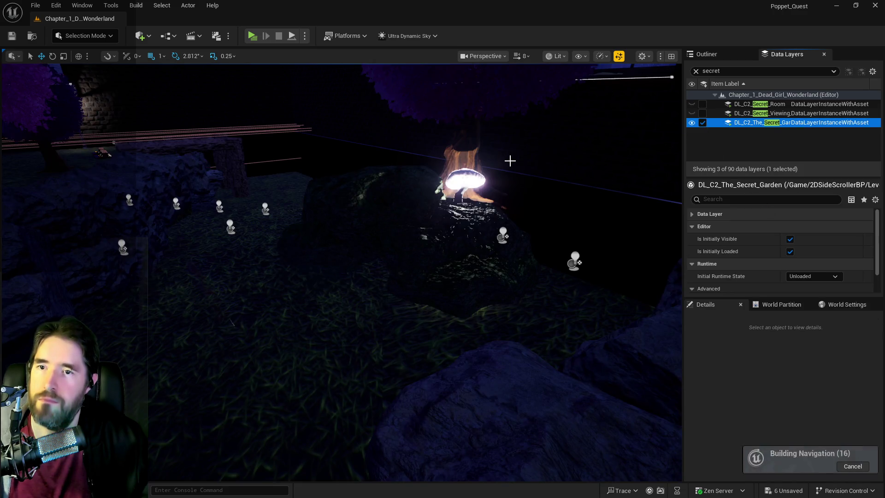
Save all changes and launch the game preview
mouse_move(509, 158)
mouse_down()
mouse_move(576, 138)
mouse_move(599, 115)
mouse_move(509, 185)
mouse_move(508, 158)
mouse_up()
key(ctrl+s)
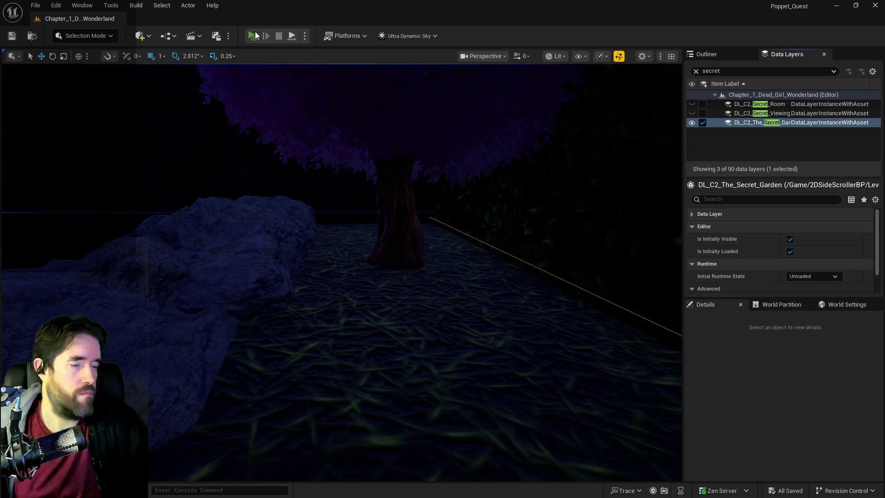
click(255, 36)
Switch from the game preview to the PQ Revised Tarot Abilities document
key(alt+Tab)
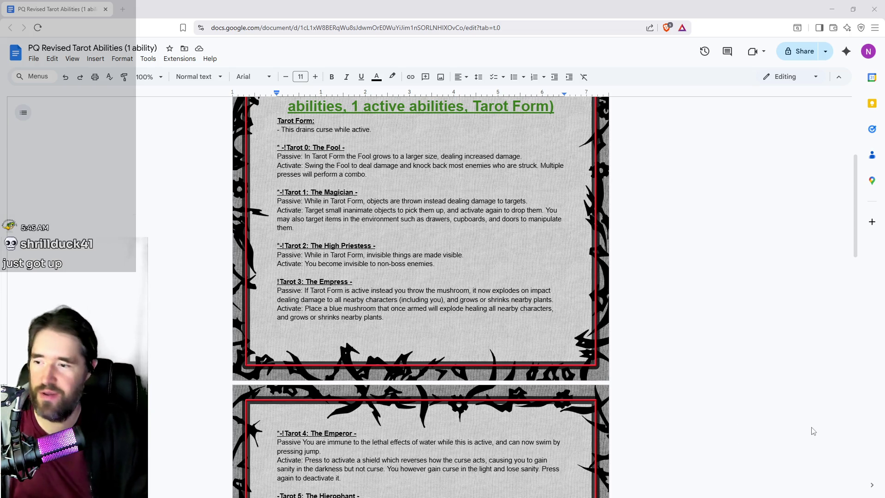
Put an asterisk before 'Activate:' in the Tarot 6 Lovers entry and return to Unreal
scroll(731, 427, down, 8)
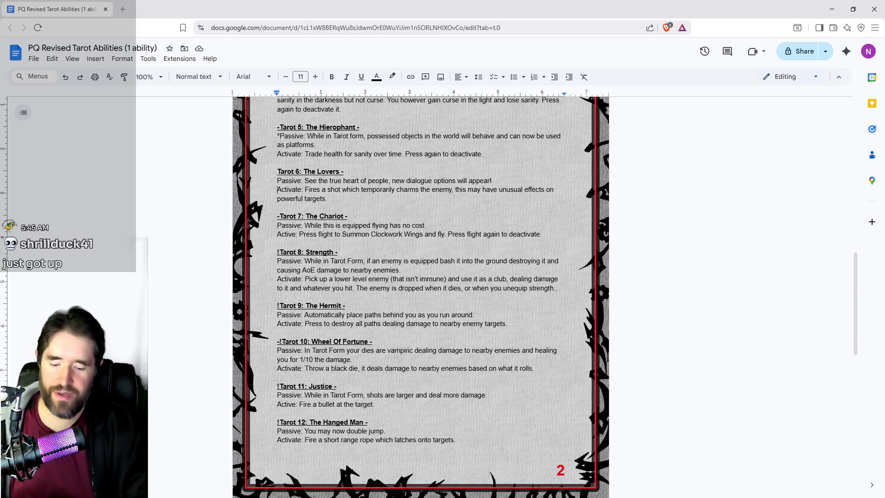
text(*)
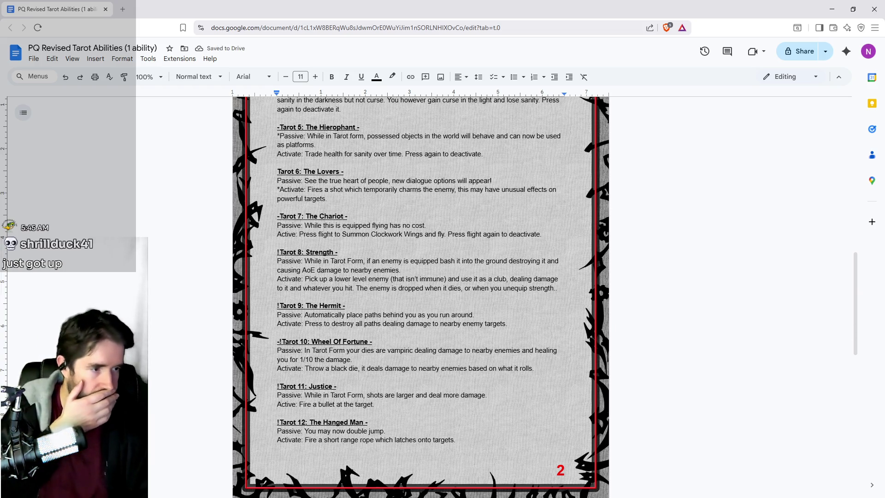
key(alt+Tab)
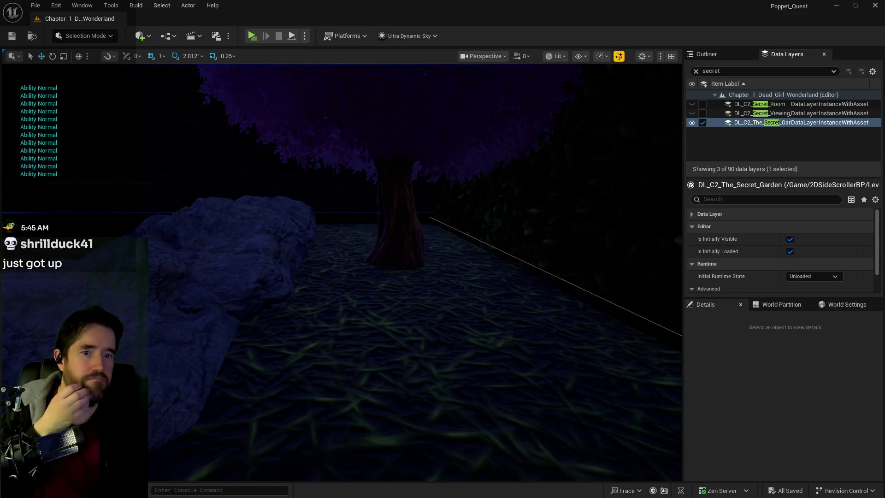
In BP_Poppet's Tarot Graph, rename the Tarot 7 Chariot graph to drop its '_2' suffix
key(alt+Tab)
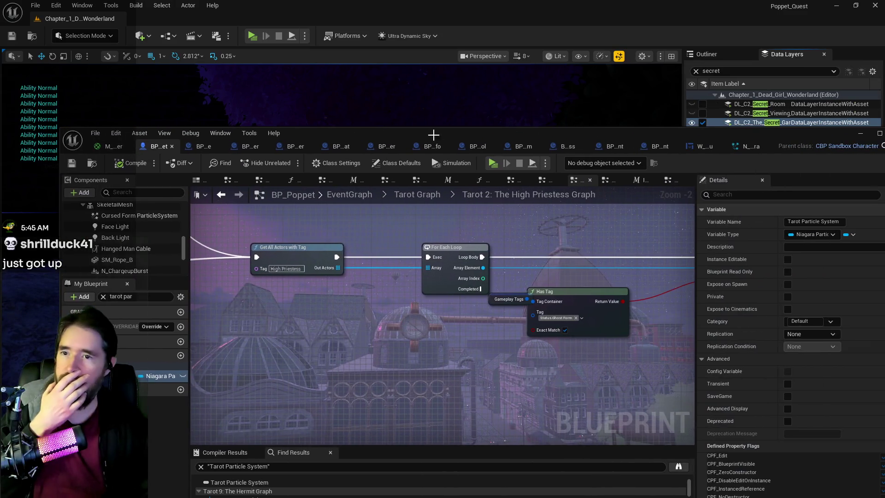
click(347, 67)
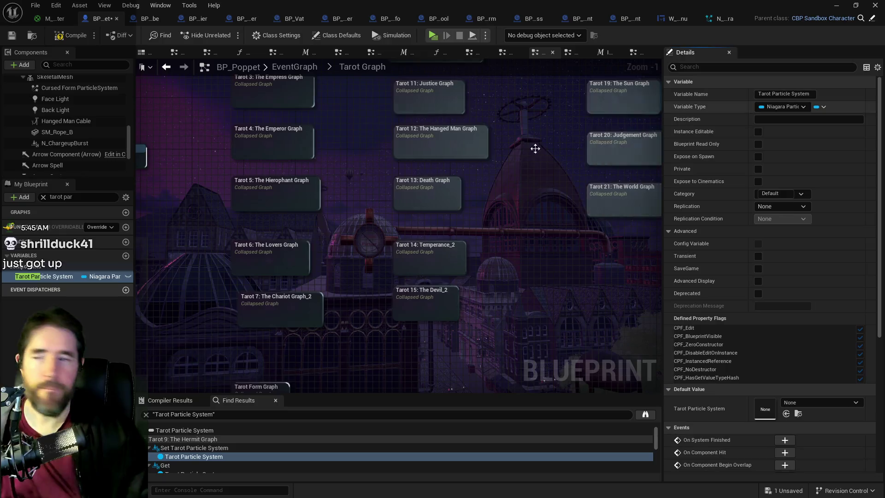
click(322, 310)
click(820, 94)
drag(821, 94, 834, 99)
key(Return)
click(322, 89)
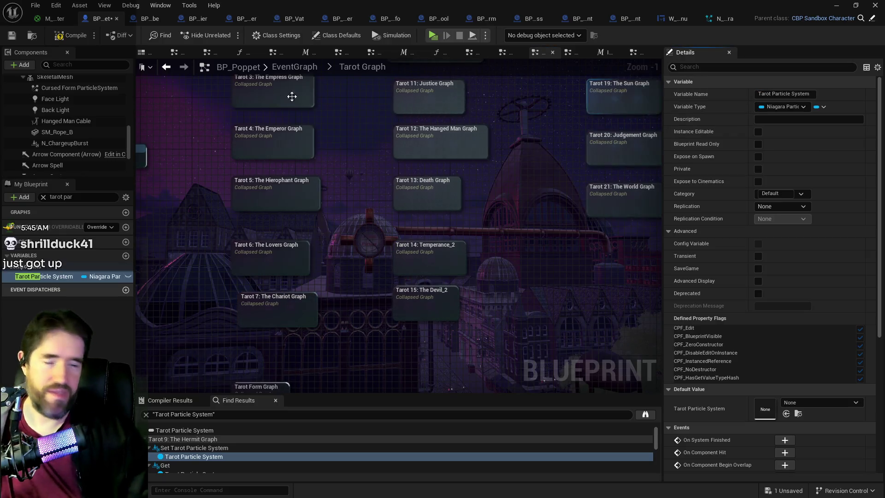
Strip '_2' from the Tarot 14: Temperance and Tarot 15: The Devil graph names too
click(428, 261)
drag(813, 95, 824, 94)
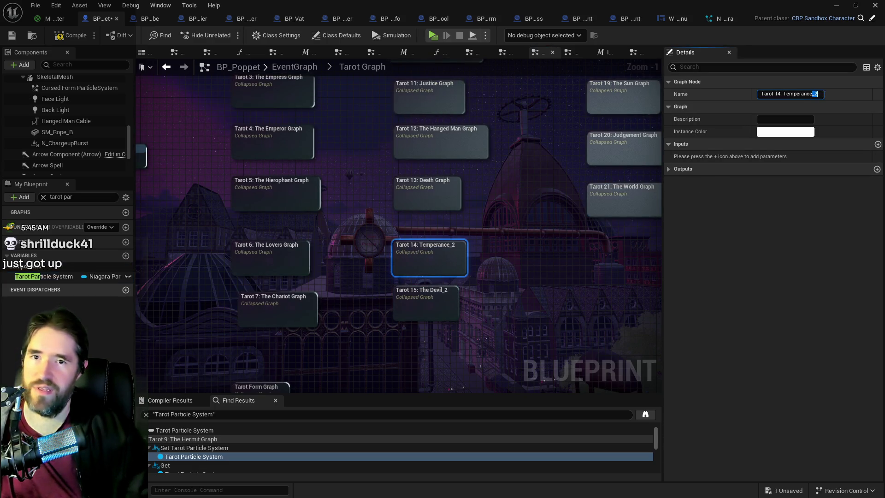
click(562, 207)
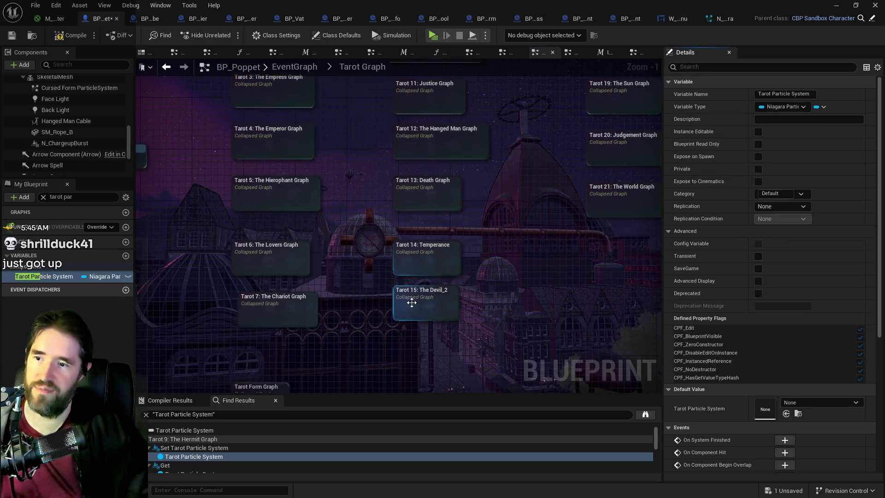
click(408, 300)
drag(806, 94, 810, 96)
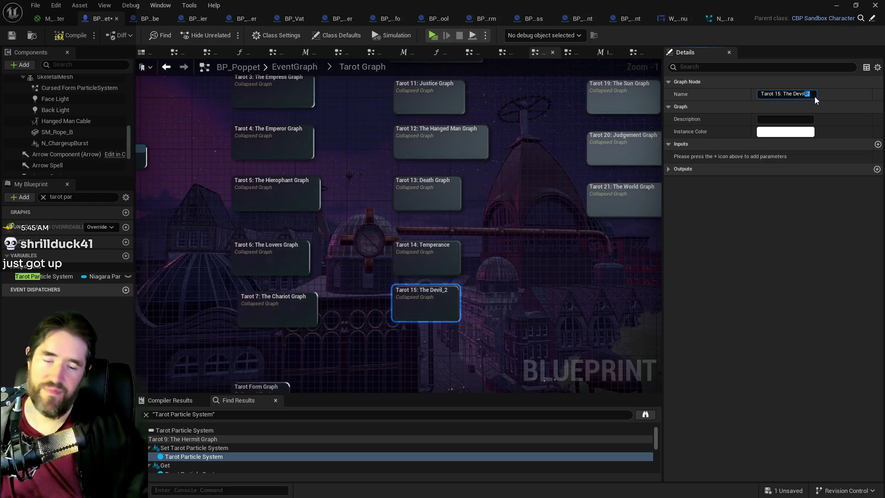
key(Return)
scroll(555, 297, down, 3)
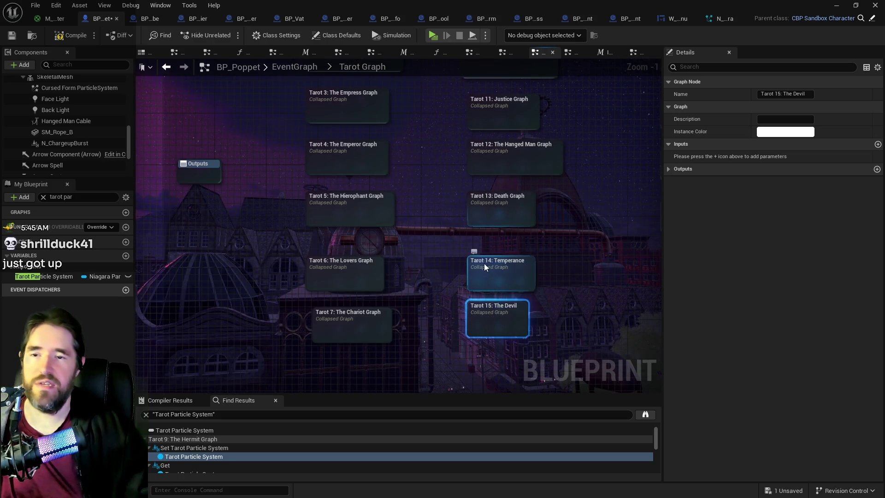
double_click(468, 266)
Delete the Temperance 2 and Temperance 3 chains, keeping only Temperance 1
scroll(353, 225, up, 1)
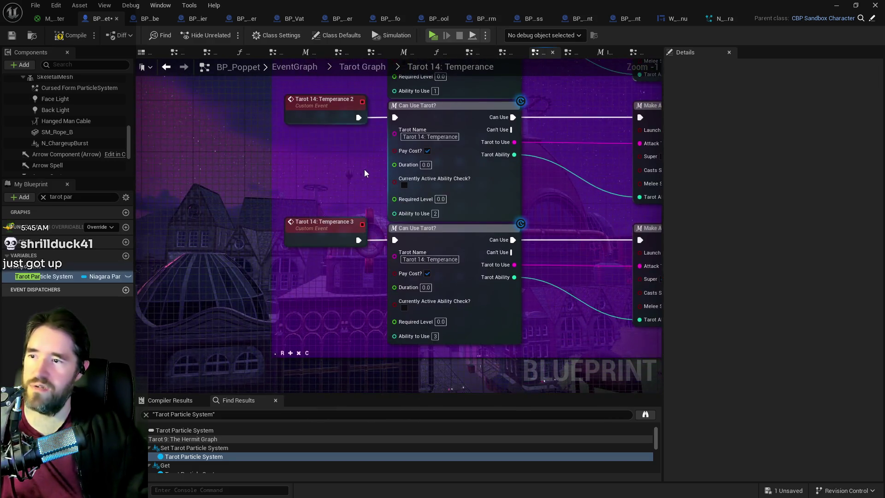
drag(364, 181, 336, 225)
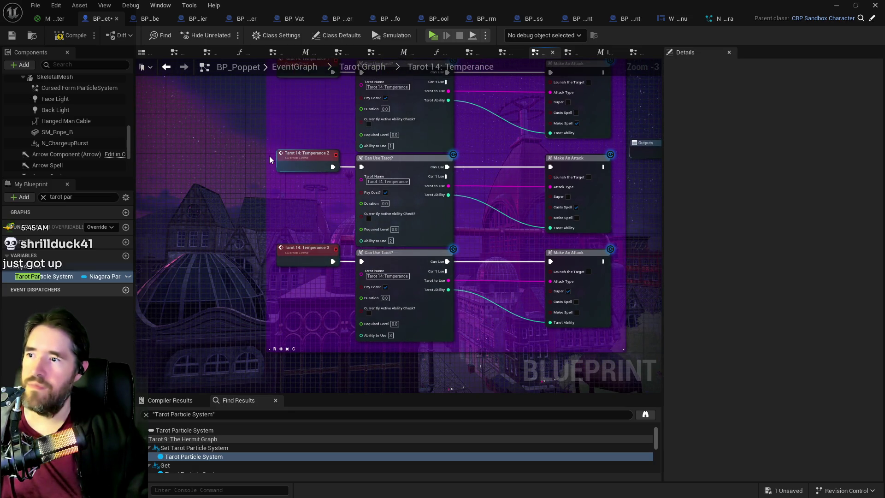
mouse_move(274, 167)
mouse_down()
mouse_move(585, 324)
mouse_move(594, 307)
mouse_up()
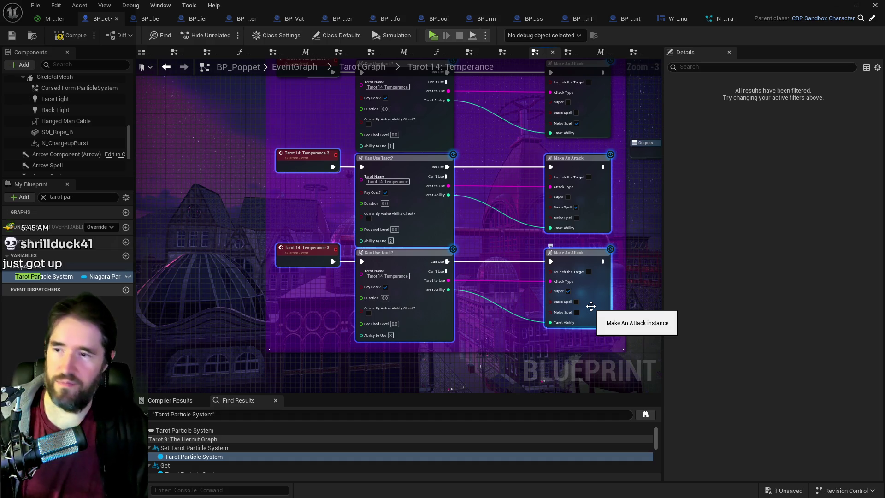
drag(490, 281, 466, 321)
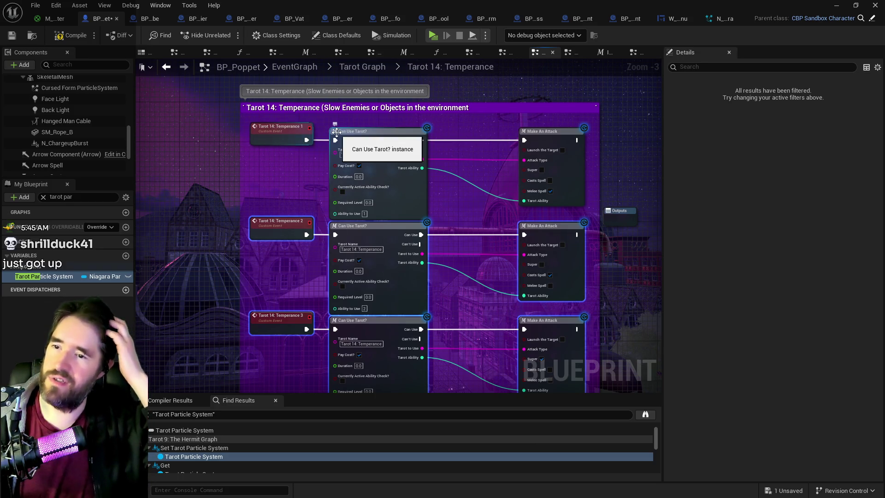
key(Delete)
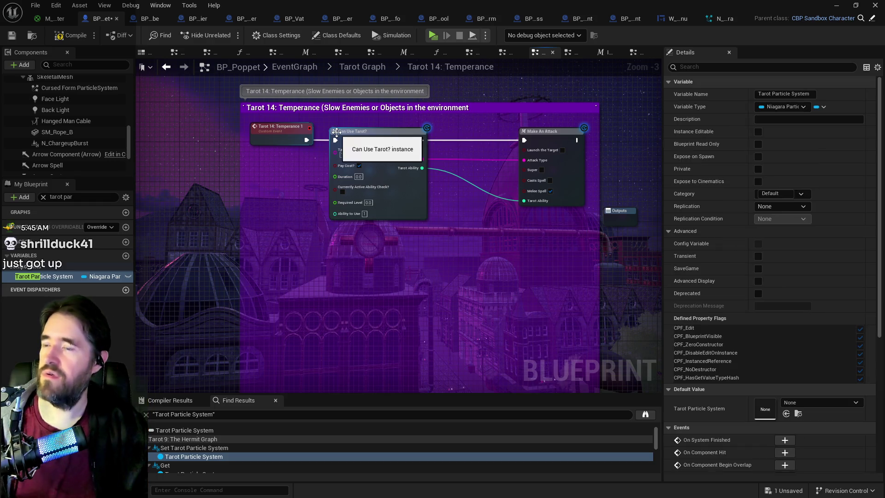
Compile and save BP_Poppet, then return to the Tarot Graph
click(72, 36)
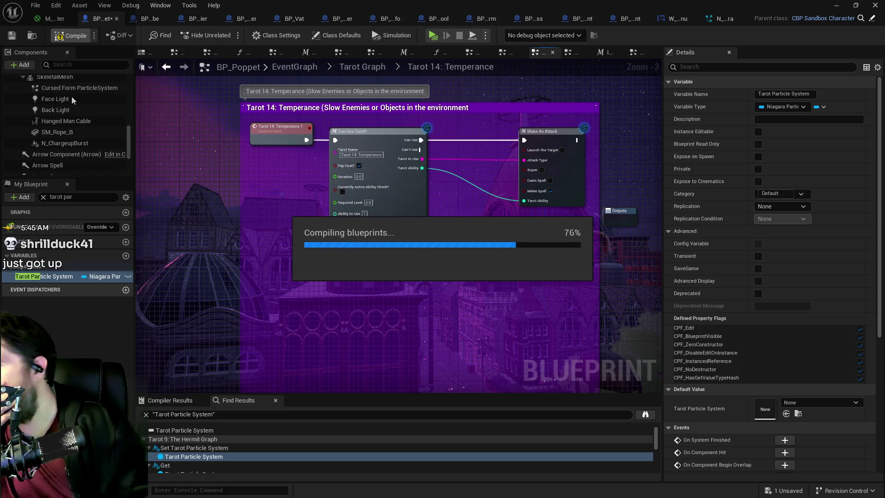
click(12, 35)
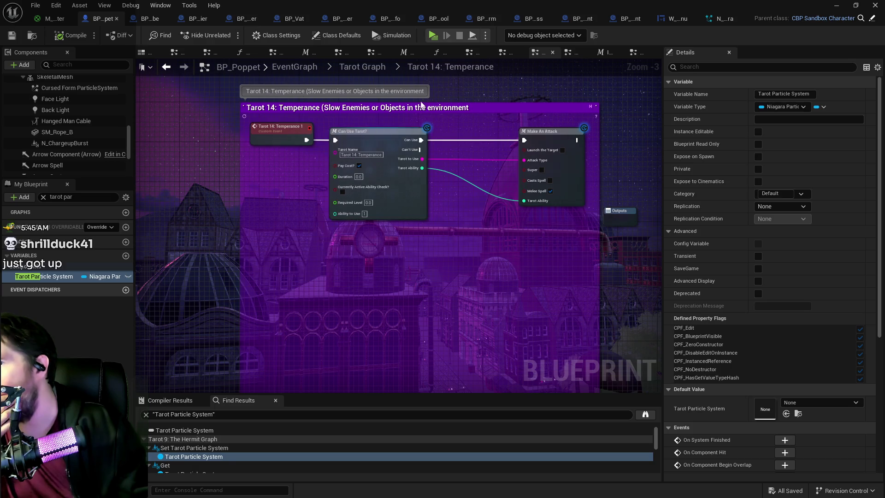
click(358, 72)
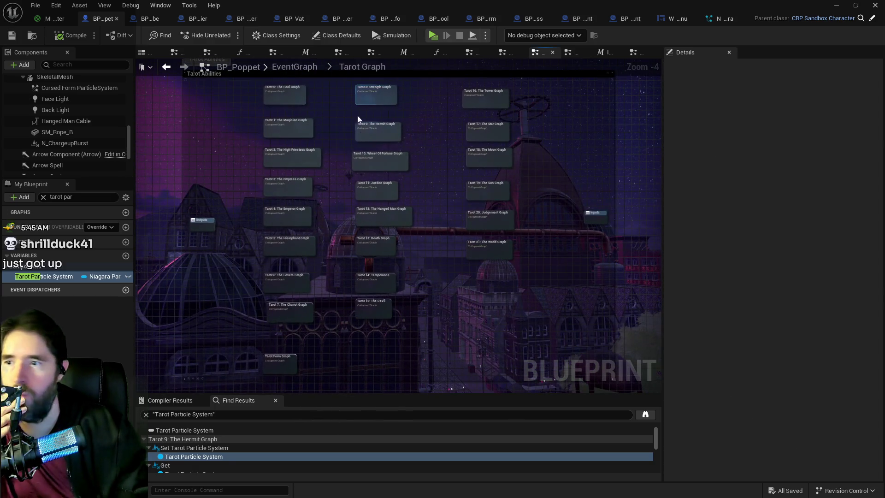
Go back to the EventGraph and open the Upkeep Graph, zooming in on its logic
scroll(366, 216, up, 3)
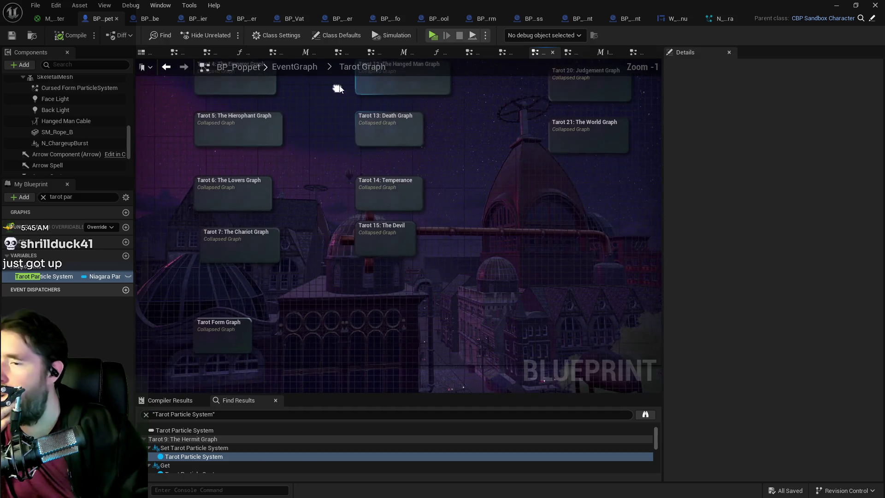
click(292, 68)
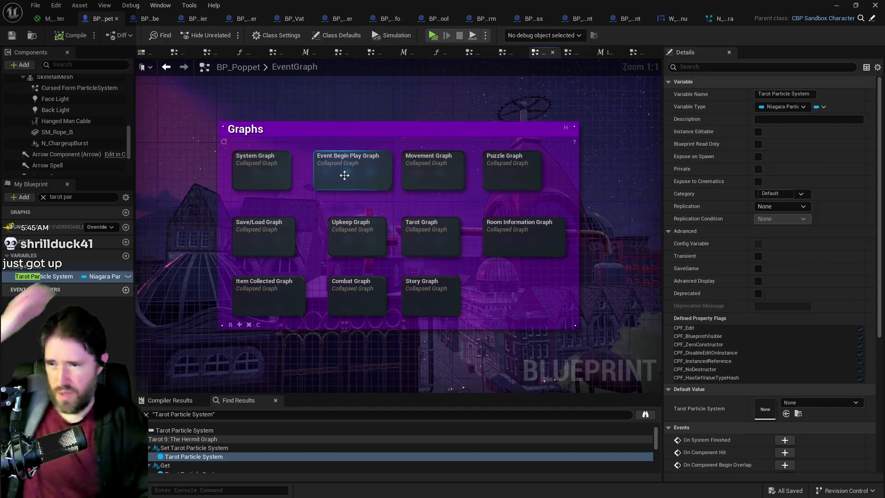
double_click(338, 244)
scroll(335, 271, up, 7)
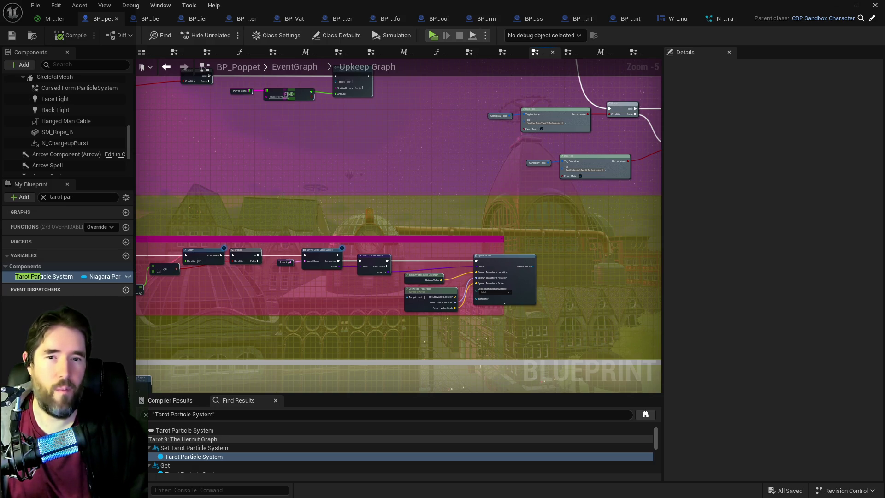
Pan BP_Poppet's Upkeep Graph to the stat update nodes and open the Darkness Stat Update macro
mouse_move(352, 266)
mouse_down()
mouse_move(645, 251)
mouse_move(409, 257)
mouse_move(409, 117)
mouse_up()
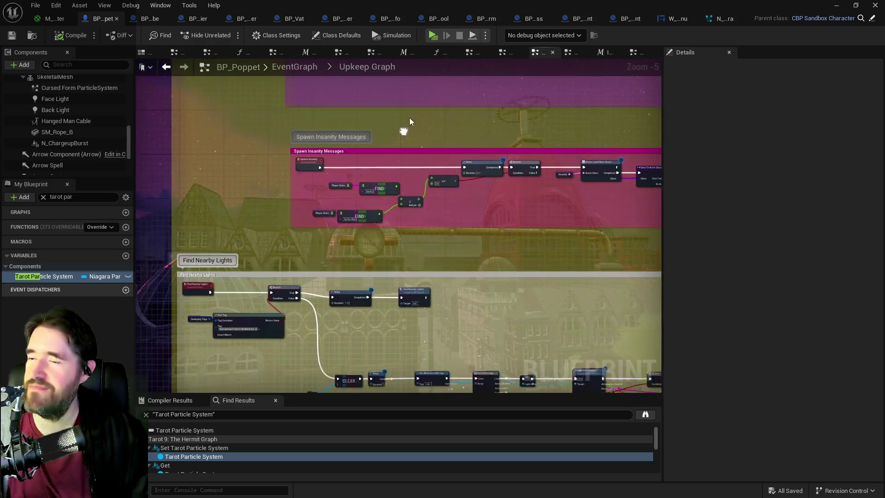
mouse_move(360, 247)
mouse_down()
mouse_move(387, 271)
mouse_move(353, 256)
mouse_up()
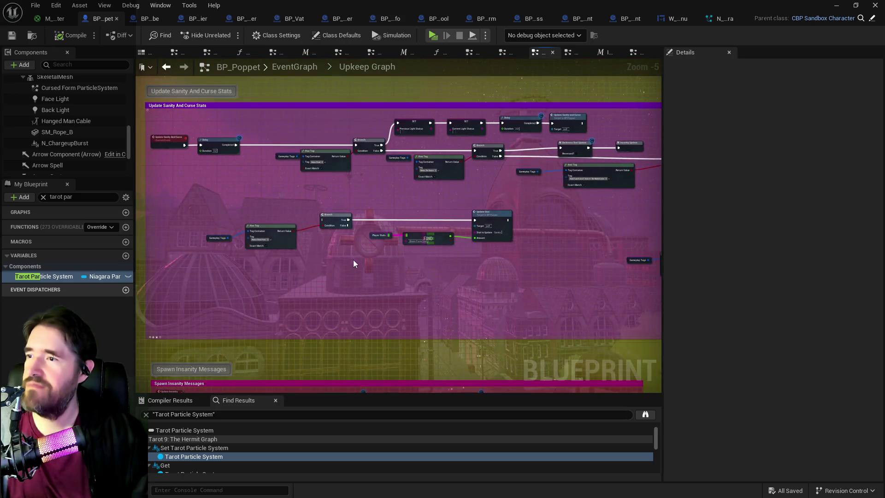
scroll(412, 291, down, 3)
scroll(513, 269, up, 3)
scroll(513, 269, up, 1)
drag(513, 269, 222, 258)
scroll(384, 244, up, 1)
mouse_move(385, 244)
mouse_down()
mouse_move(413, 300)
mouse_move(474, 330)
mouse_move(469, 264)
mouse_up()
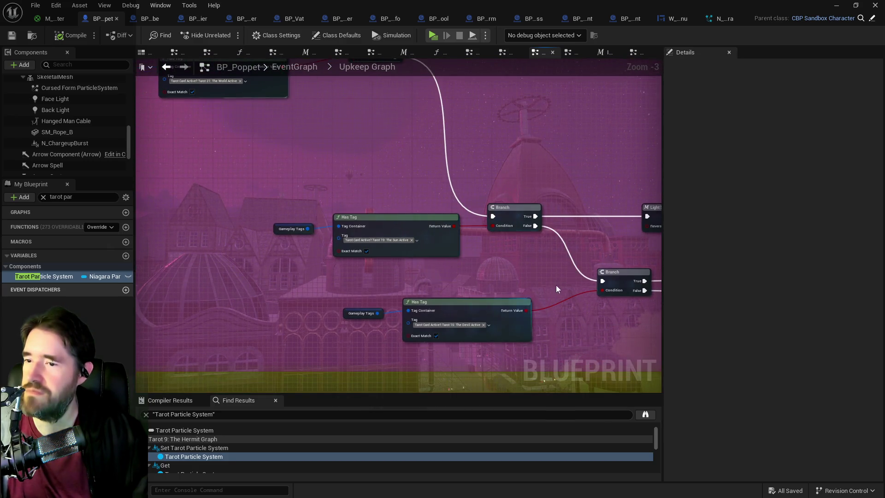
drag(556, 285, 197, 280)
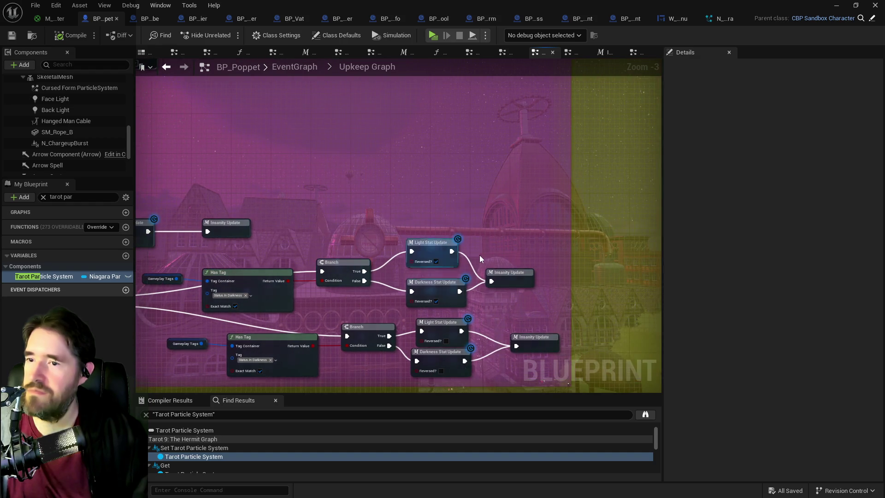
mouse_move(538, 270)
mouse_down()
mouse_move(472, 286)
mouse_move(488, 294)
mouse_move(475, 276)
mouse_move(484, 253)
mouse_move(573, 239)
mouse_move(539, 245)
mouse_up()
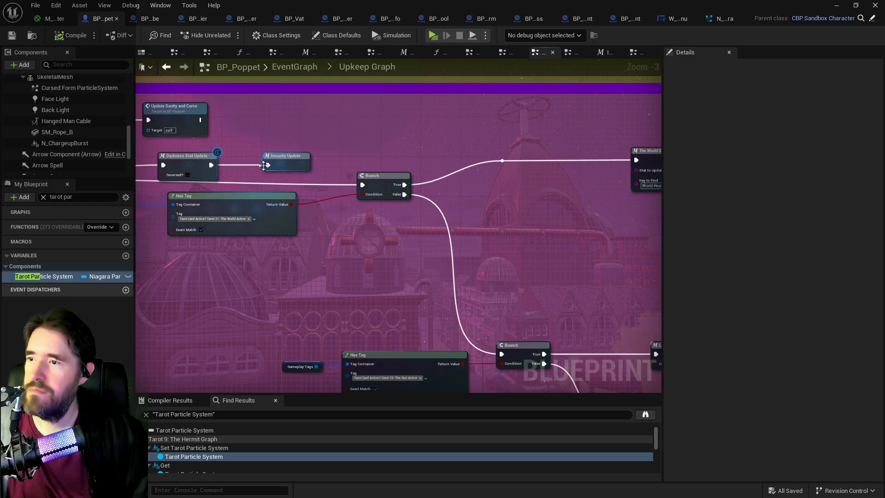
click(284, 160)
double_click(178, 166)
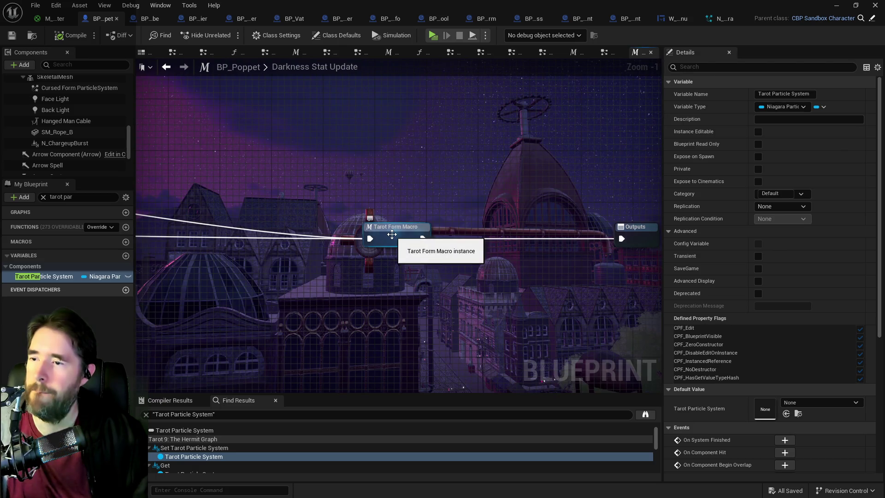
Open Tarot Form Macro and look over its Switch on String, Update Stat and End Tarot Form nodes
double_click(392, 235)
scroll(330, 215, up, 1)
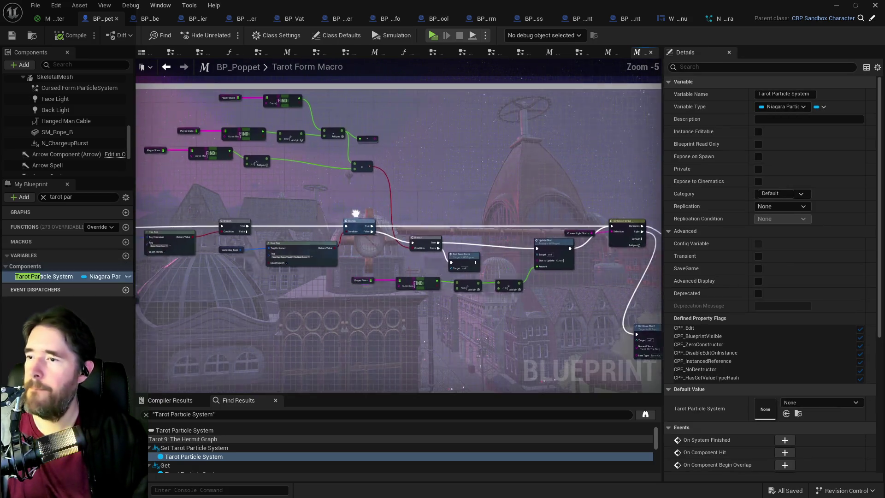
scroll(411, 236, up, 3)
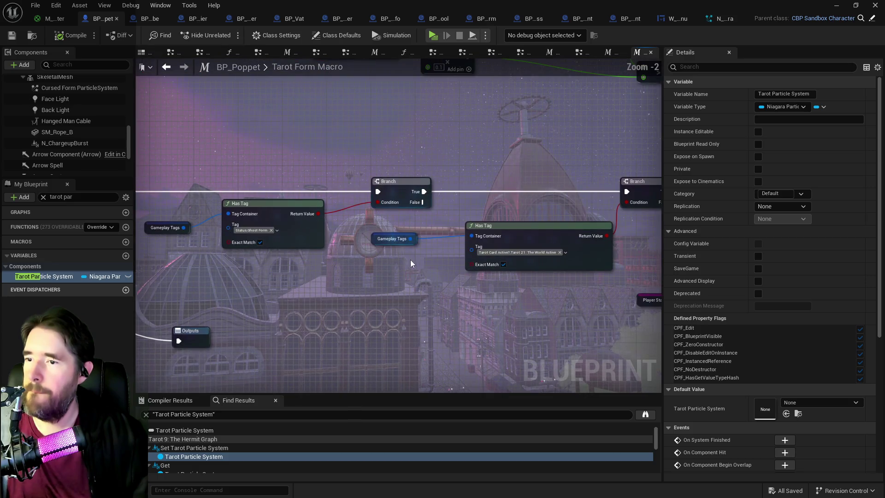
scroll(453, 283, down, 1)
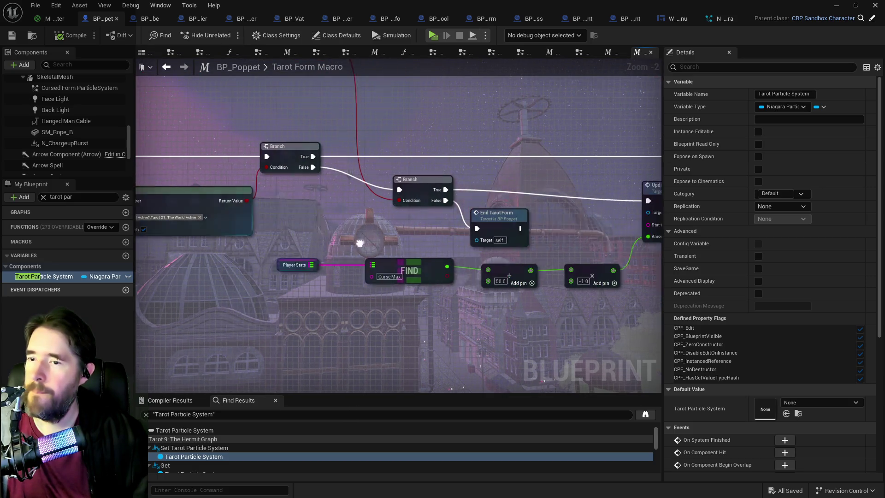
mouse_move(458, 241)
mouse_down()
mouse_move(366, 215)
mouse_move(344, 194)
mouse_move(528, 261)
mouse_move(369, 279)
mouse_move(419, 300)
mouse_move(398, 296)
mouse_up()
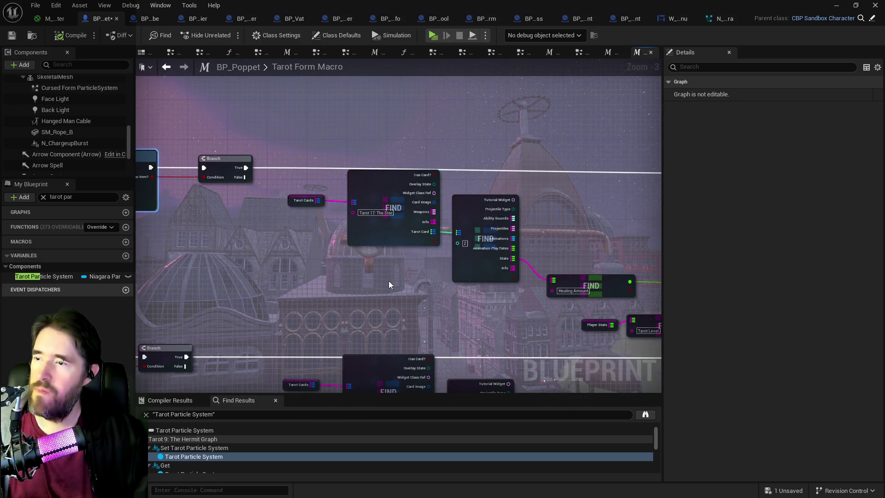
scroll(388, 281, down, 1)
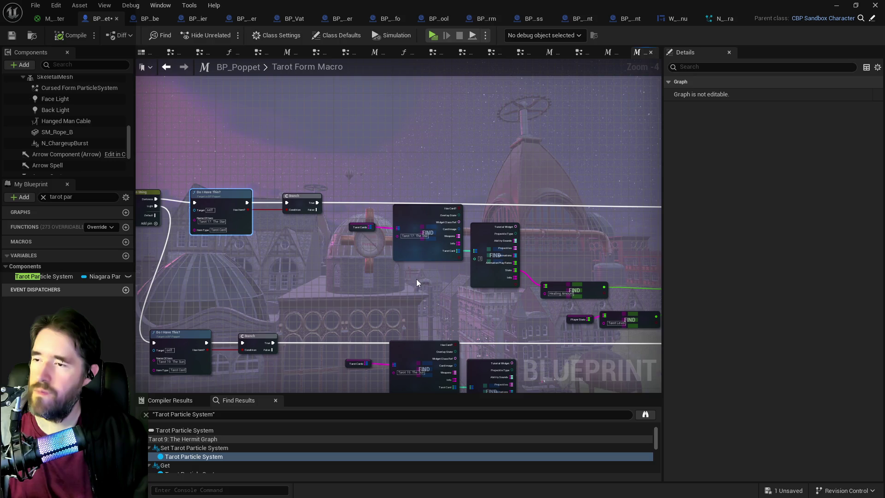
drag(400, 277, 634, 290)
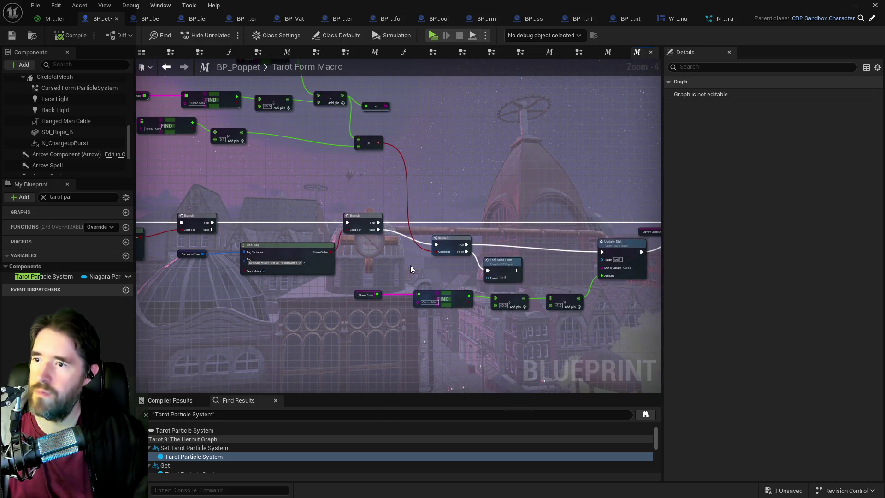
drag(410, 264, 439, 259)
drag(180, 254, 472, 262)
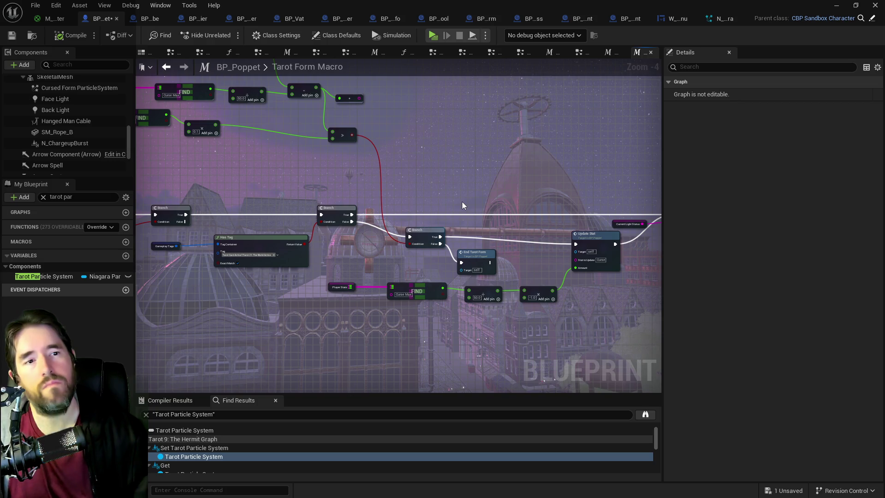
Inspect the Has Tag check, Curse Max comparisons and the FIND math chain feeding Update Stat
mouse_move(427, 203)
mouse_down()
mouse_move(397, 242)
mouse_move(433, 251)
mouse_up()
scroll(397, 256, up, 1)
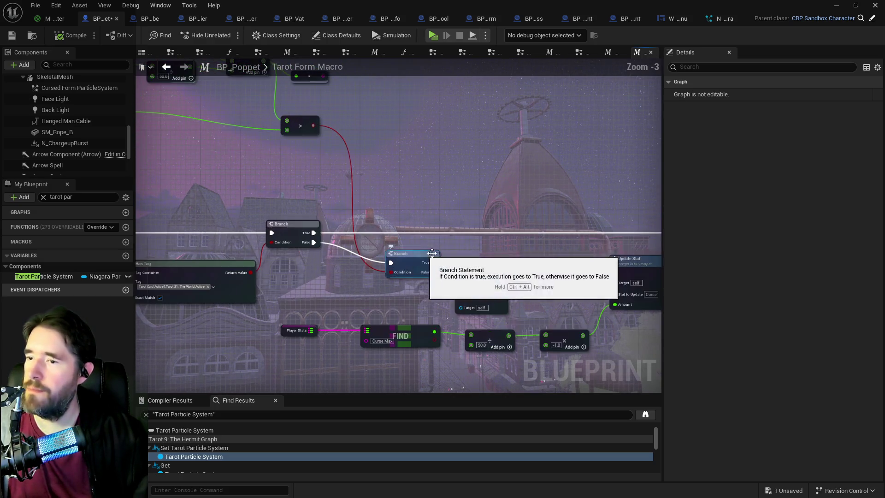
drag(514, 271, 674, 272)
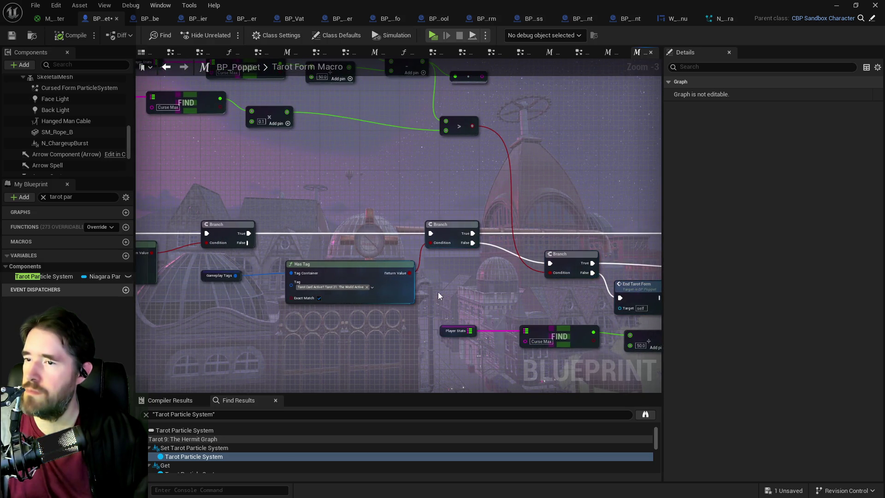
mouse_move(451, 295)
mouse_down()
mouse_move(468, 292)
mouse_move(499, 237)
mouse_move(587, 302)
mouse_move(543, 320)
mouse_up()
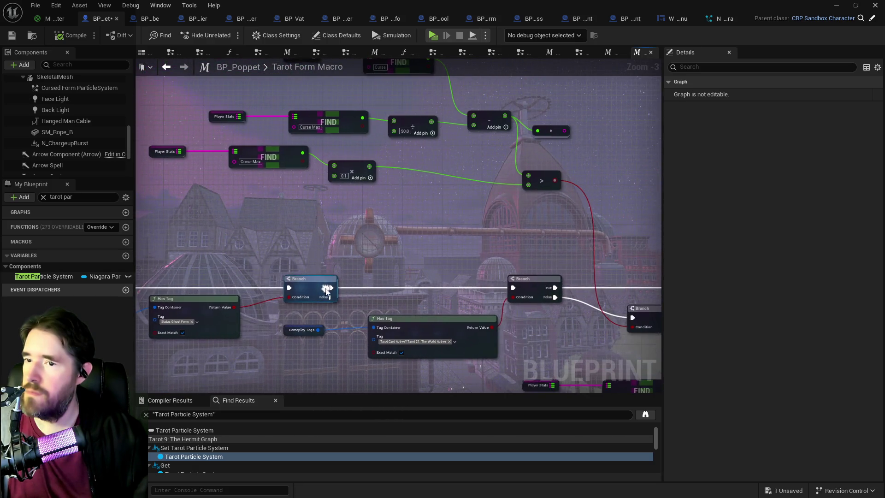
mouse_move(360, 273)
mouse_down()
mouse_move(375, 291)
mouse_move(414, 273)
mouse_move(481, 285)
mouse_move(433, 303)
mouse_move(544, 284)
mouse_move(380, 216)
mouse_move(435, 238)
mouse_move(410, 272)
mouse_move(425, 283)
mouse_move(573, 318)
mouse_up()
drag(454, 271, 527, 294)
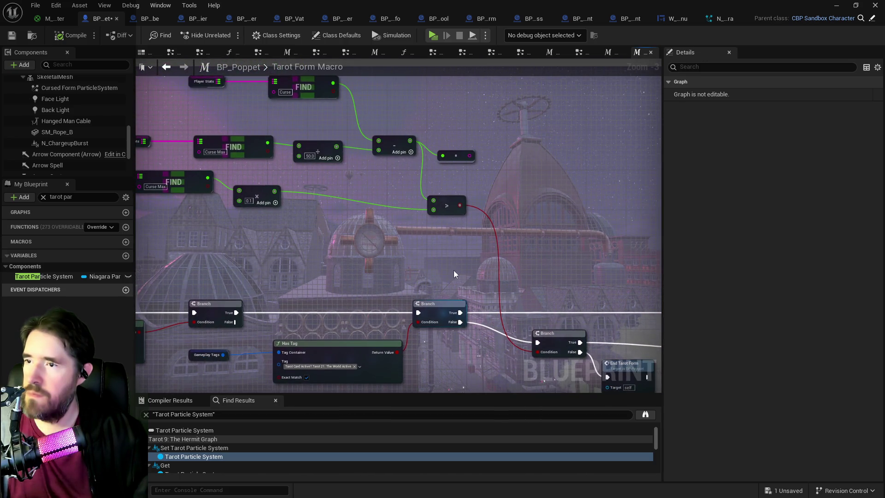
scroll(439, 277, down, 1)
mouse_move(437, 283)
mouse_down()
mouse_move(322, 251)
mouse_move(203, 247)
mouse_move(412, 281)
mouse_move(232, 272)
mouse_up()
mouse_move(470, 300)
mouse_down()
mouse_move(363, 289)
mouse_move(399, 249)
mouse_move(371, 242)
mouse_move(362, 262)
mouse_up()
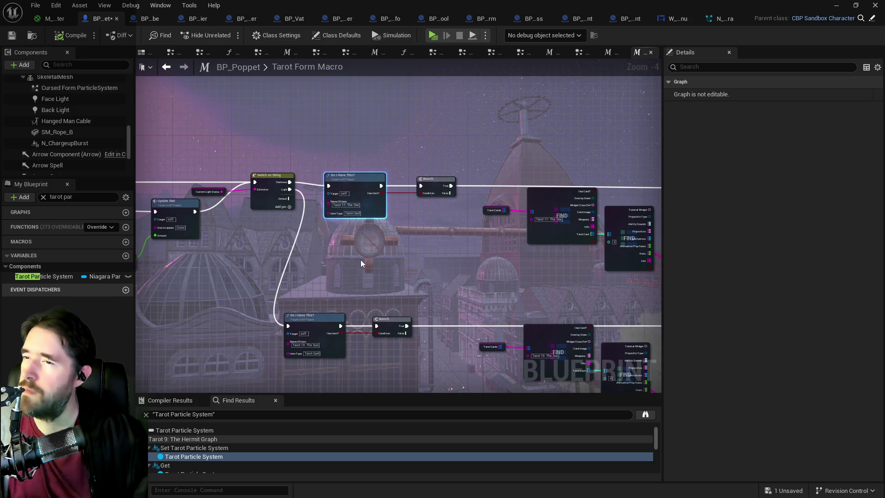
scroll(360, 236, up, 1)
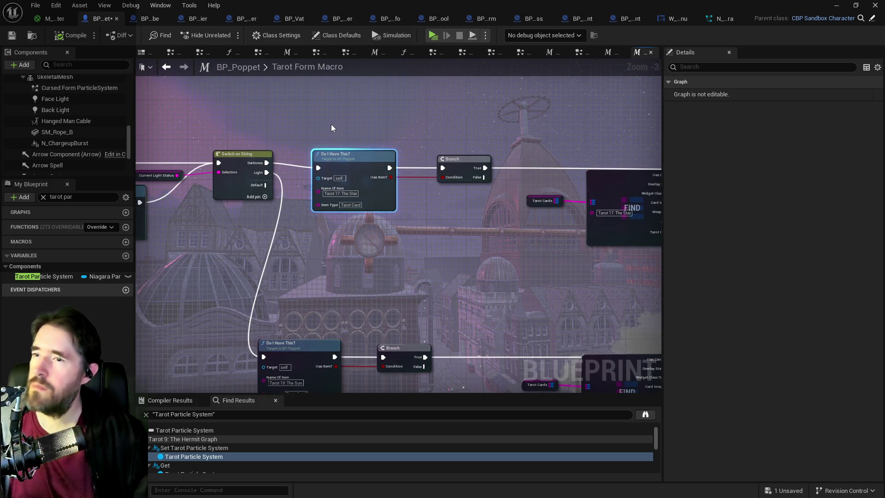
mouse_move(306, 137)
mouse_down()
mouse_move(442, 154)
mouse_move(494, 190)
mouse_up()
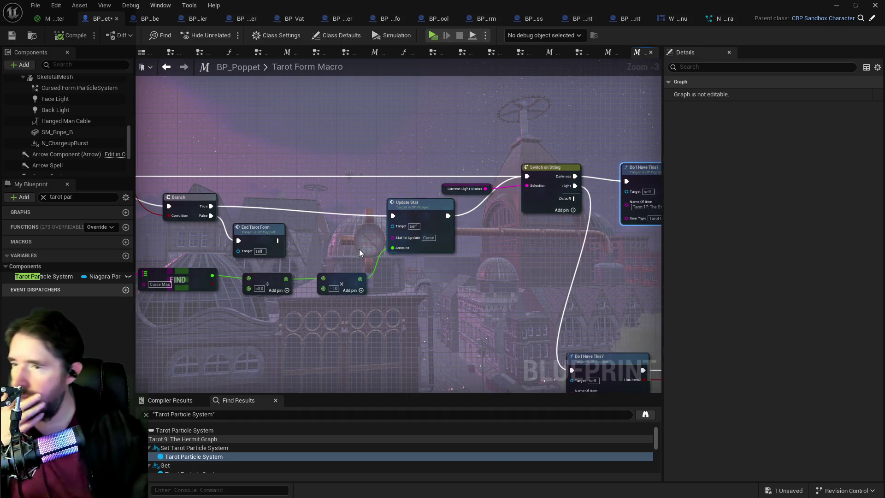
drag(358, 249, 473, 252)
Select the Player Stats, FIND and math nodes and shift them slightly right below End Tarot Form
mouse_move(433, 299)
mouse_down()
mouse_move(504, 242)
mouse_move(252, 213)
mouse_move(240, 259)
mouse_move(265, 286)
mouse_up()
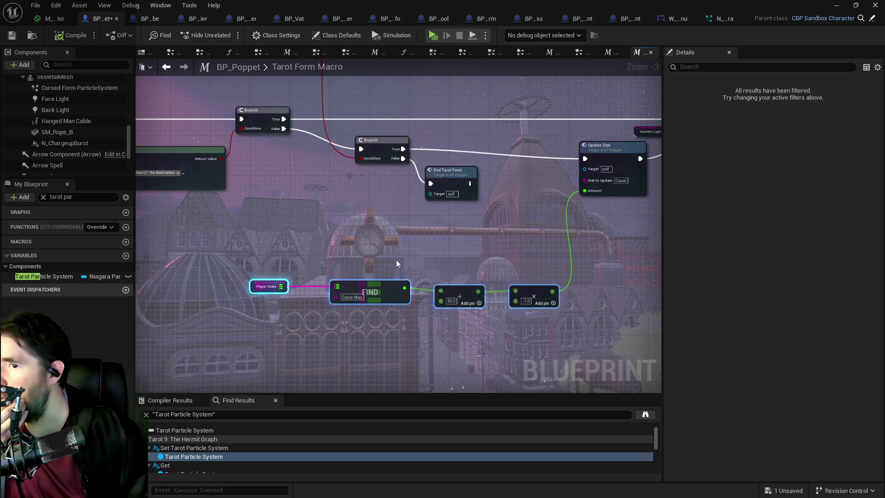
scroll(422, 246, down, 2)
scroll(352, 234, down, 2)
mouse_move(424, 175)
mouse_down()
mouse_move(673, 293)
mouse_move(629, 314)
mouse_move(516, 324)
mouse_up()
click(492, 234)
drag(493, 235, 524, 231)
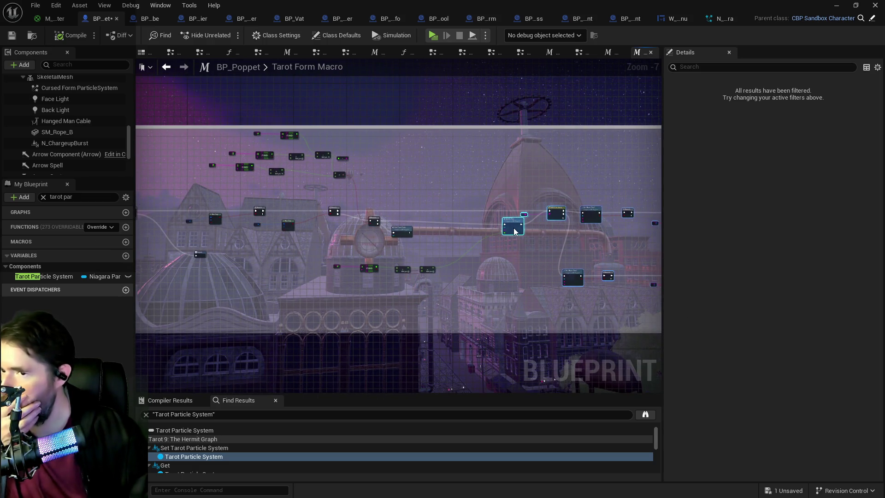
scroll(478, 239, up, 4)
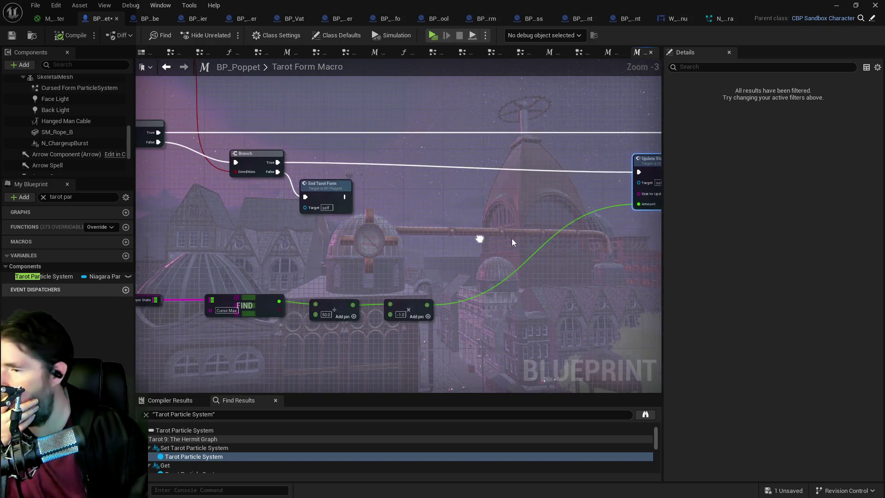
mouse_move(463, 326)
mouse_down()
mouse_move(524, 308)
mouse_move(444, 328)
mouse_up()
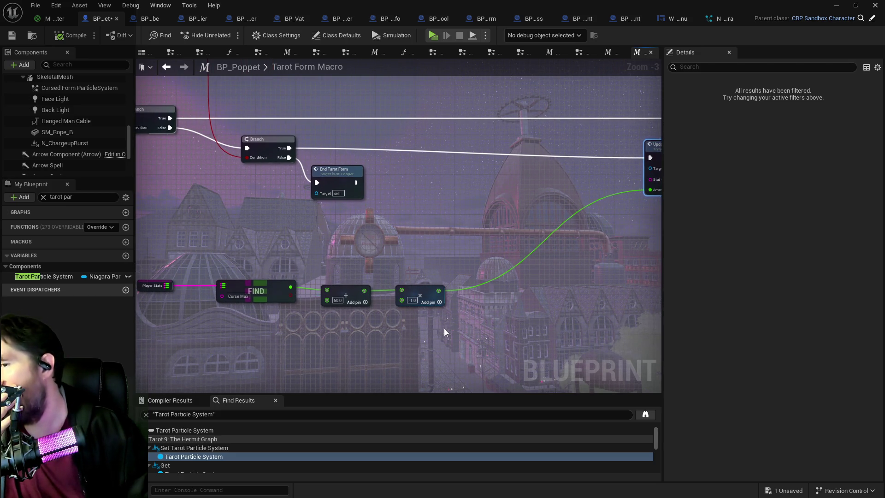
Add a Get Currently Active Ability node beside the multiply node's output
mouse_move(429, 328)
mouse_down()
mouse_move(474, 326)
mouse_move(418, 319)
mouse_up()
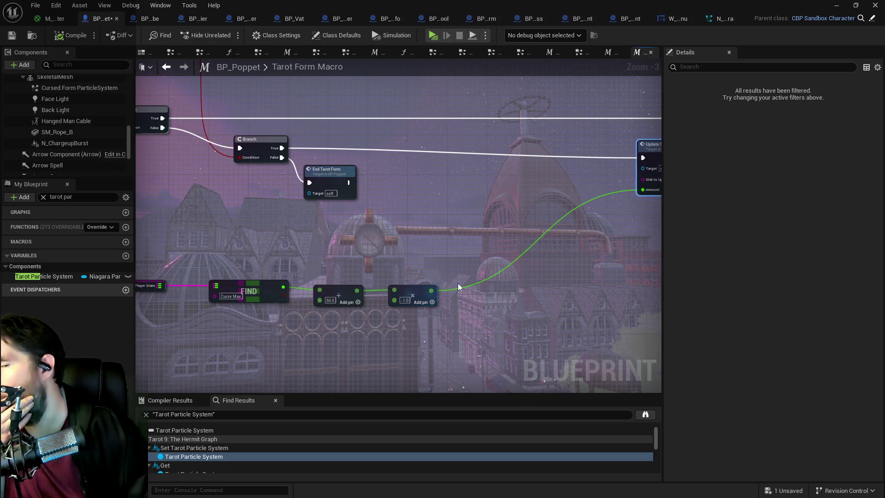
drag(455, 286, 422, 317)
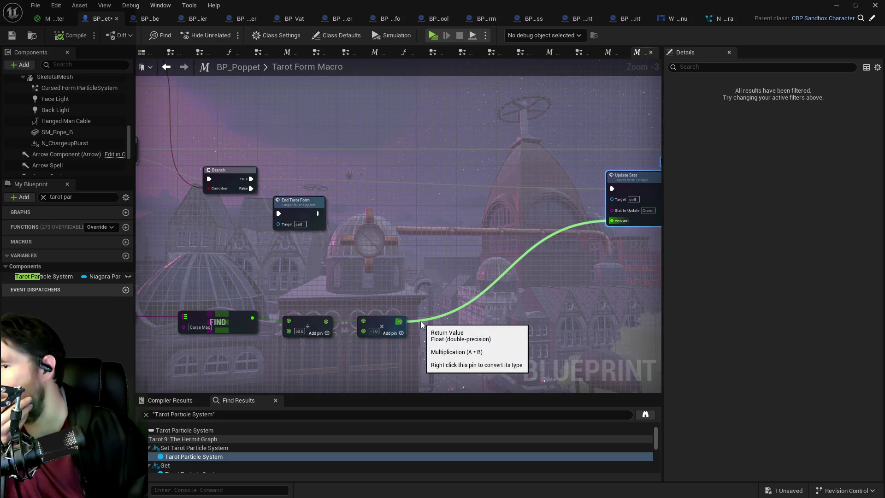
right_click(422, 283)
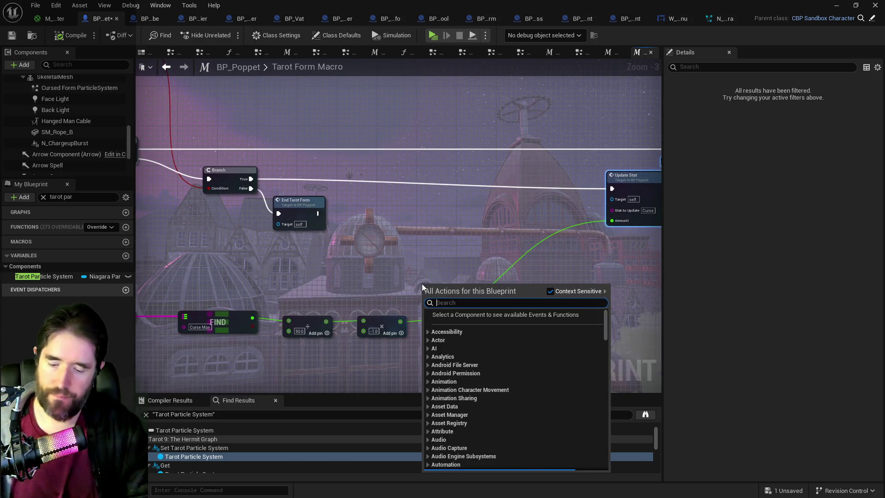
text(get currently ac)
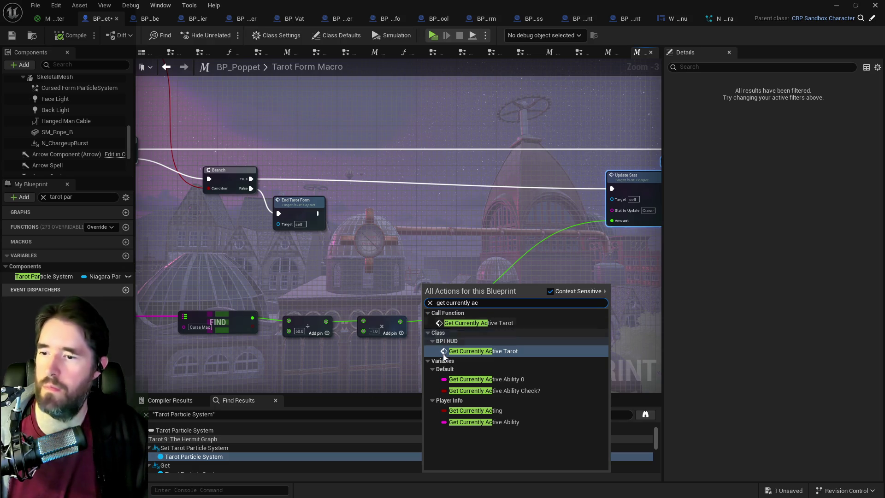
click(479, 421)
Wire Currently Active Ability into an Equal Exactly (String) node, then return to the Tarot Graph
drag(470, 286, 483, 255)
text(==)
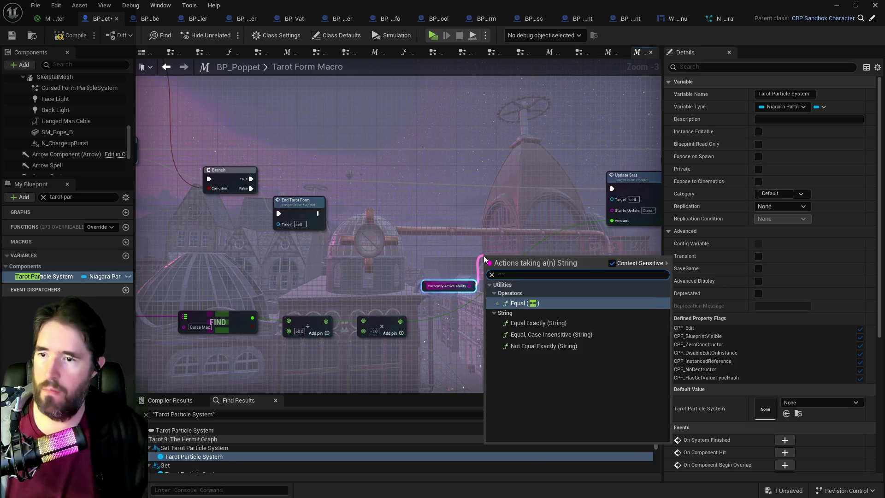
key(Return)
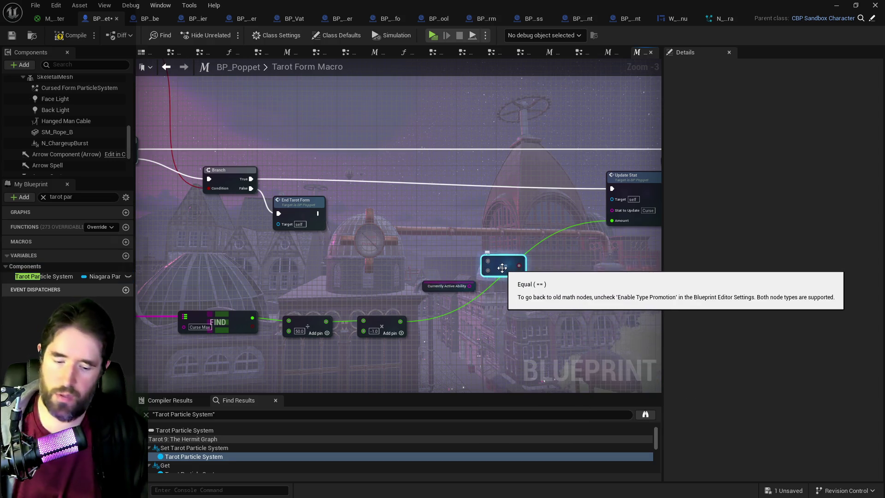
key(Delete)
drag(469, 285, 527, 285)
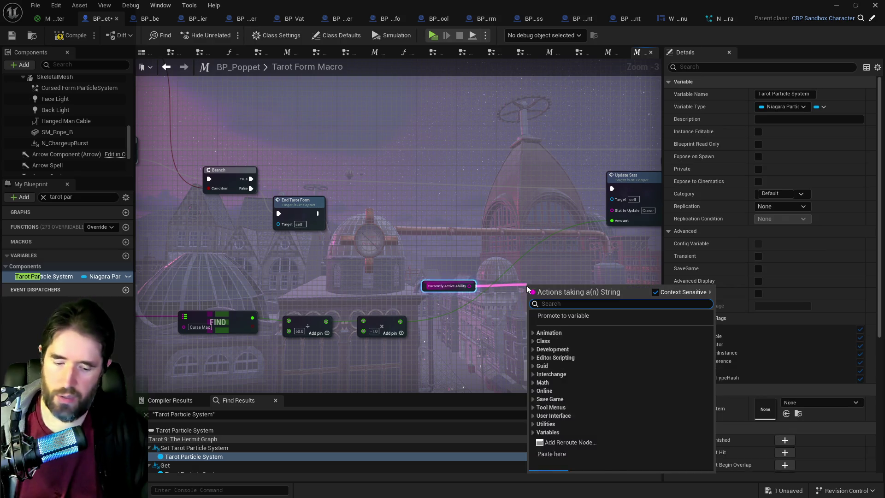
text(===)
click(576, 332)
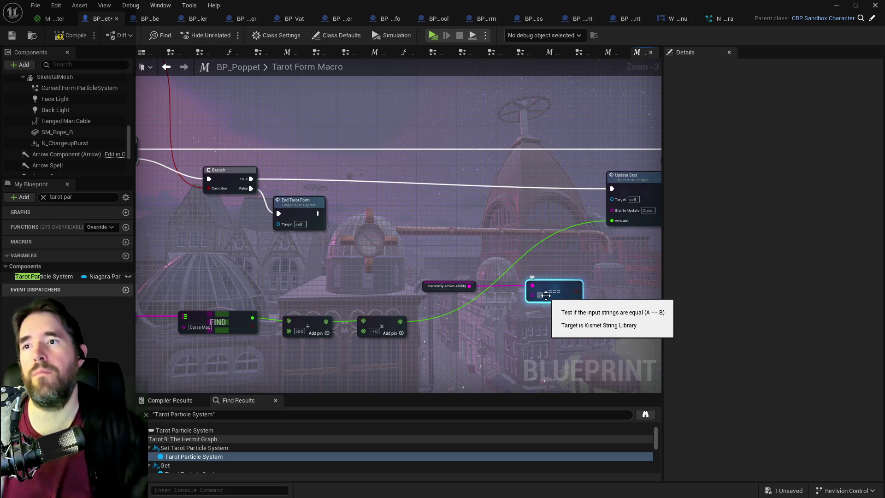
click(608, 52)
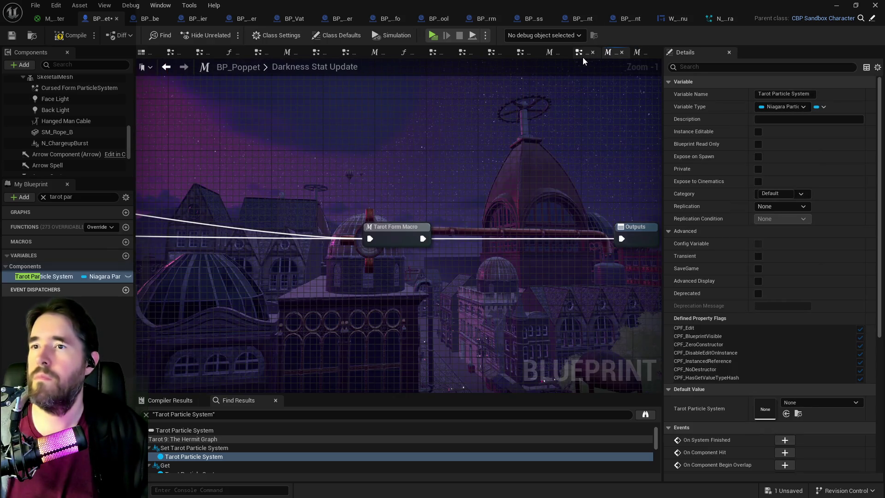
click(581, 55)
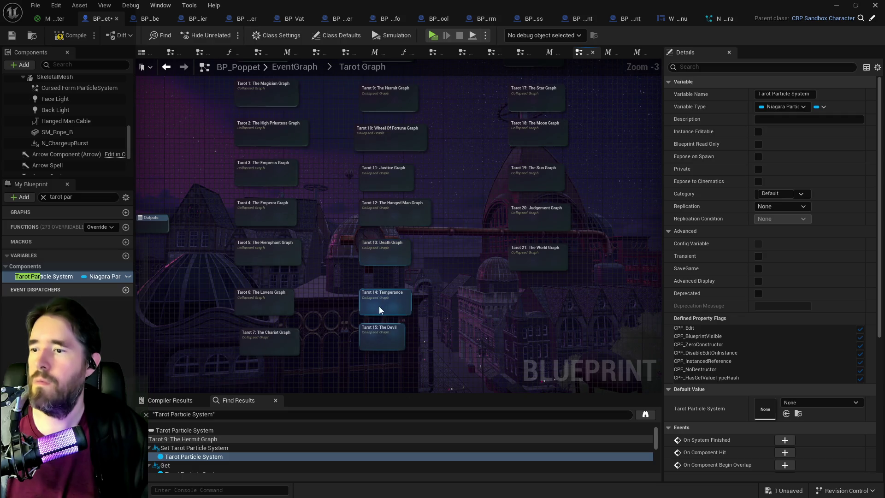
Check the Tarot 14: Temperance graph, then nudge the ability check and Temperance comparison nodes left
double_click(380, 309)
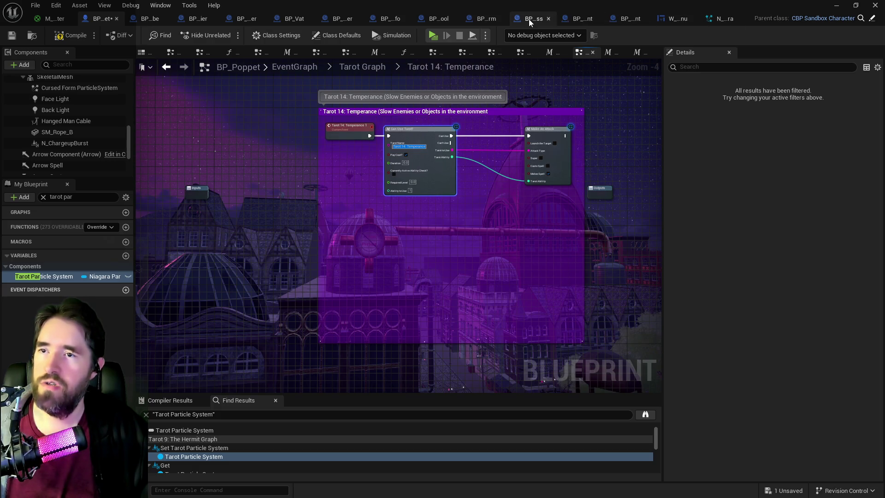
click(637, 53)
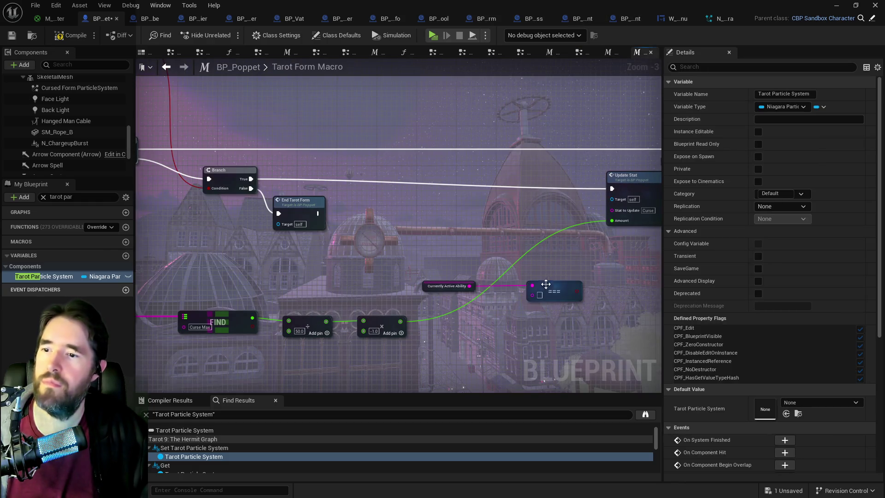
drag(433, 252, 578, 301)
mouse_move(526, 256)
mouse_down()
mouse_move(506, 256)
mouse_move(505, 241)
mouse_up()
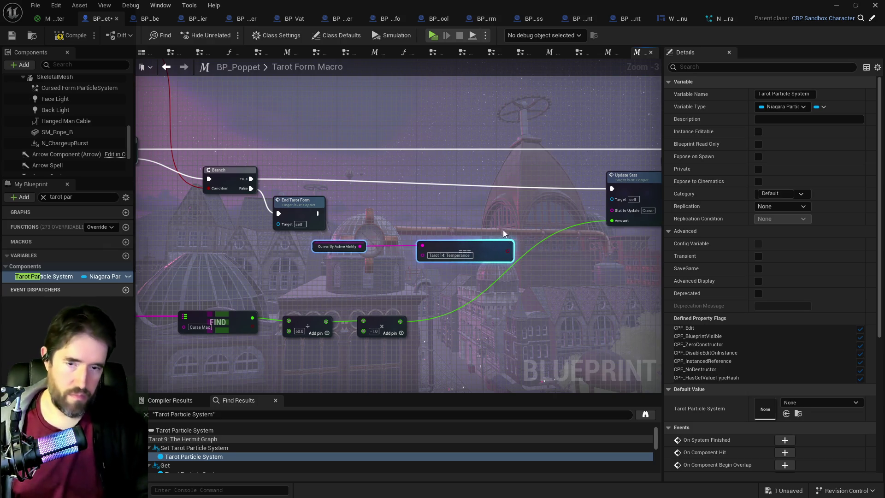
Move the right-hand group of macro nodes further right to make room for a Branch
mouse_move(518, 244)
mouse_down()
mouse_move(421, 234)
mouse_move(390, 205)
mouse_up()
scroll(408, 155, down, 4)
mouse_move(405, 149)
mouse_down()
mouse_move(593, 245)
mouse_move(571, 280)
mouse_up()
scroll(456, 206, up, 2)
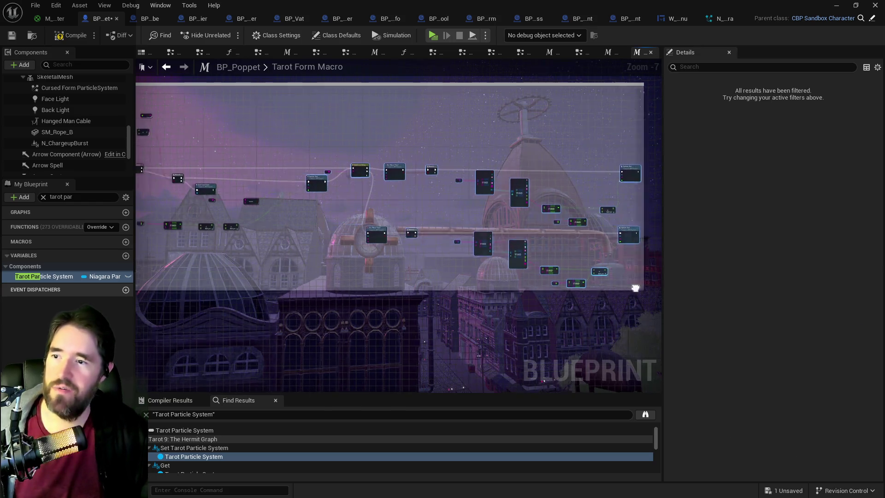
drag(381, 155, 448, 156)
scroll(448, 156, down, 1)
mouse_move(369, 134)
mouse_down()
mouse_move(567, 186)
mouse_move(632, 213)
mouse_up()
mouse_move(636, 160)
mouse_down()
mouse_move(651, 159)
mouse_move(622, 159)
mouse_up()
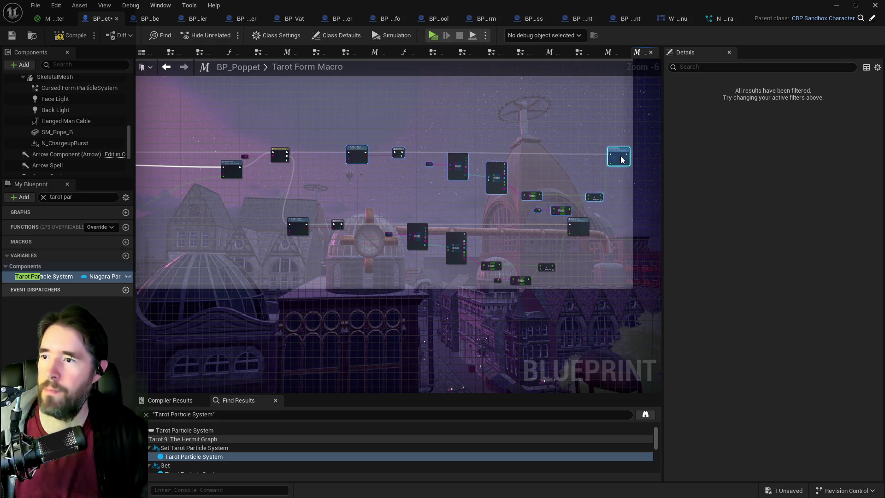
drag(425, 157, 573, 159)
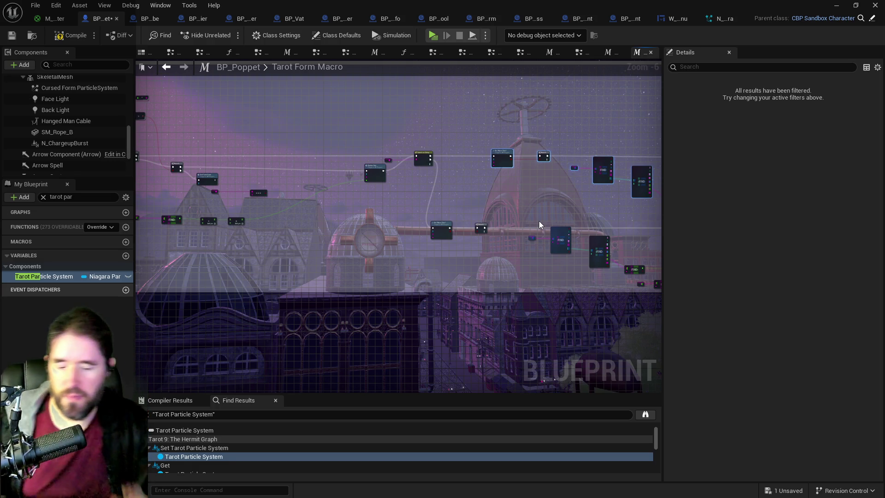
Add a Branch fed by the Temperance comparison and reroute the earlier execution flow into it
mouse_move(294, 231)
mouse_down()
mouse_move(399, 257)
mouse_move(477, 213)
mouse_move(479, 228)
mouse_up()
scroll(379, 217, up, 2)
scroll(403, 250, up, 3)
key(b)
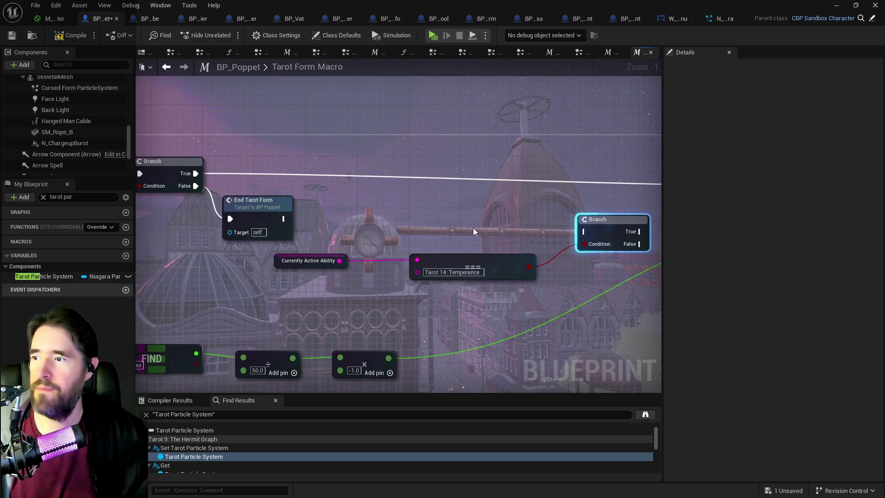
scroll(479, 228, down, 1)
mouse_move(233, 181)
mouse_down()
mouse_move(456, 192)
mouse_move(568, 231)
mouse_move(541, 186)
mouse_move(465, 191)
mouse_up()
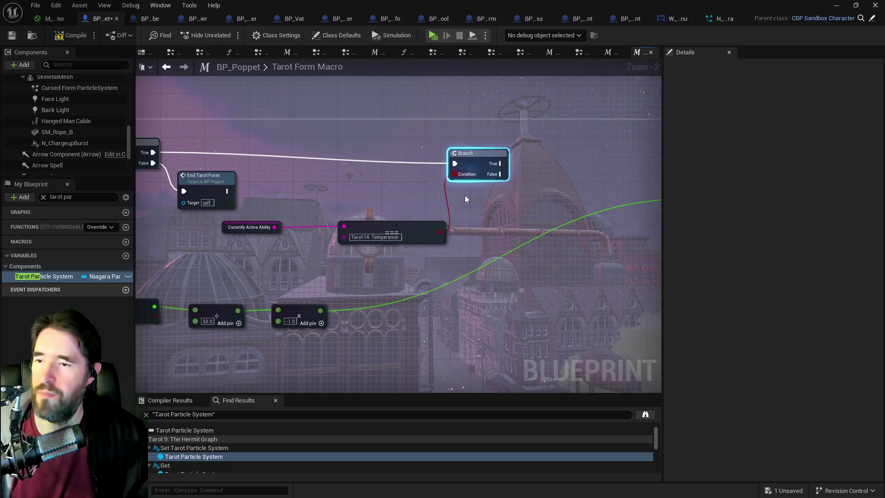
mouse_move(152, 265)
mouse_down()
mouse_move(286, 227)
mouse_move(365, 270)
mouse_move(489, 286)
mouse_move(476, 246)
mouse_move(413, 256)
mouse_move(651, 288)
mouse_up()
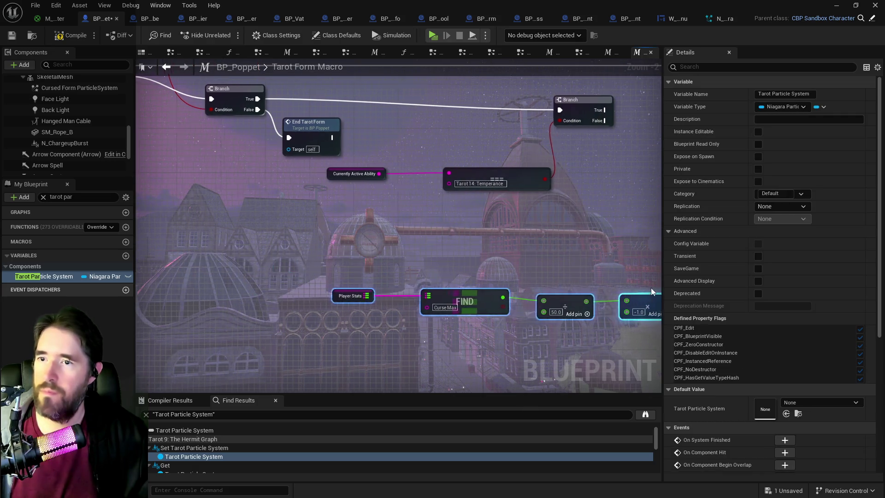
mouse_move(649, 219)
mouse_down()
mouse_move(444, 215)
mouse_move(417, 237)
mouse_move(421, 311)
mouse_move(443, 209)
mouse_up()
click(479, 264)
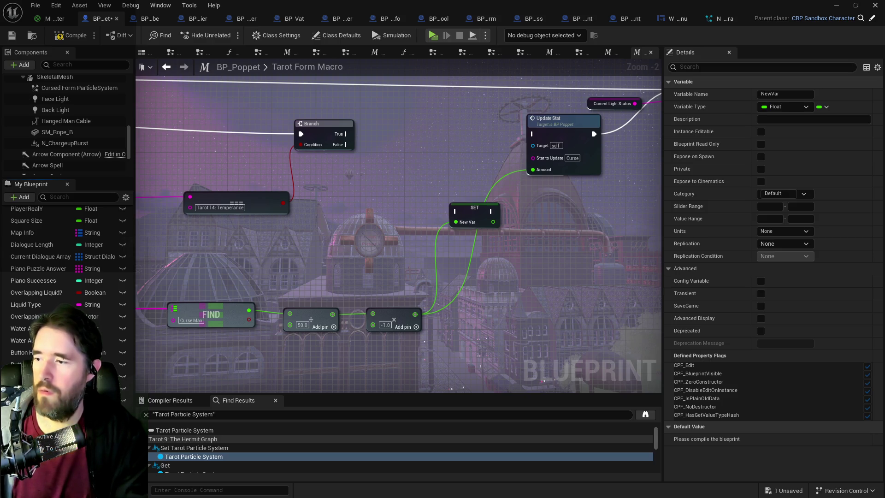
Name the variable Tarot Form Cost, feed its getter into Update Stat's Amount, and route Branch False through SET
key(Return)
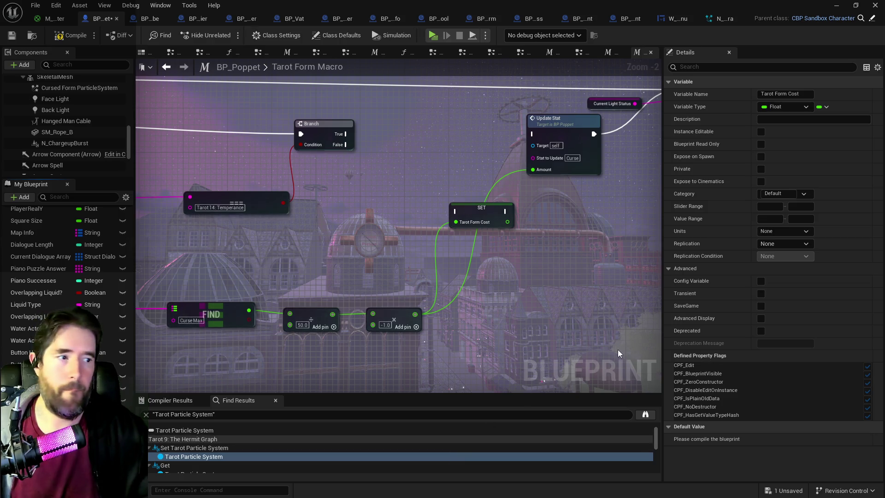
mouse_move(494, 213)
mouse_down()
mouse_move(471, 184)
mouse_move(477, 172)
mouse_move(433, 176)
mouse_move(441, 154)
mouse_move(433, 156)
mouse_up()
mouse_move(37, 388)
mouse_down()
mouse_move(429, 244)
mouse_move(506, 197)
mouse_move(522, 162)
mouse_move(533, 170)
mouse_up()
drag(434, 159, 411, 181)
mouse_move(346, 149)
mouse_down()
mouse_move(391, 184)
mouse_move(519, 128)
mouse_move(533, 134)
mouse_up()
click(406, 177)
Copy and paste the SET Tarot Form Cost node to make a duplicate
key(ctrl+c)
click(399, 123)
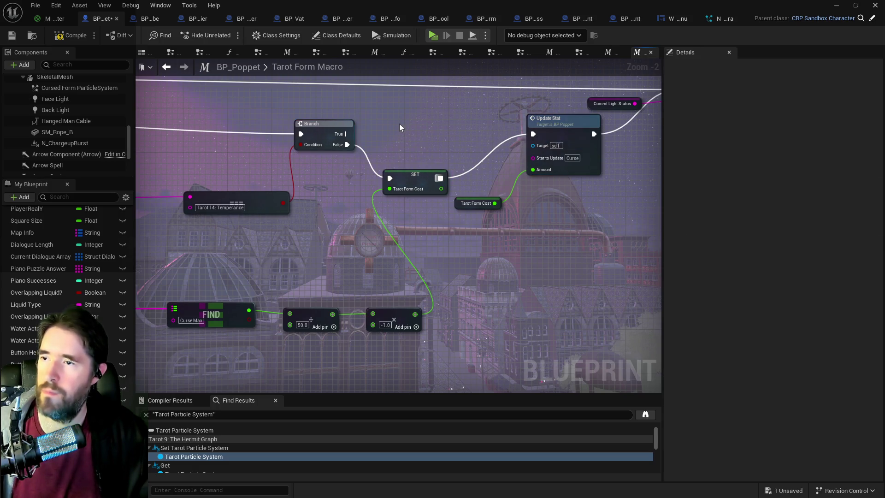
key(ctrl+v)
scroll(466, 144, down, 3)
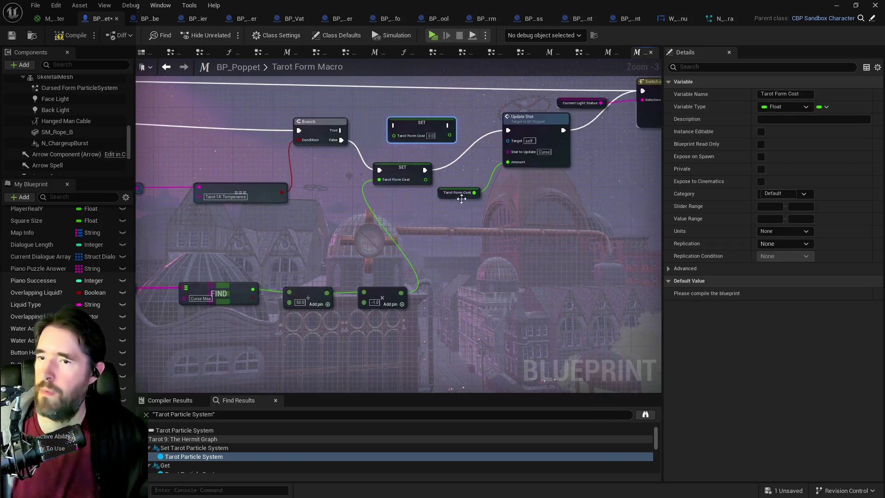
scroll(489, 135, down, 1)
Line the duplicate SET up above the original and bring the calculation above the Branch into view
mouse_move(543, 177)
mouse_down()
mouse_move(702, 242)
mouse_move(668, 274)
mouse_move(504, 284)
mouse_move(534, 296)
mouse_up()
scroll(417, 235, up, 2)
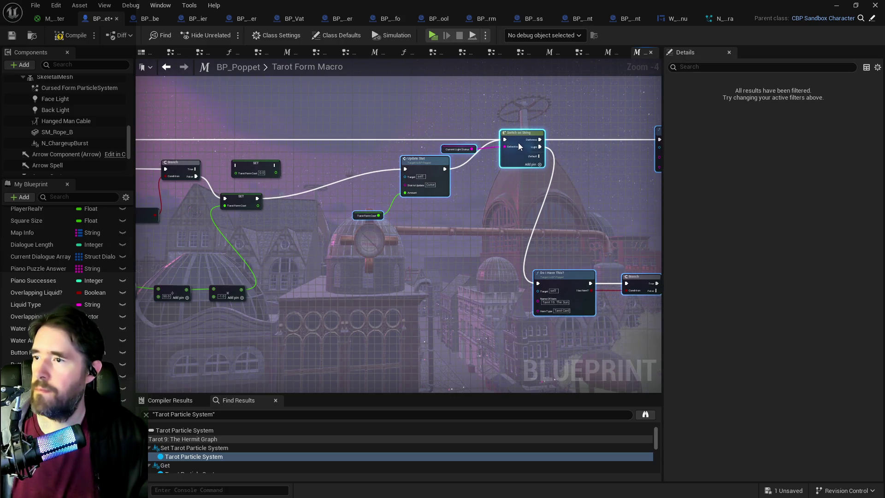
drag(518, 143, 365, 151)
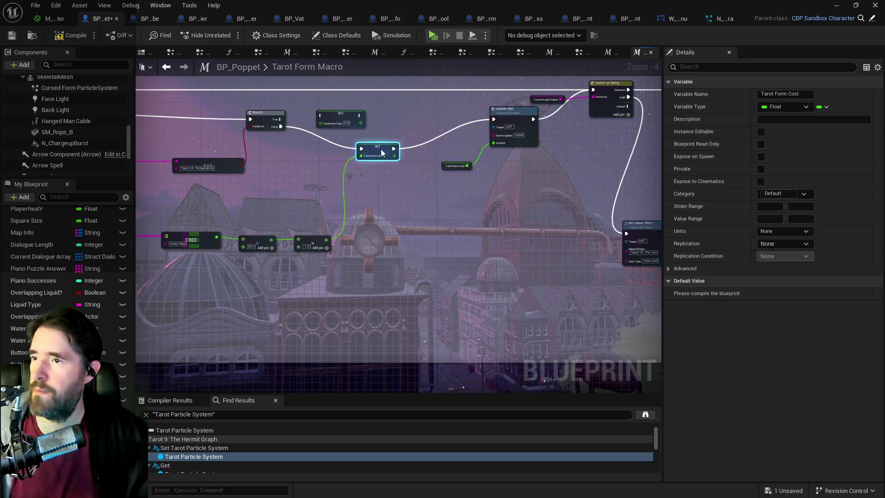
scroll(366, 151, up, 3)
click(341, 118)
drag(366, 95, 411, 95)
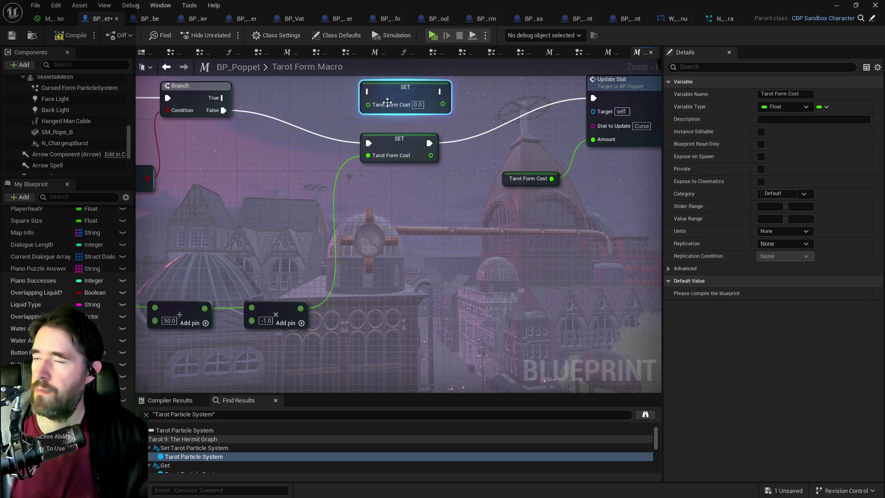
drag(406, 207, 539, 230)
drag(233, 297, 362, 260)
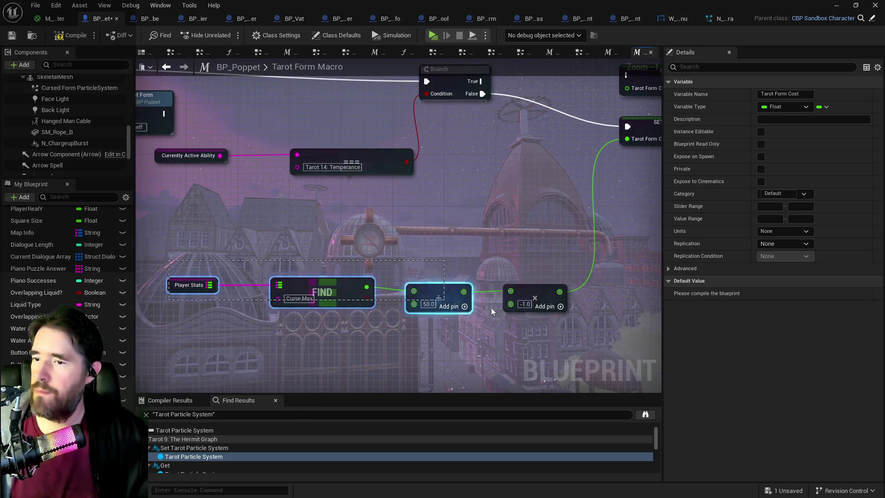
drag(350, 152, 269, 308)
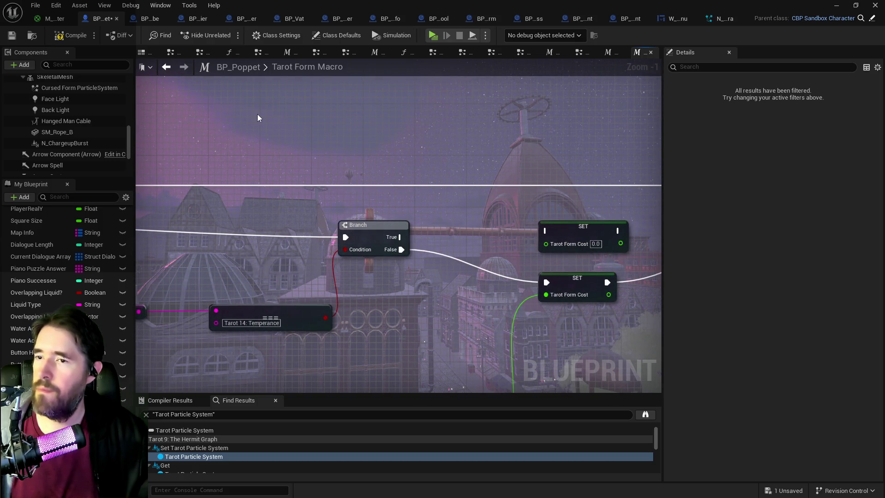
Feed the -1.0 multiply result and the Branch True path through the upper SET into Update Stat
click(363, 142)
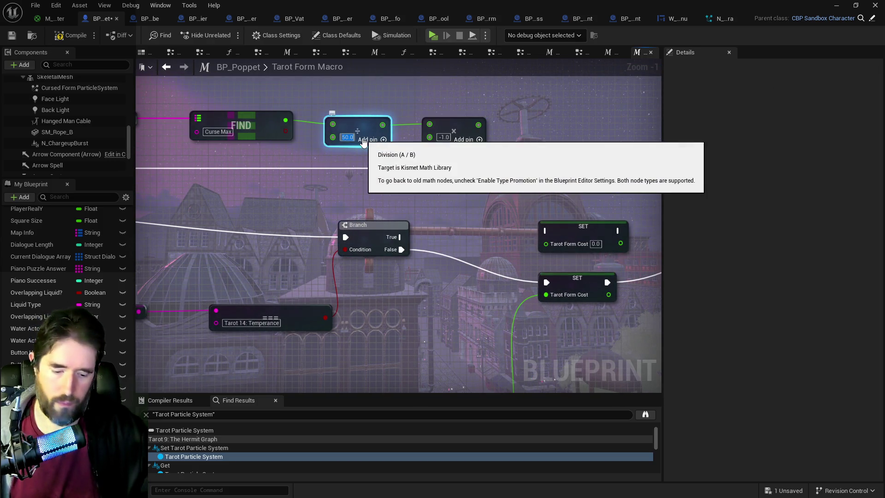
mouse_move(478, 125)
mouse_down()
mouse_move(514, 169)
mouse_move(545, 244)
mouse_up()
mouse_move(400, 236)
mouse_down()
mouse_move(590, 277)
mouse_move(513, 236)
mouse_move(546, 230)
mouse_up()
drag(419, 223, 584, 230)
drag(401, 229, 407, 235)
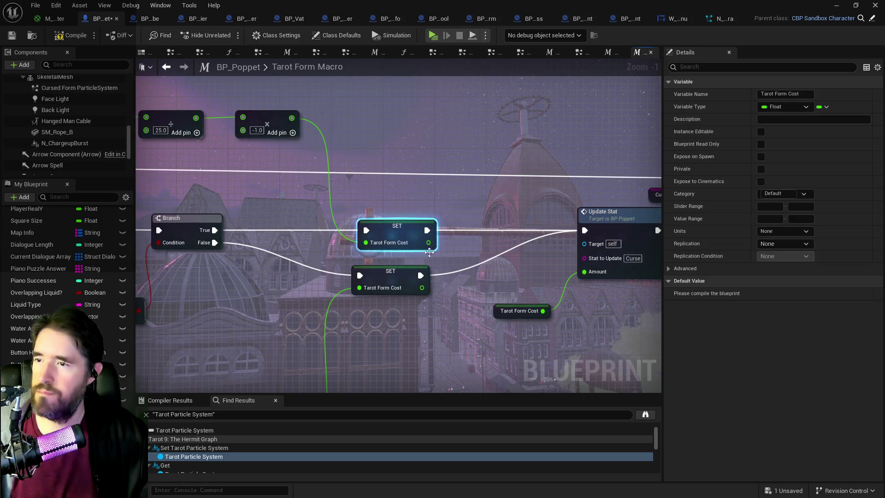
Change the Curse Max divisor from 25.0 to 100, then compile and save BP_Poppet
click(521, 311)
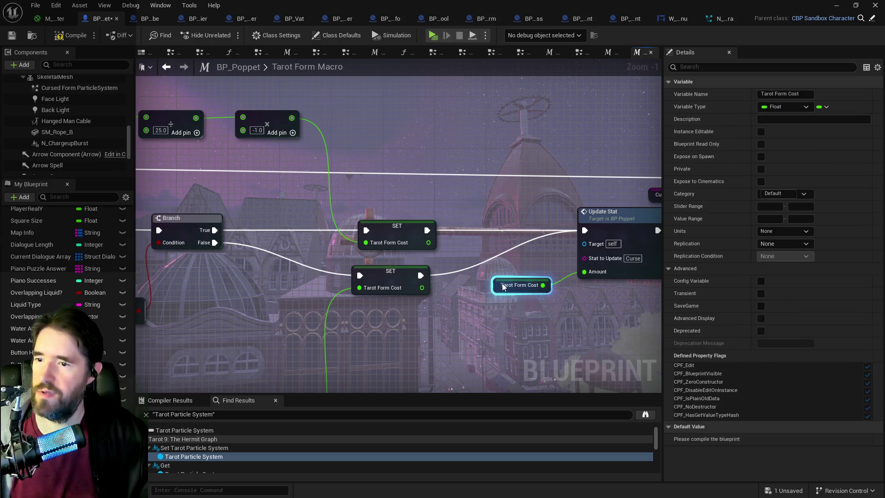
drag(236, 189, 506, 192)
scroll(427, 174, down, 1)
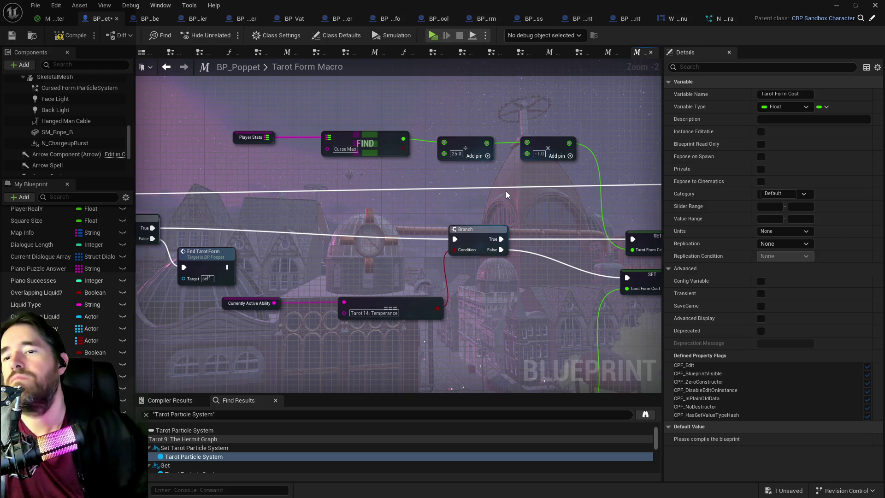
mouse_move(554, 228)
mouse_down()
mouse_move(232, 215)
mouse_move(282, 120)
mouse_up()
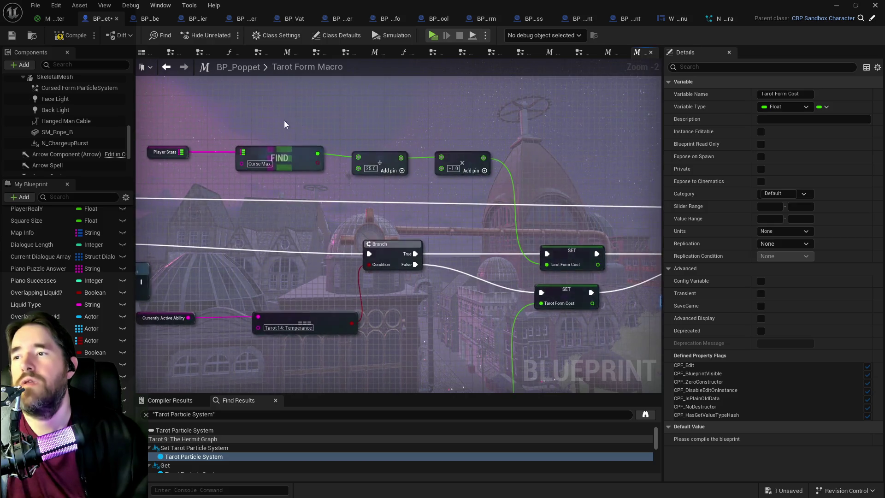
scroll(297, 128, up, 2)
click(395, 183)
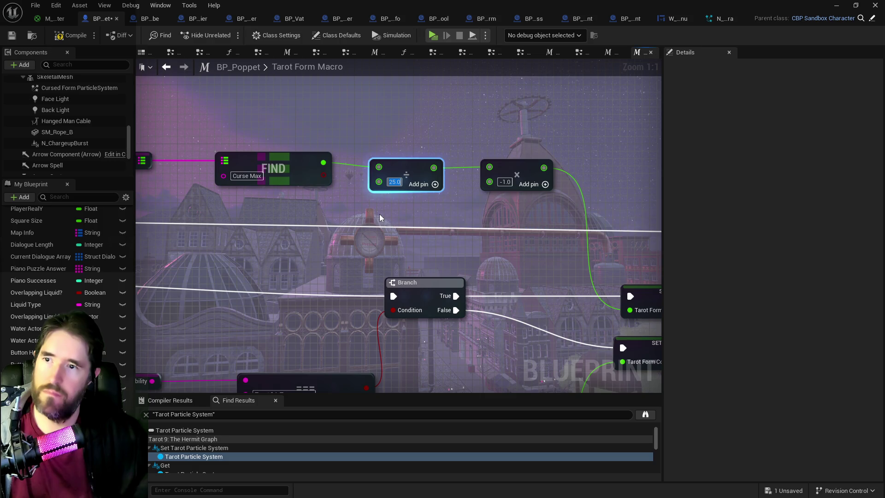
scroll(379, 214, down, 1)
mouse_move(378, 259)
mouse_down()
mouse_move(369, 136)
mouse_move(427, 242)
mouse_move(424, 205)
mouse_move(421, 199)
mouse_move(425, 324)
mouse_up()
scroll(370, 99, up, 1)
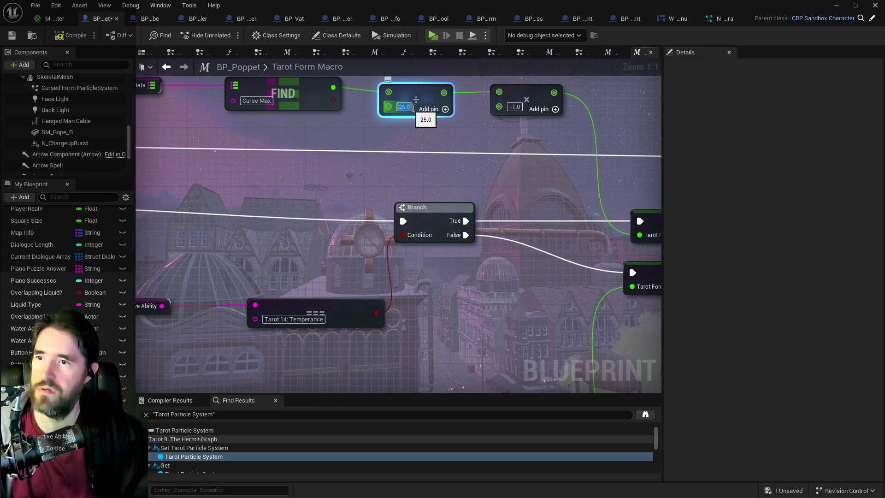
text(100)
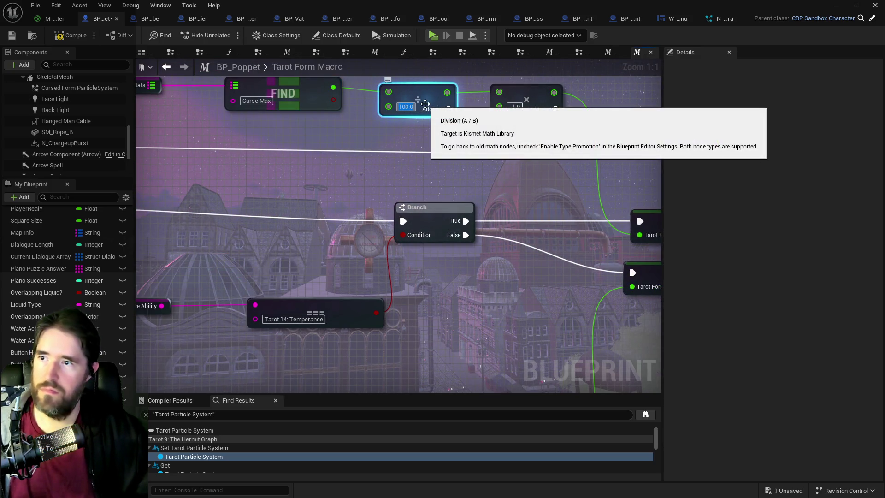
key(Return)
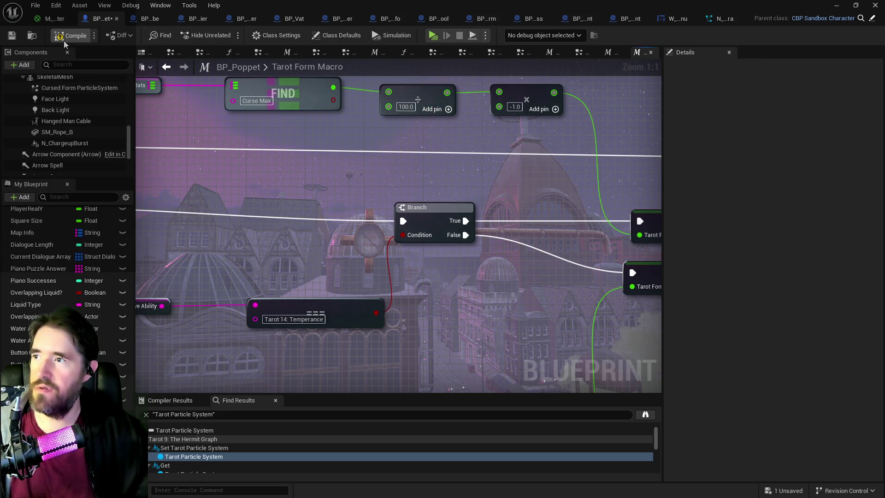
click(63, 40)
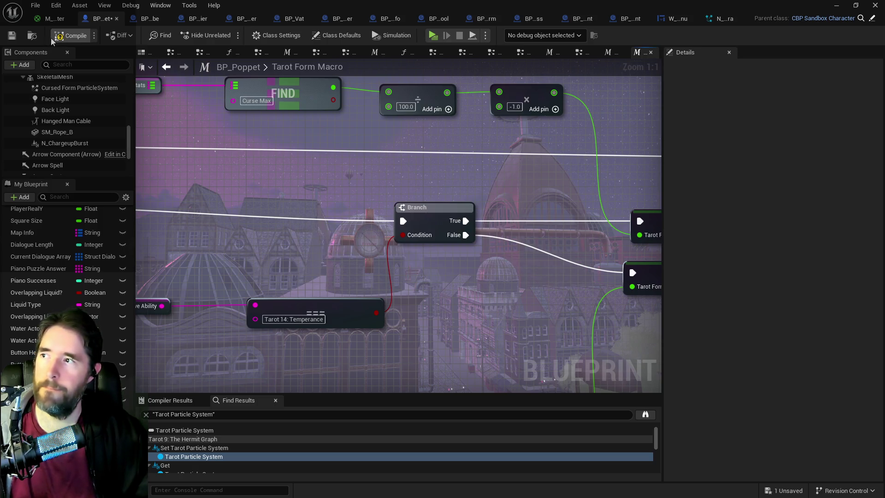
key(ctrl+s)
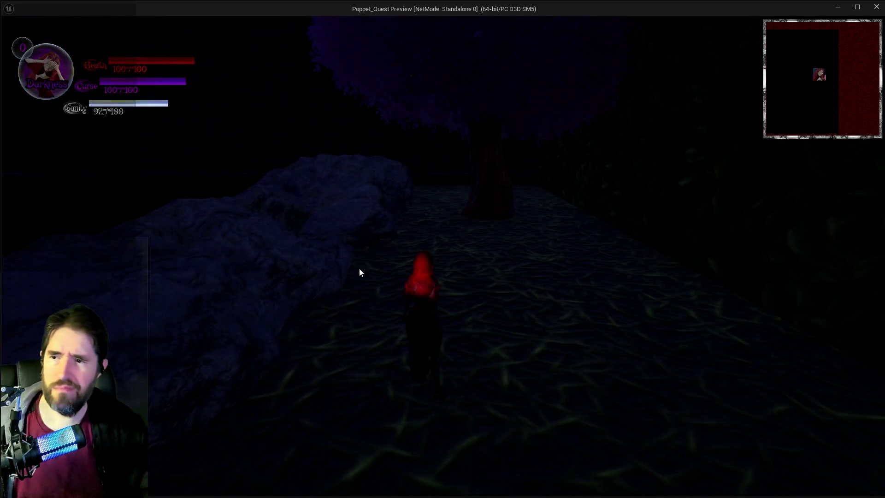
Toggle the inventory, then run through the park toward the shrine casting purple Q ability bursts
key(i)
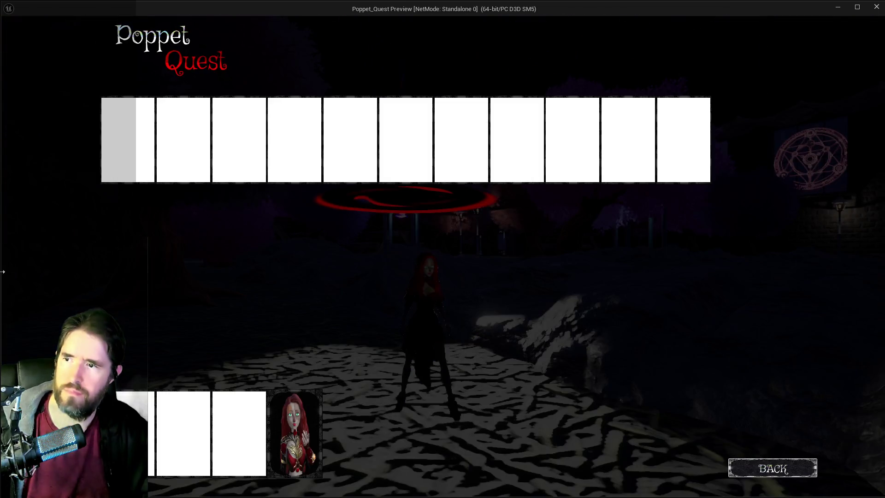
key(i)
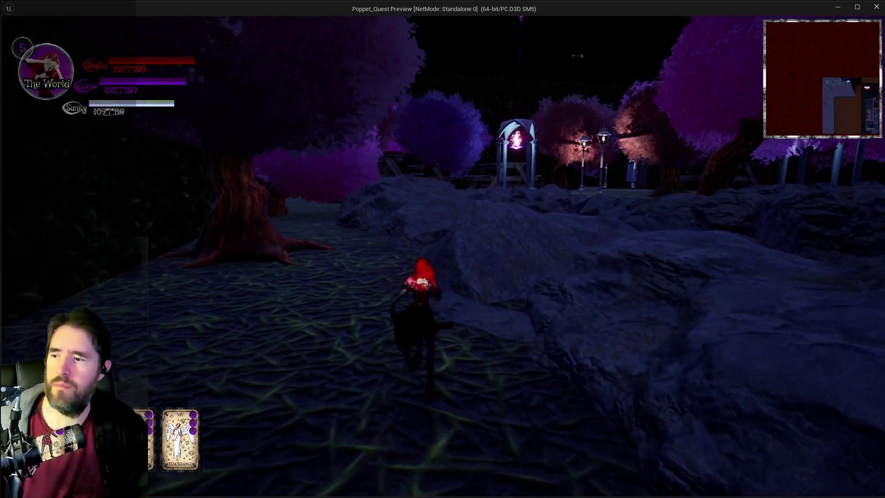
key(w)
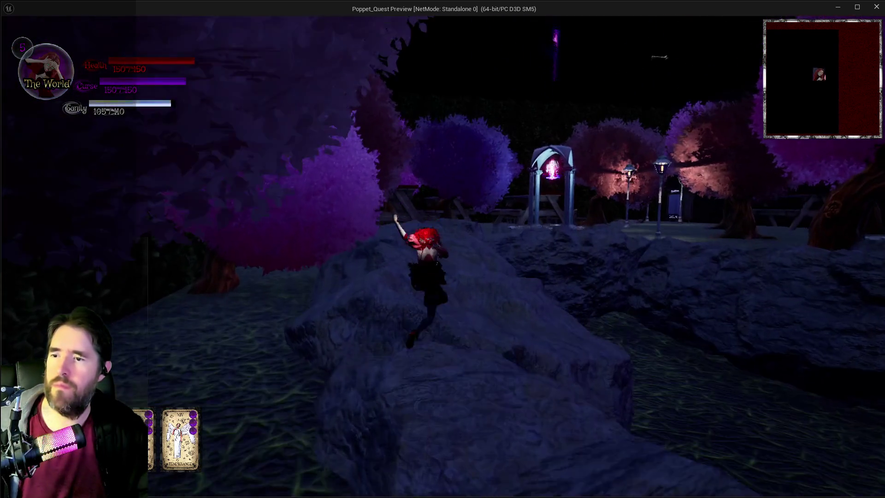
key(q)
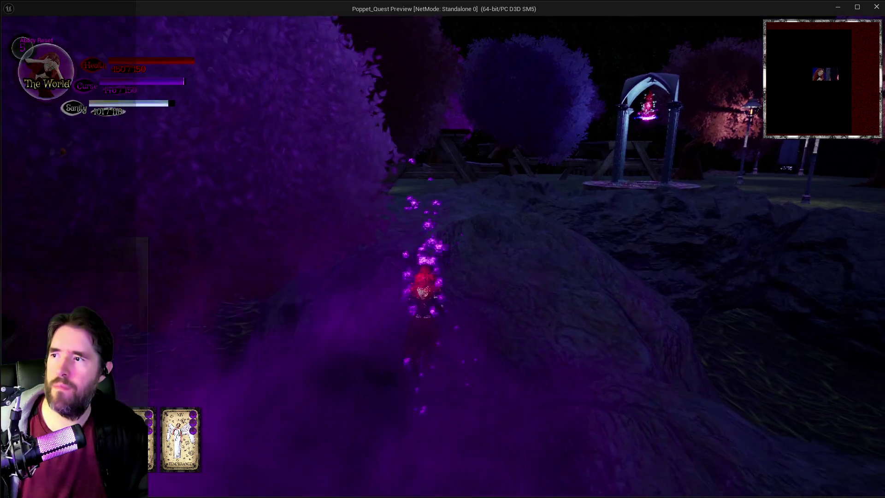
key(w)
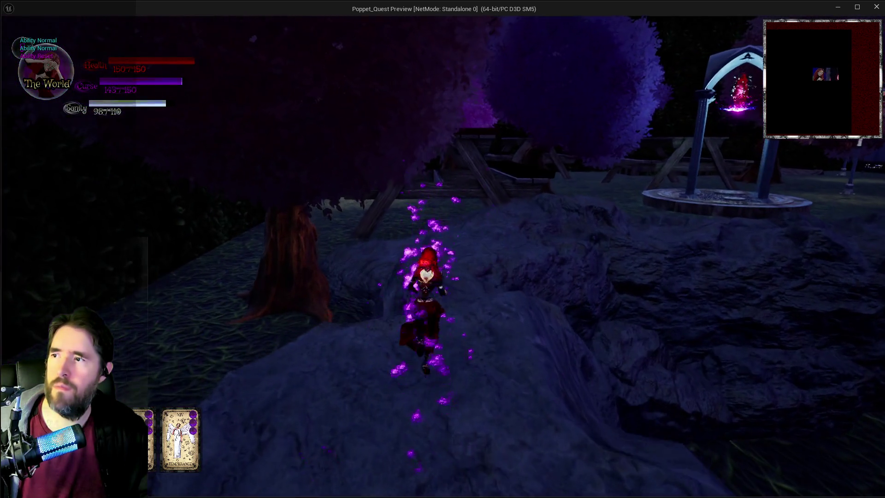
key(q)
key(w)
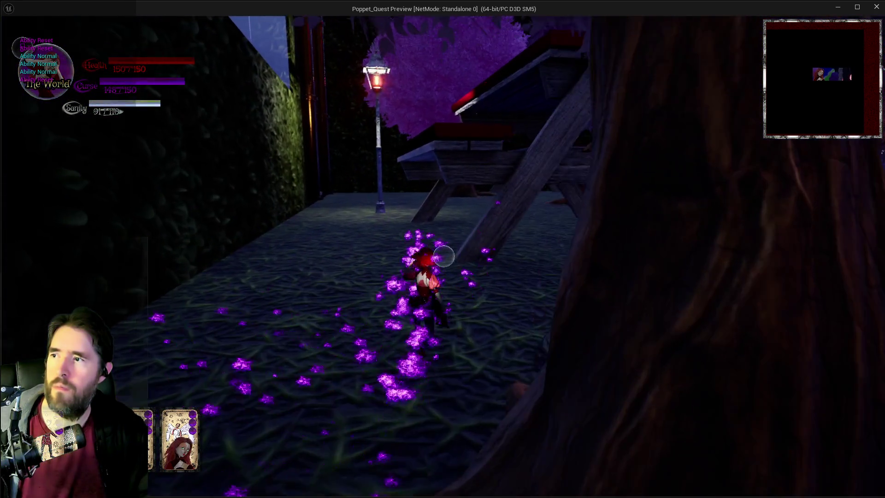
key(q)
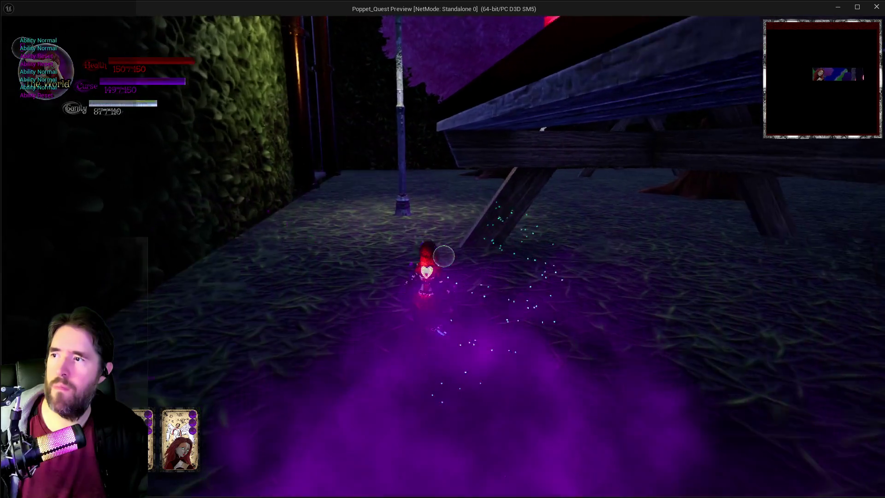
key(w)
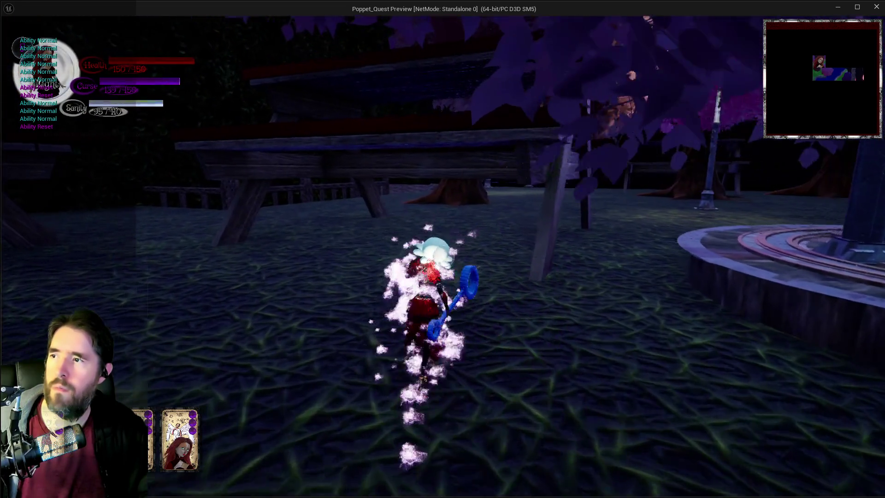
Run out from under the bench and through the park along the fence toward the door
key(w)
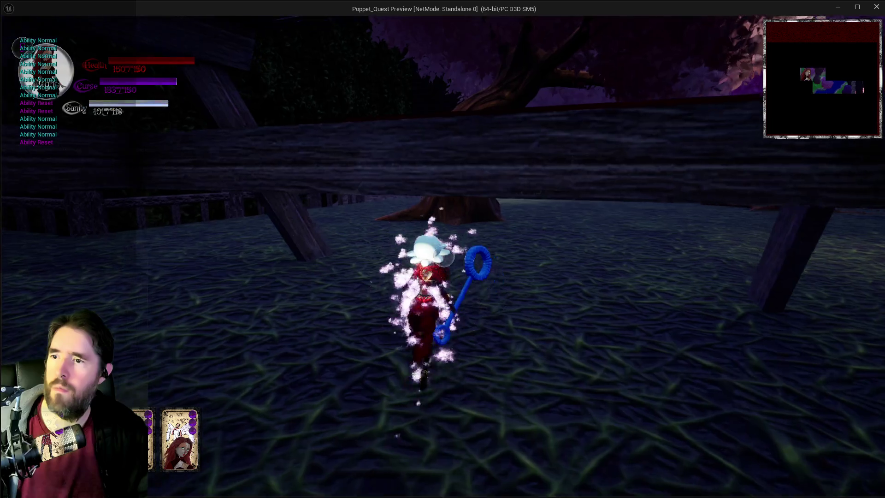
key(w)
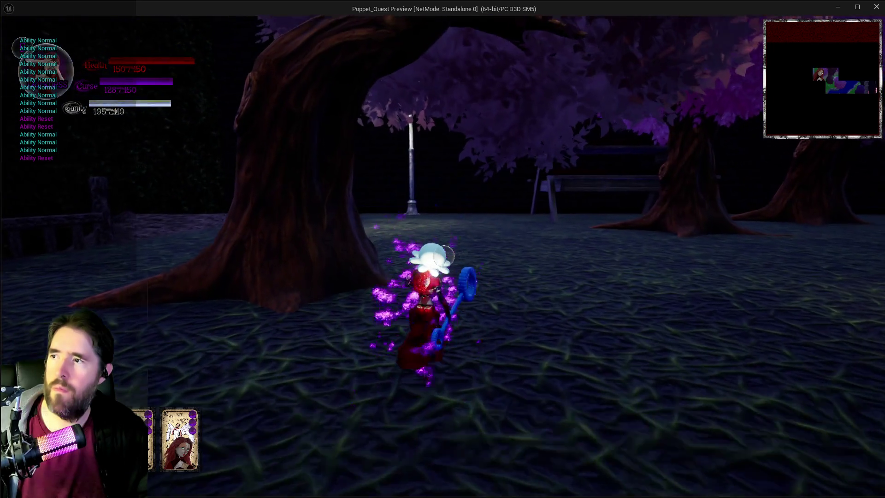
key(w)
key(w)
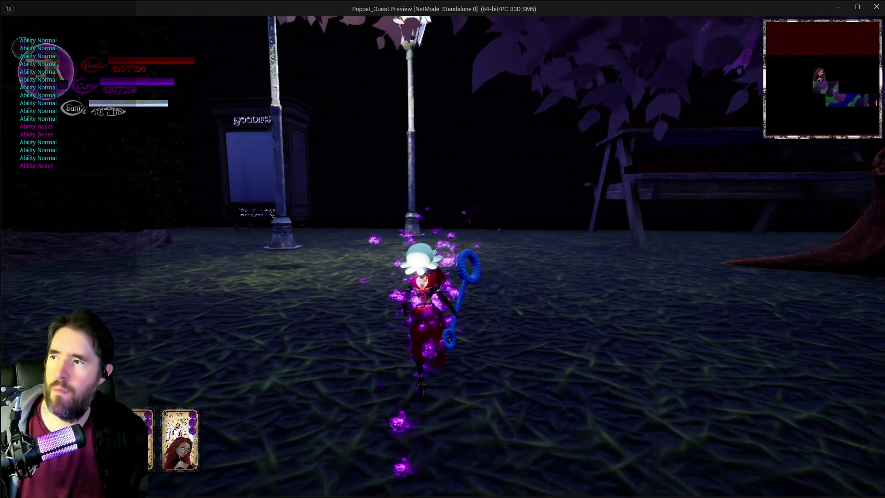
key(w)
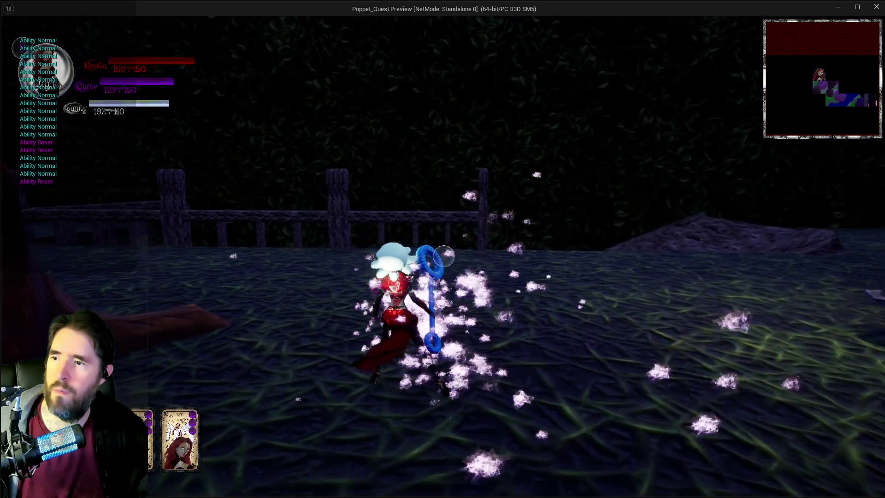
key(w)
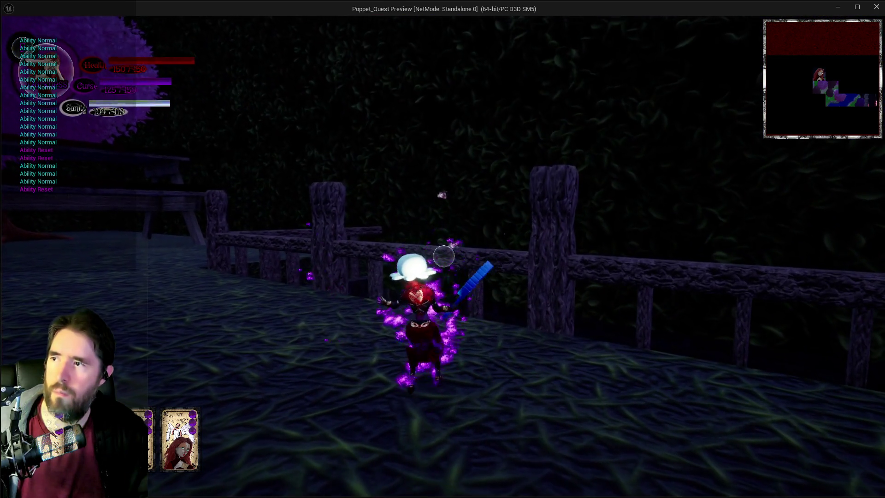
key(w)
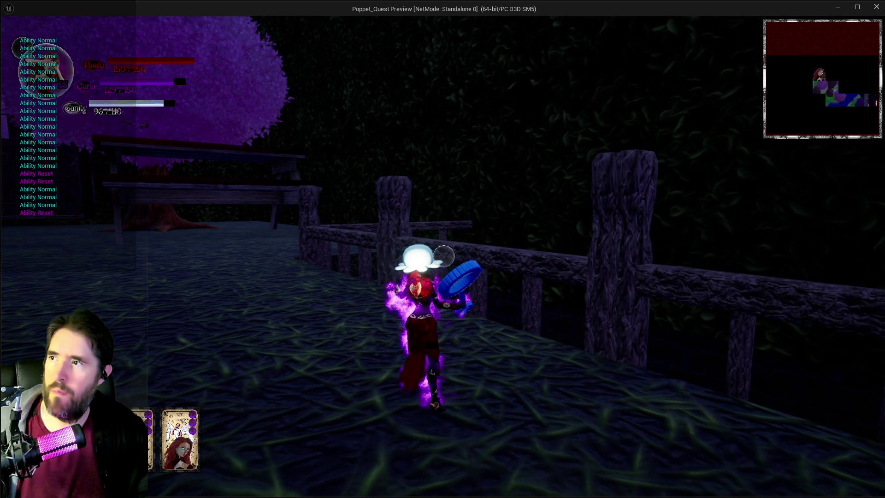
key(w)
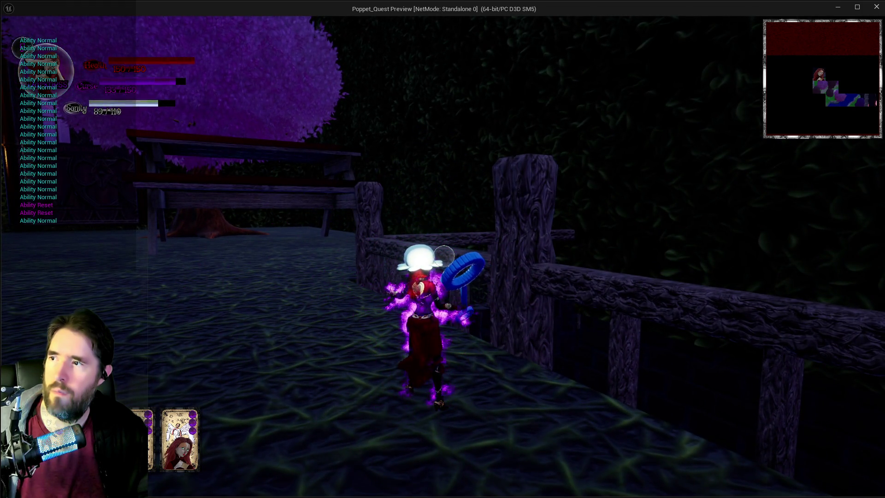
key(w)
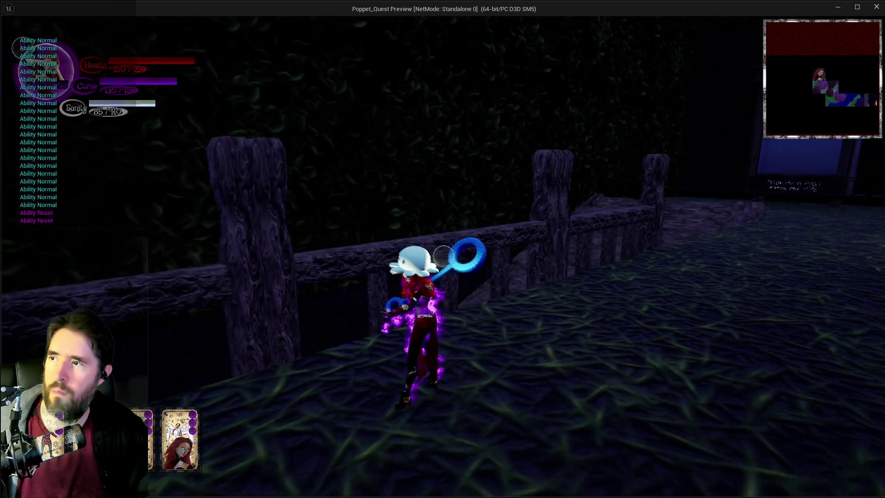
Swing the net by the bench, run to the lamp posts, trigger the white sparkle ability onto the stone platform
key(w)
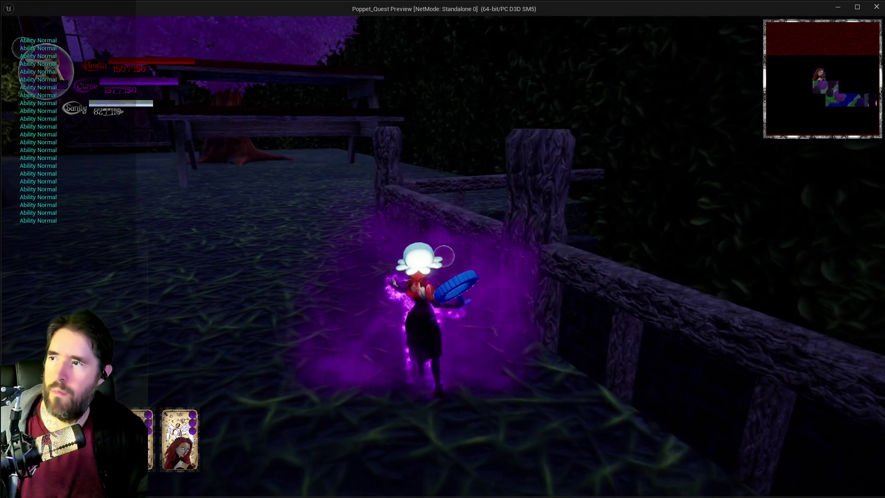
key(w)
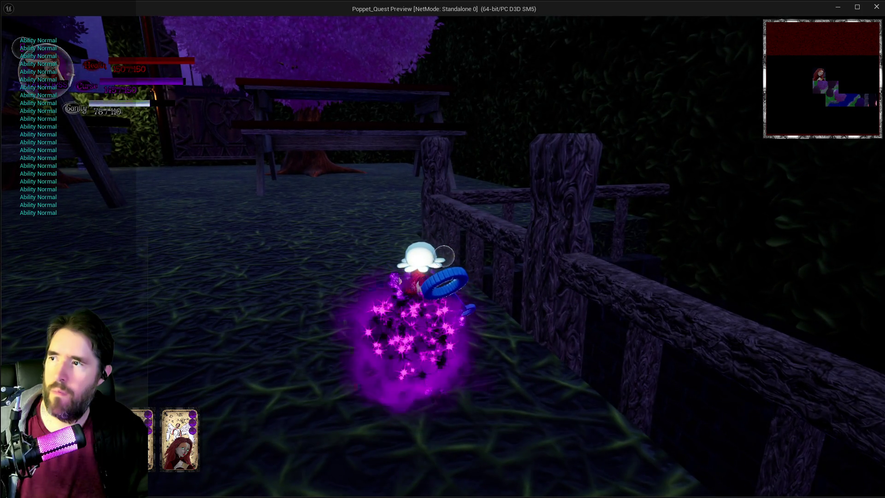
key(w)
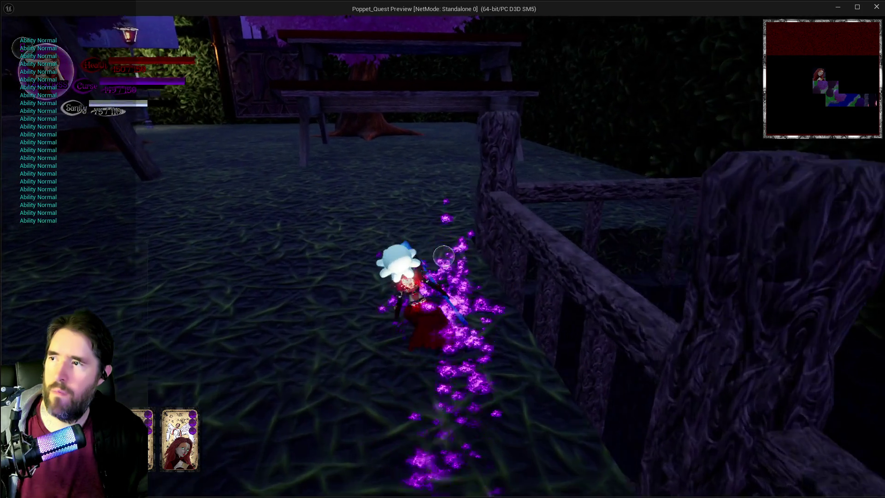
key(w)
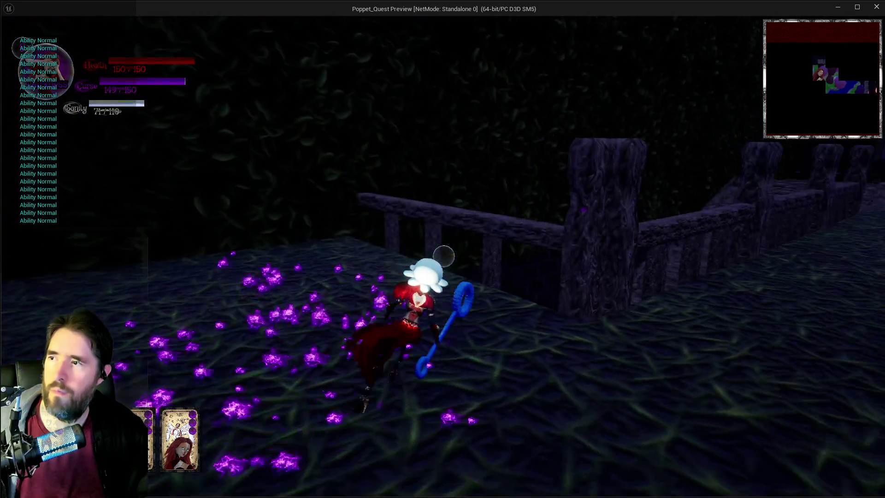
key(w)
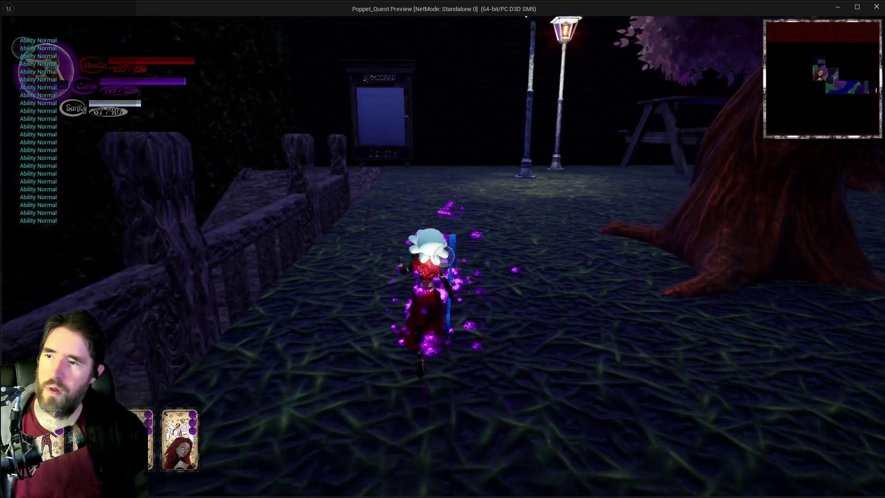
key(w)
key(w)
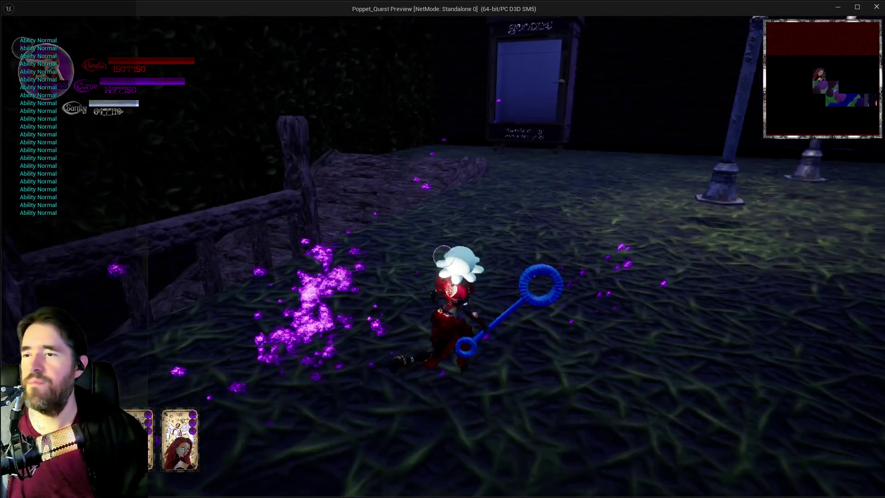
key(e)
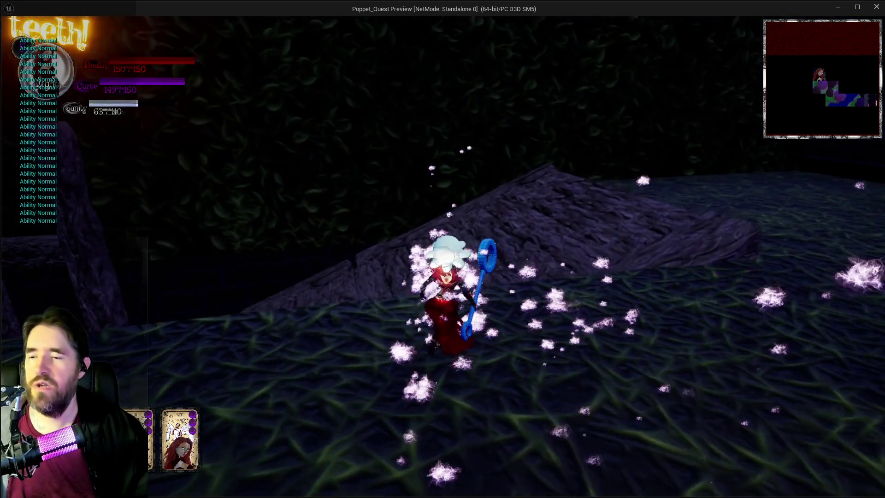
key(w)
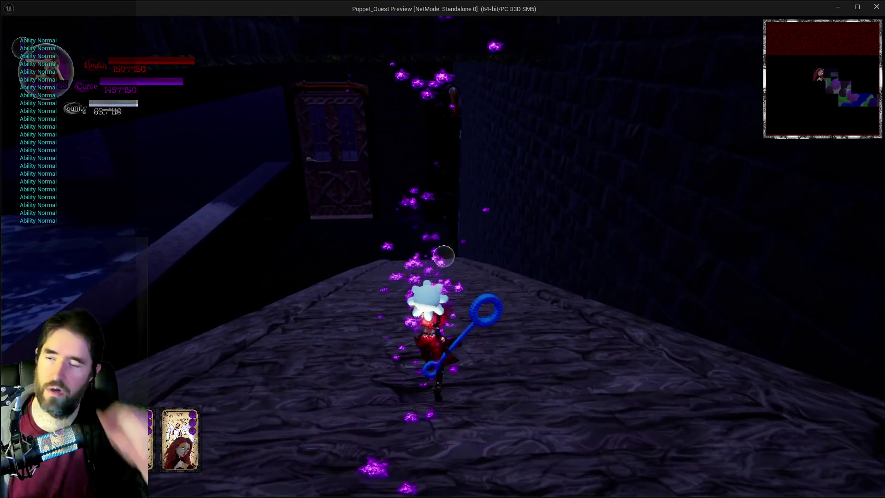
Run Poppet through the doorway, up the stone ramp and around the Secret Garden
key(w)
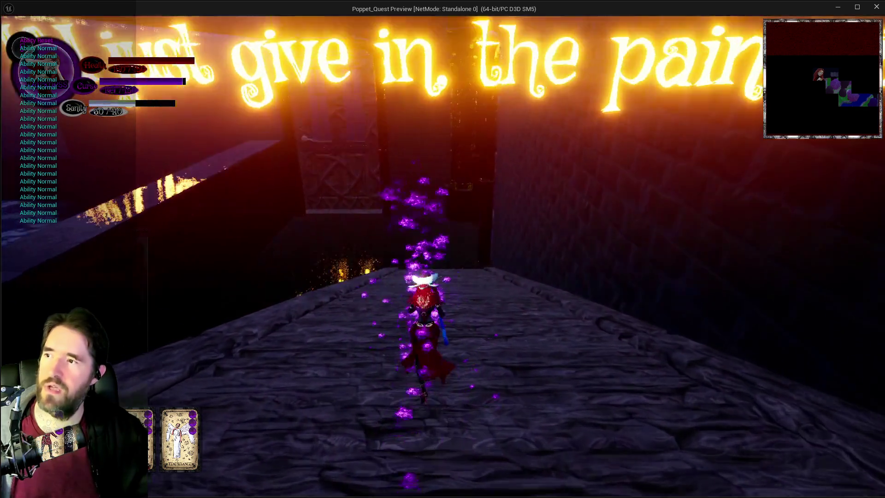
key(w)
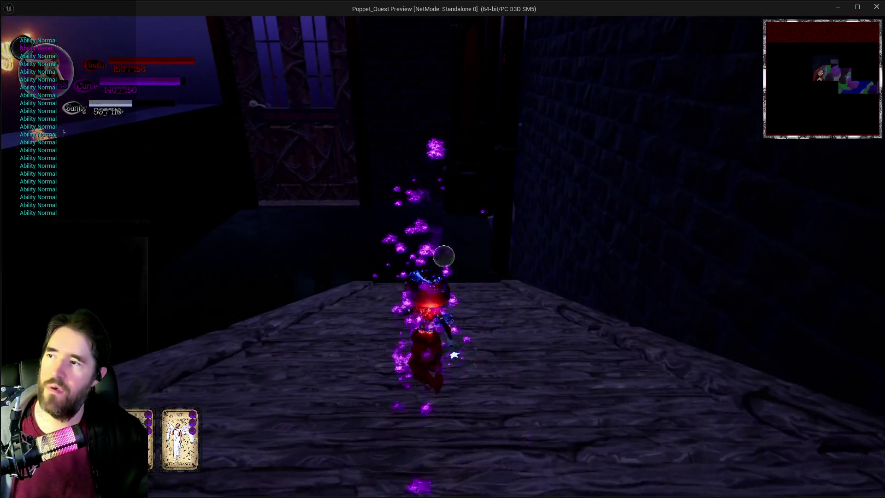
key(w)
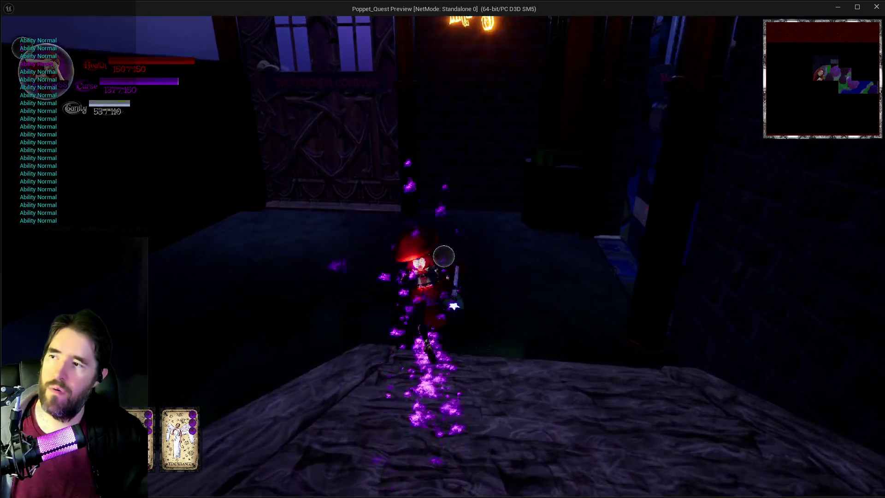
key(w)
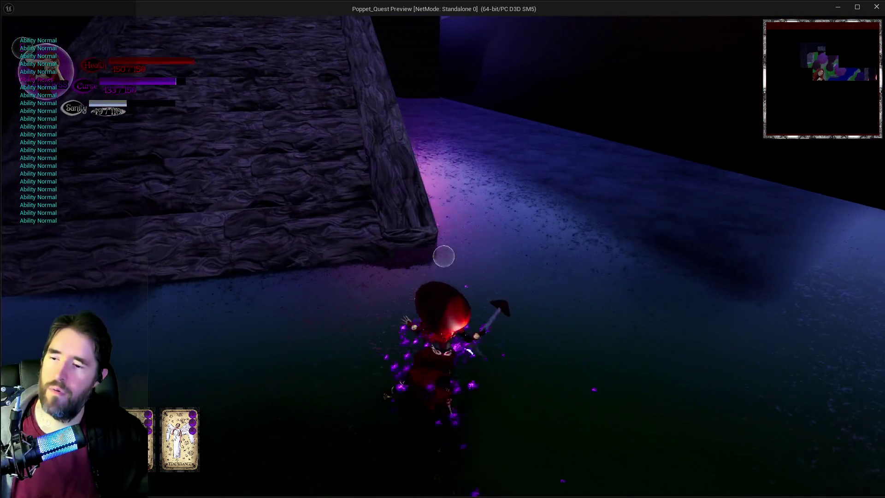
key(w)
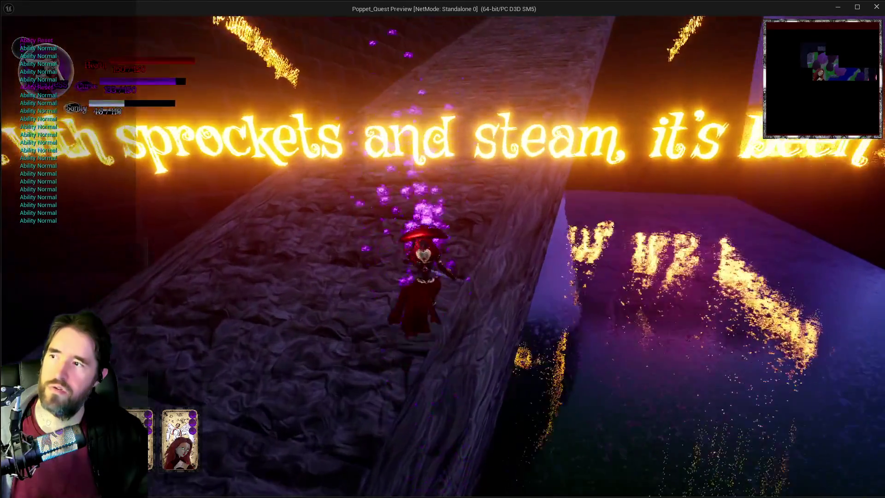
key(w)
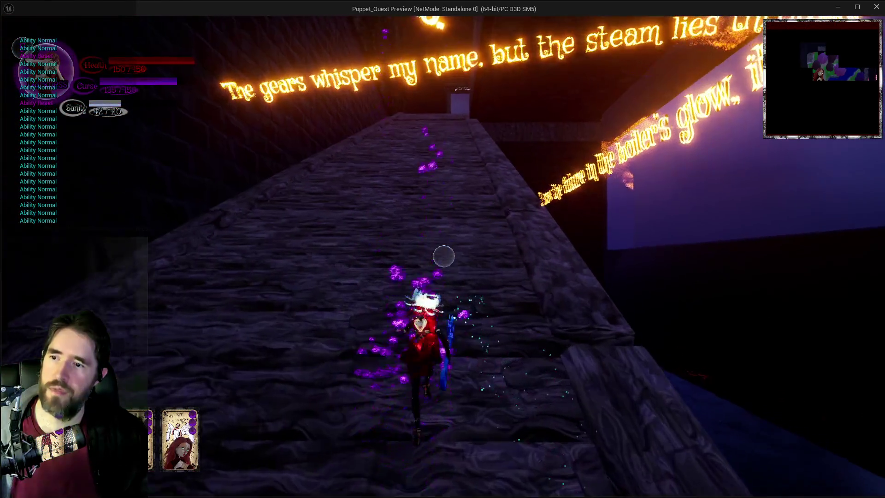
key(w)
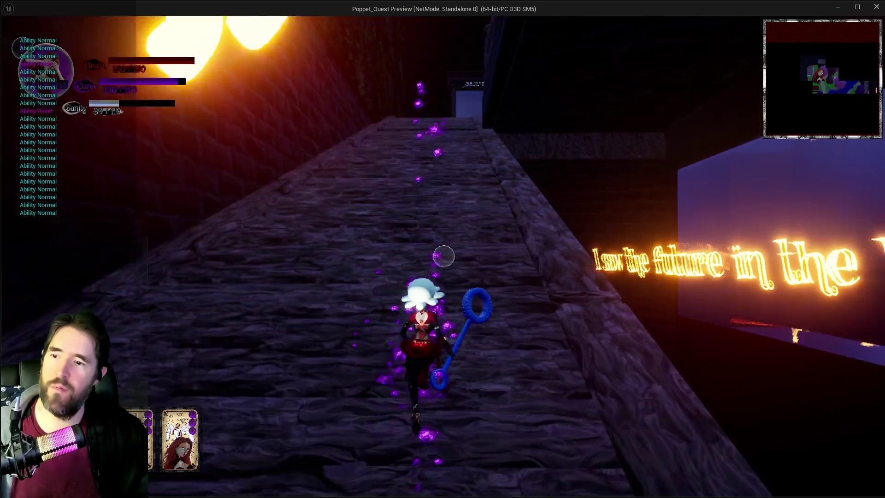
key(w)
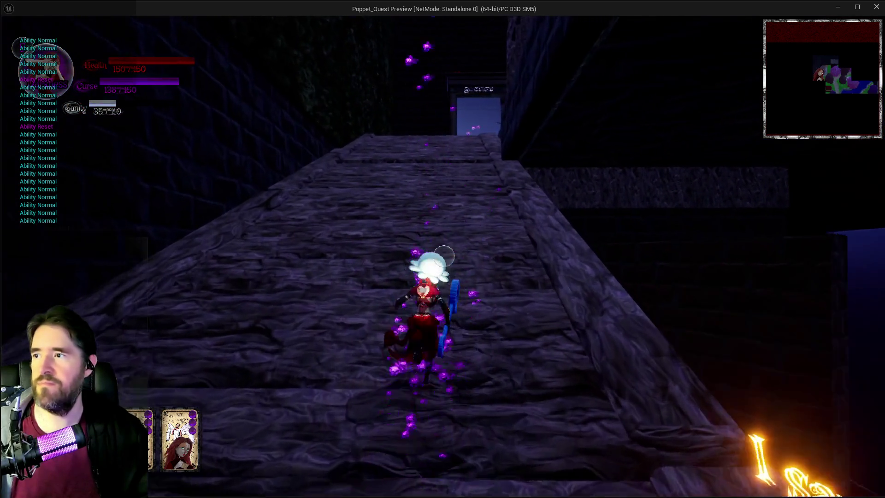
key(w)
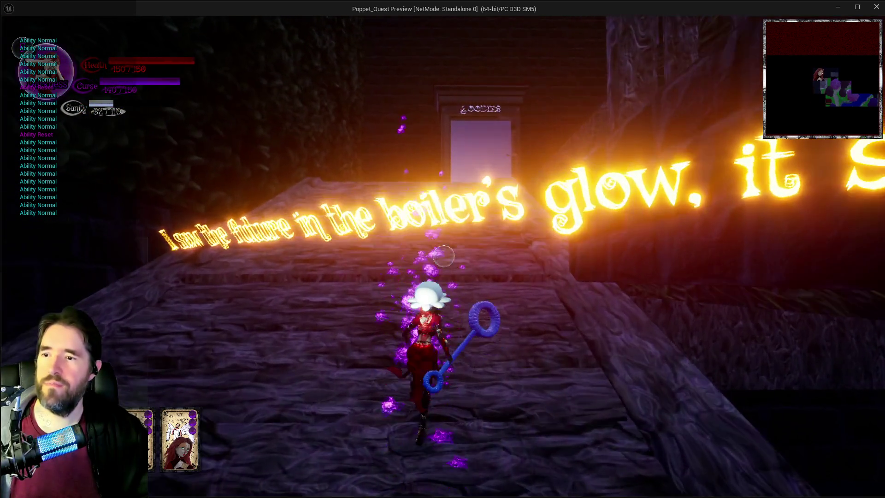
key(w)
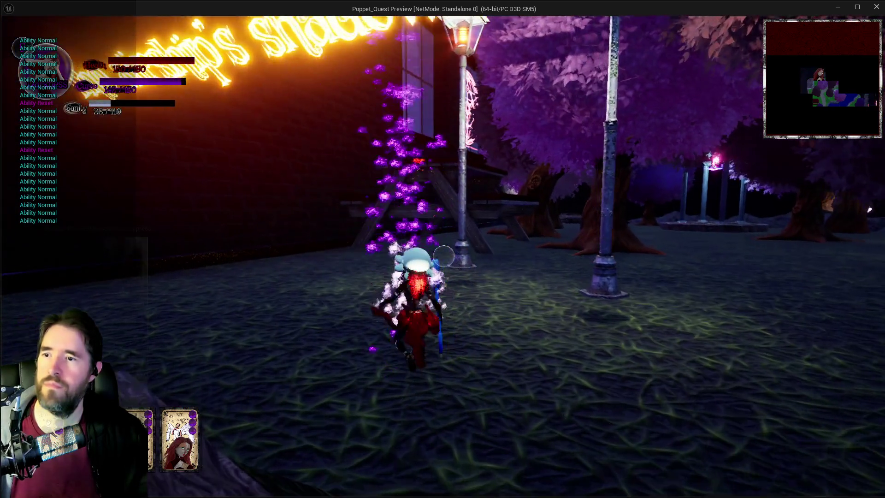
key(w)
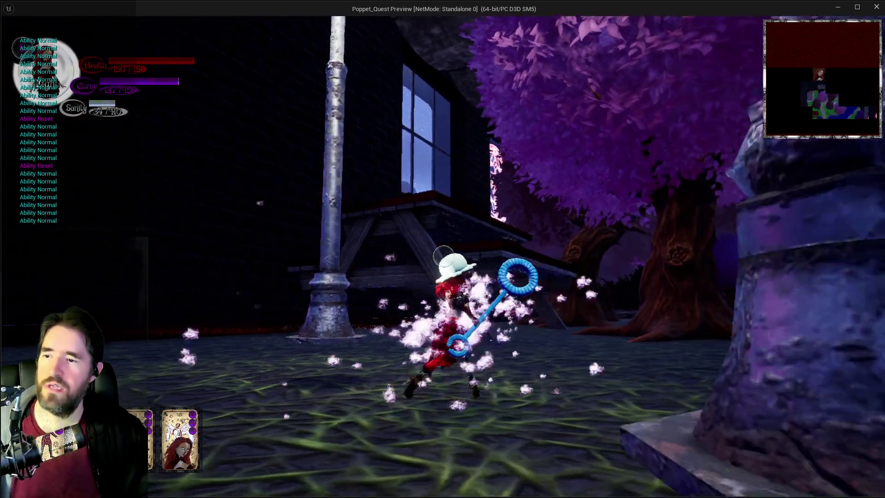
key(w)
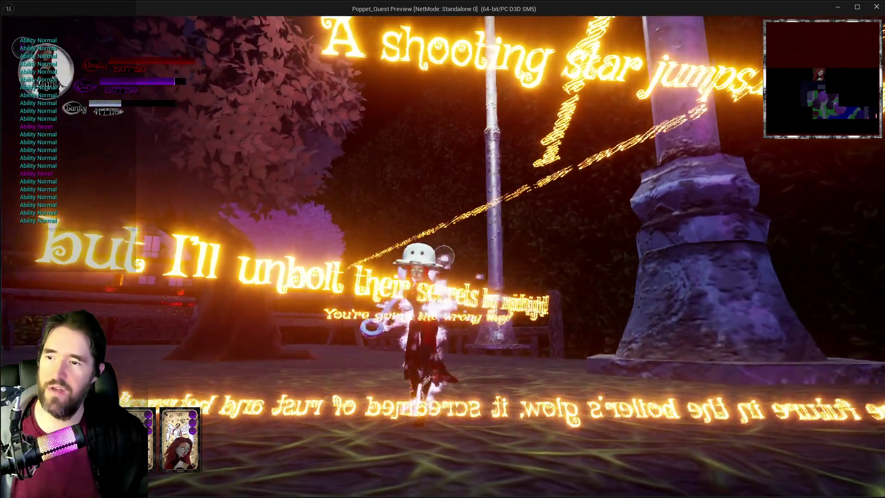
key(w)
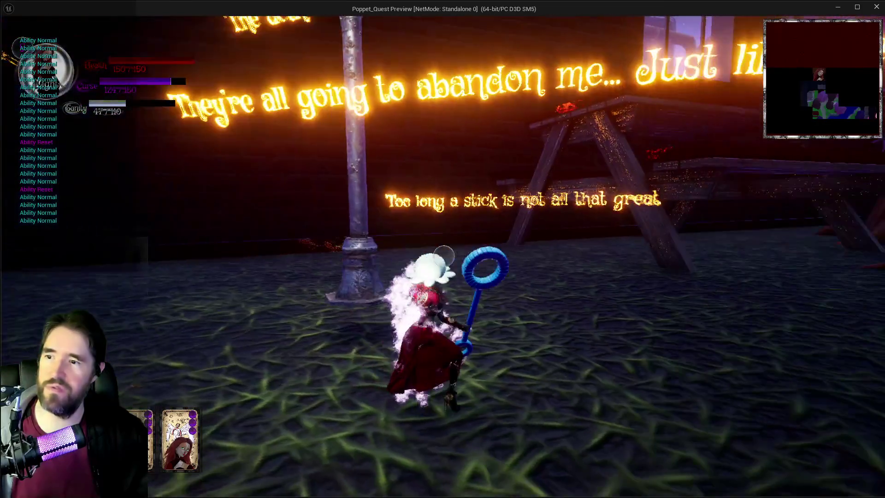
key(w)
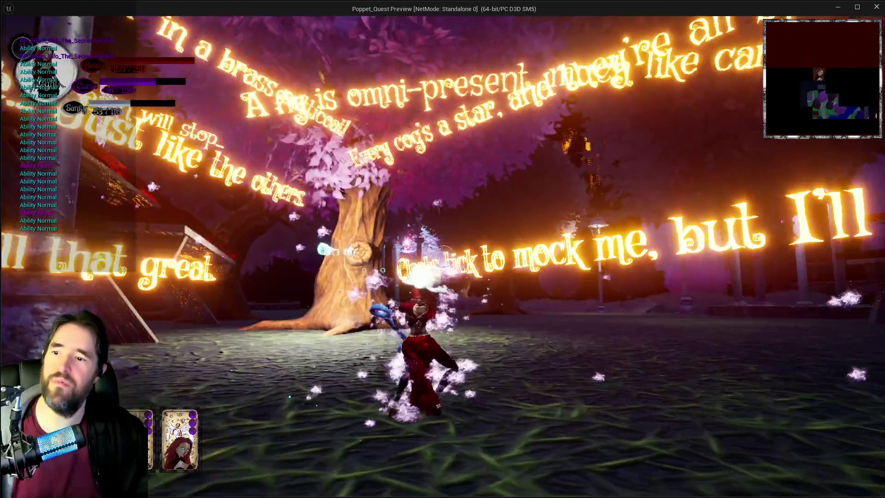
key(w)
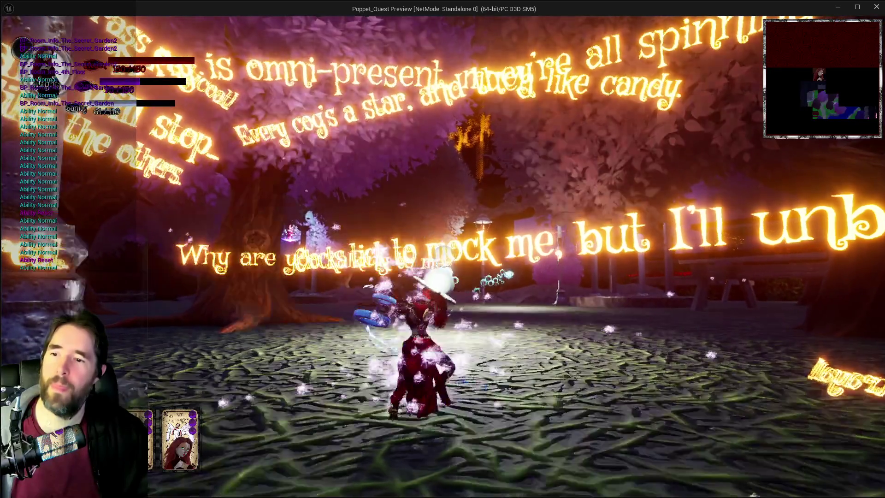
key(w)
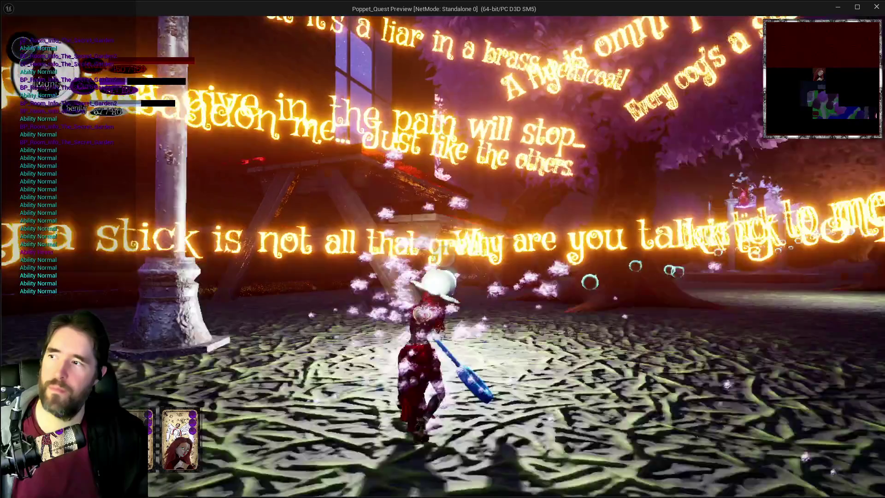
key(w)
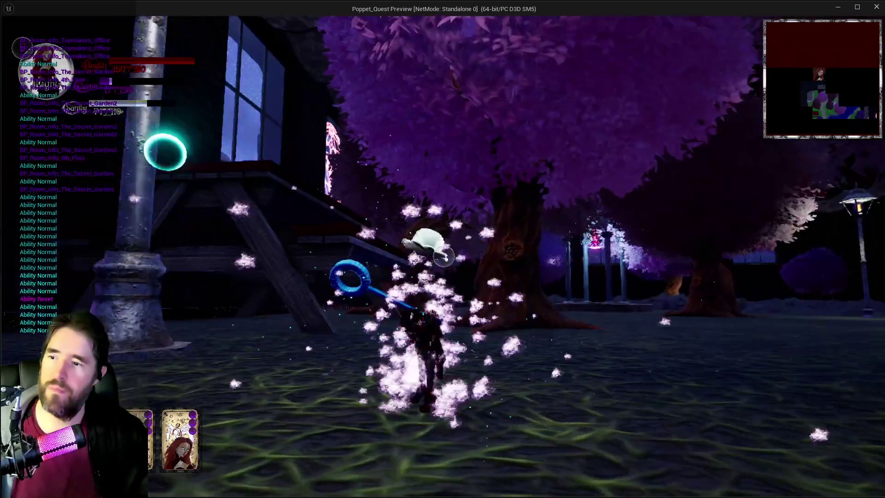
key(w)
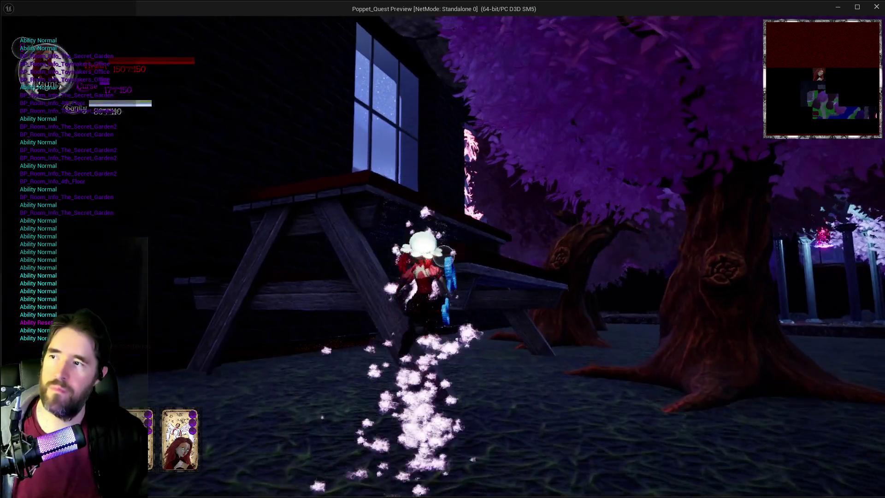
key(w)
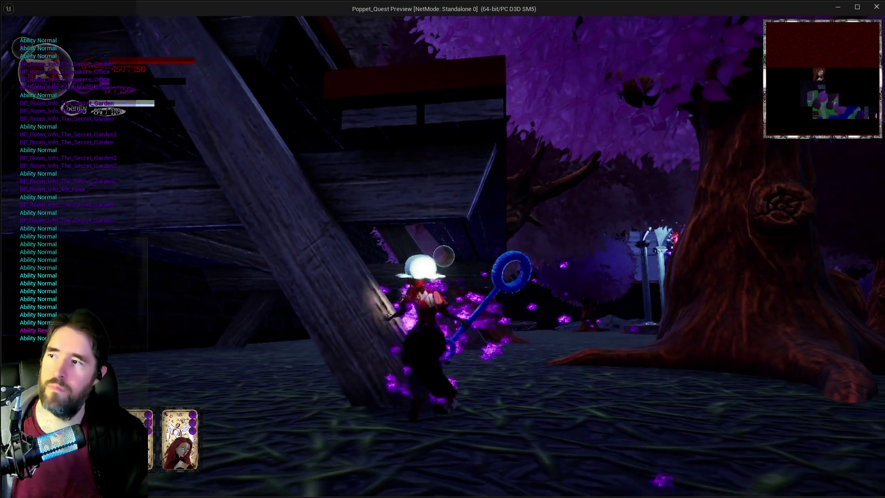
key(w)
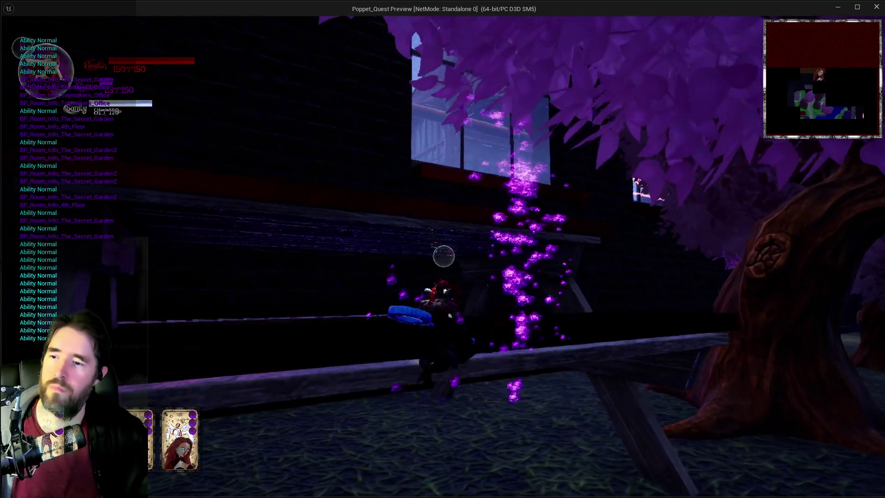
key(w)
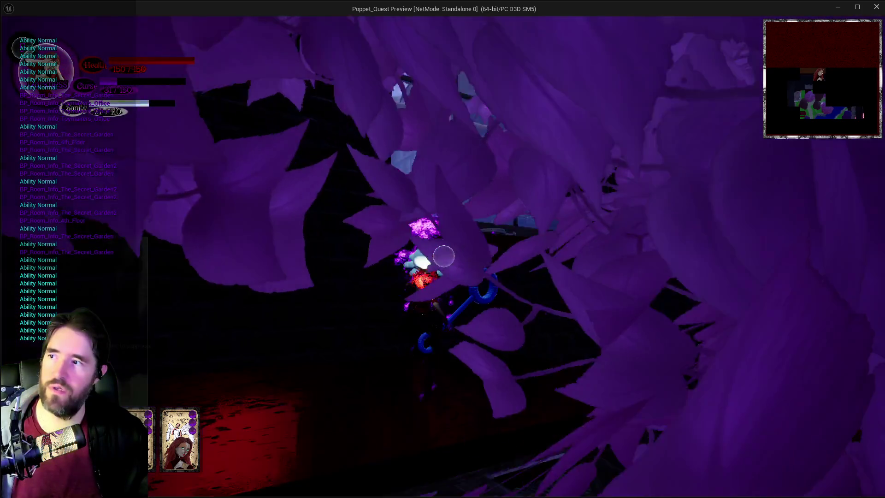
key(w)
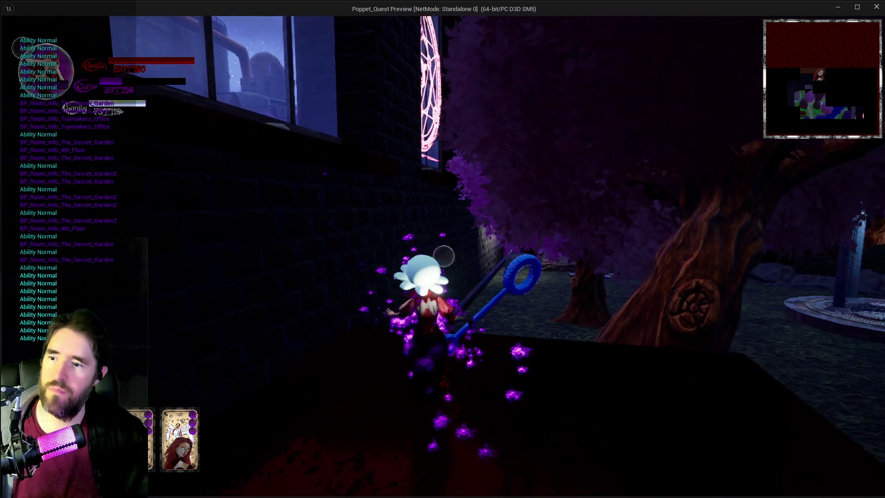
key(w)
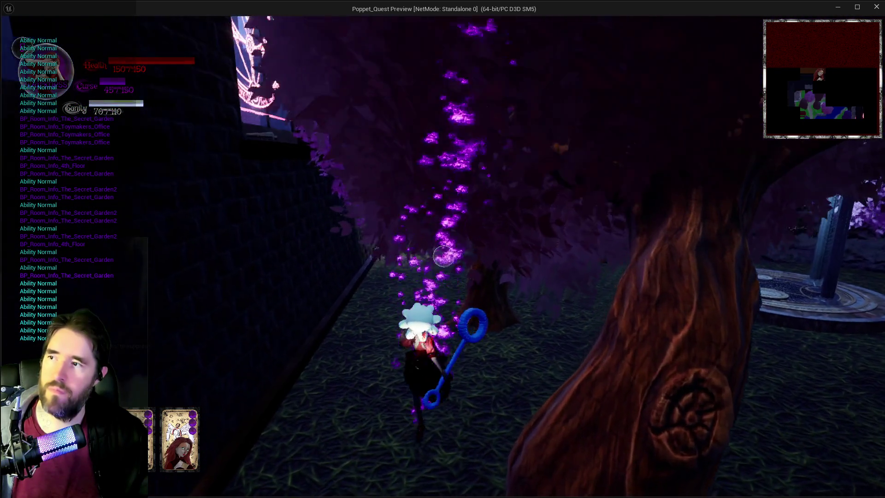
key(w)
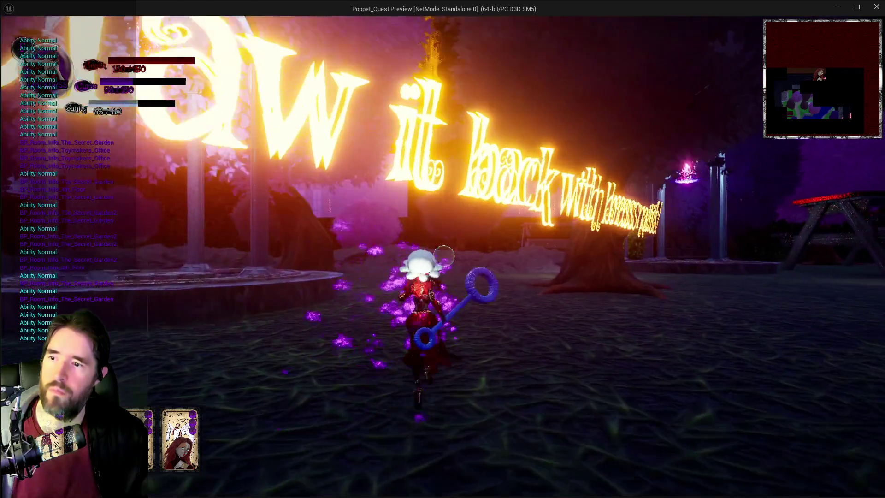
key(w)
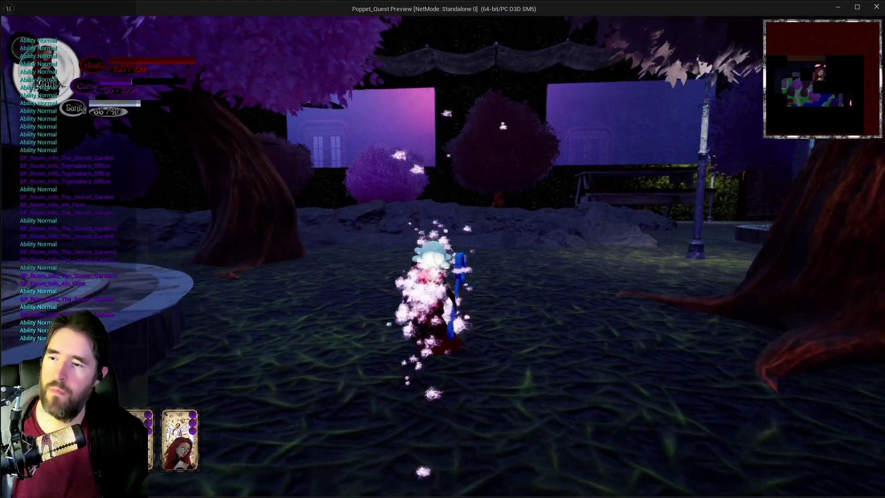
key(w)
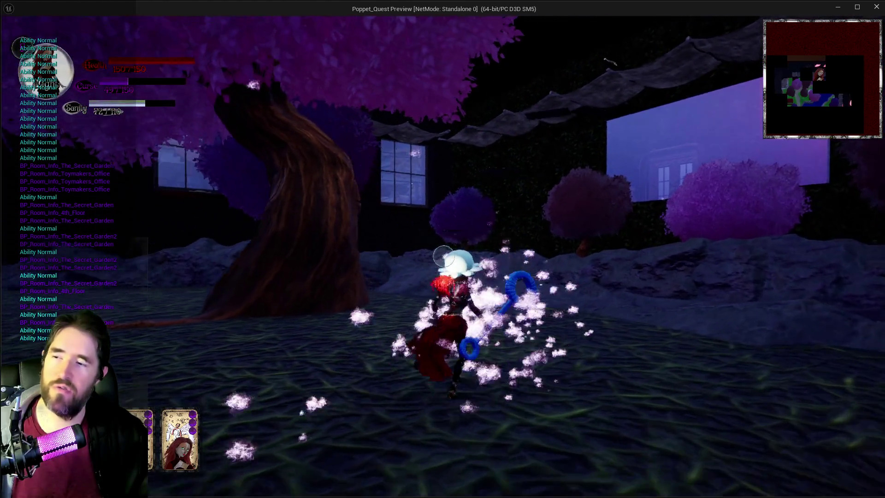
key(w)
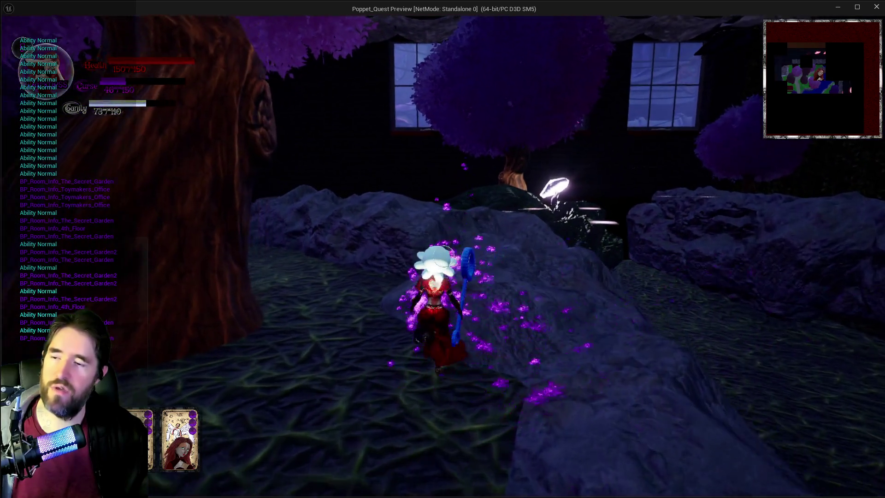
key(w)
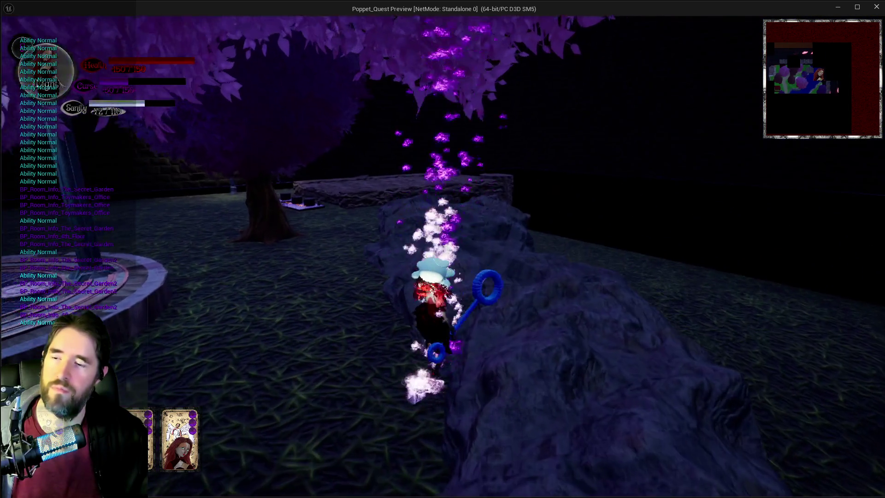
key(w)
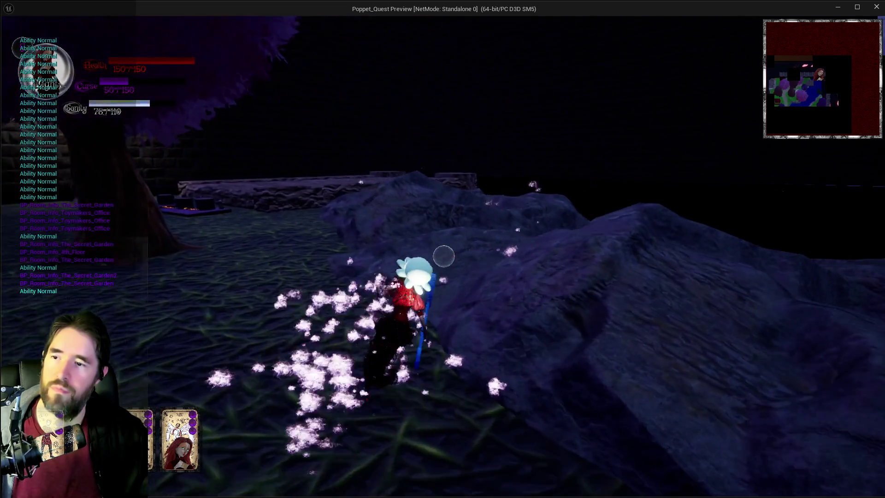
key(w)
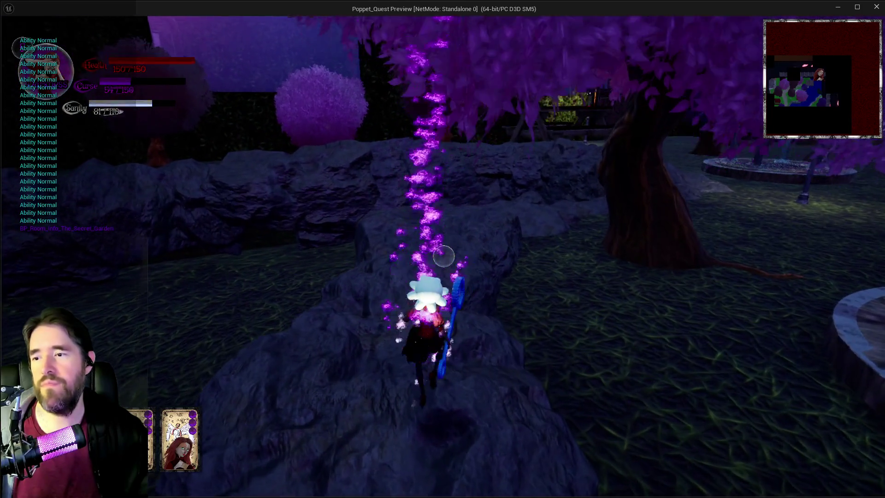
key(w)
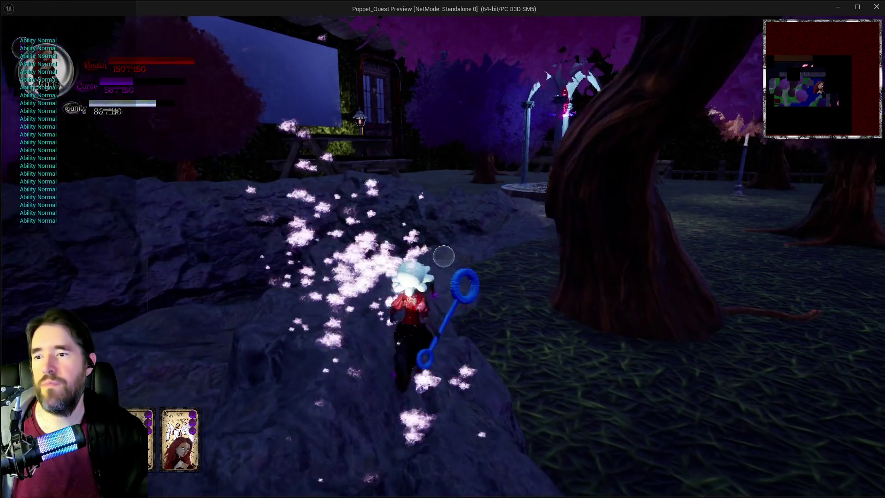
key(w)
key(w)
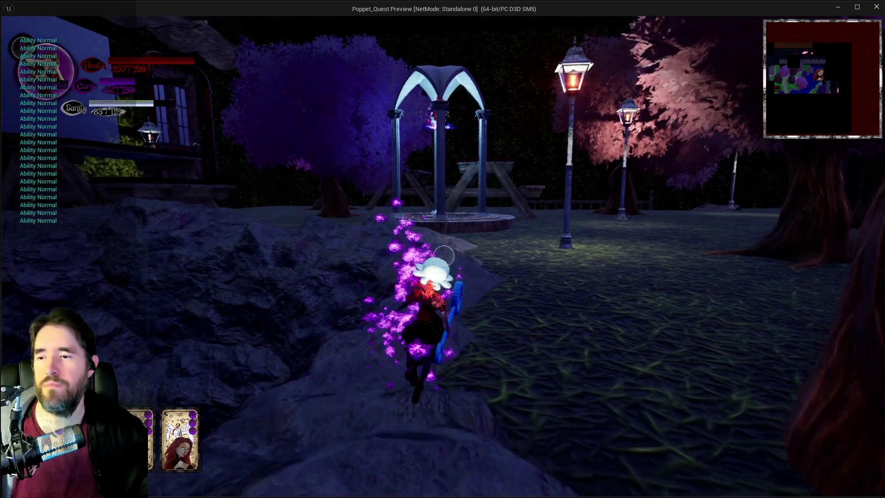
key(w)
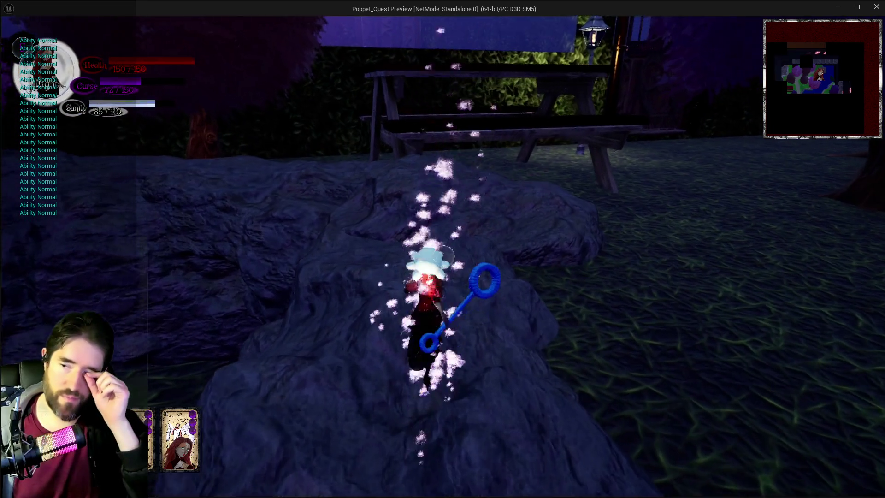
key(w)
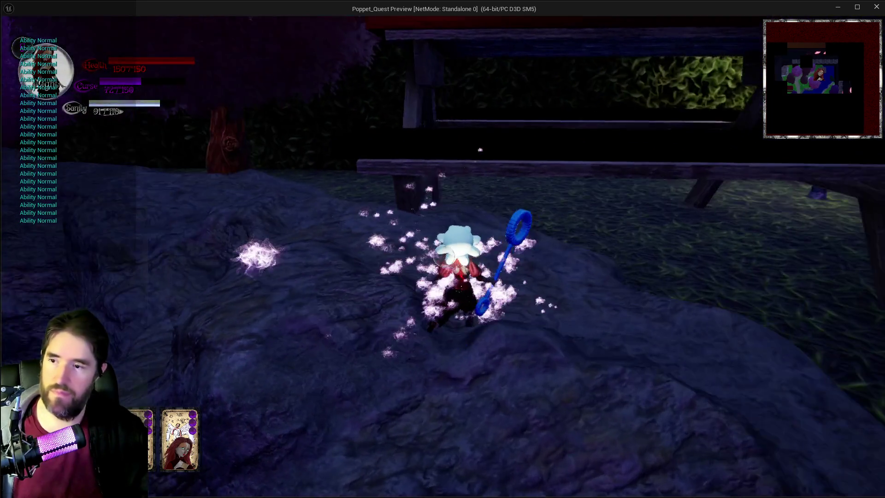
key(w)
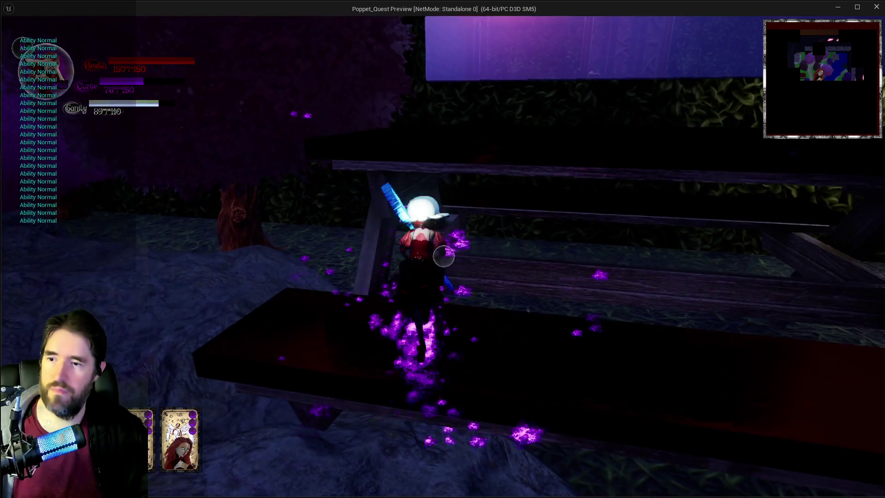
key(w)
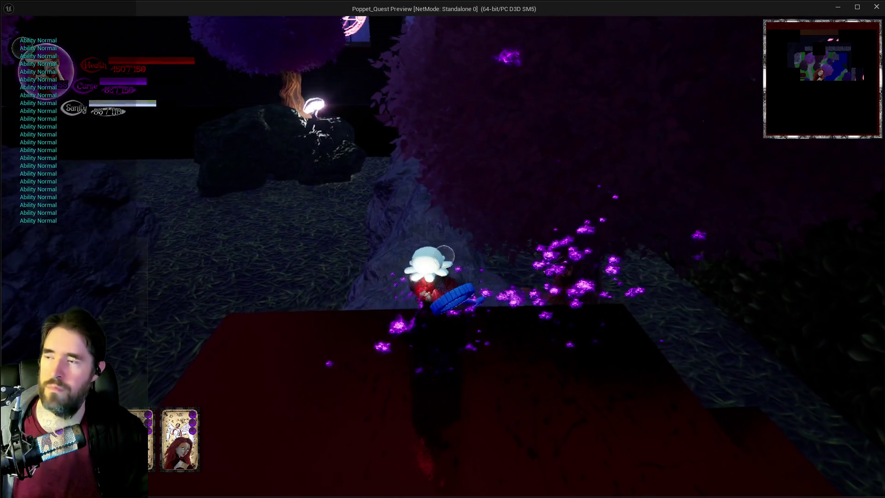
Stop the game preview and switch to the tarot abilities document
key(w)
key(Escape)
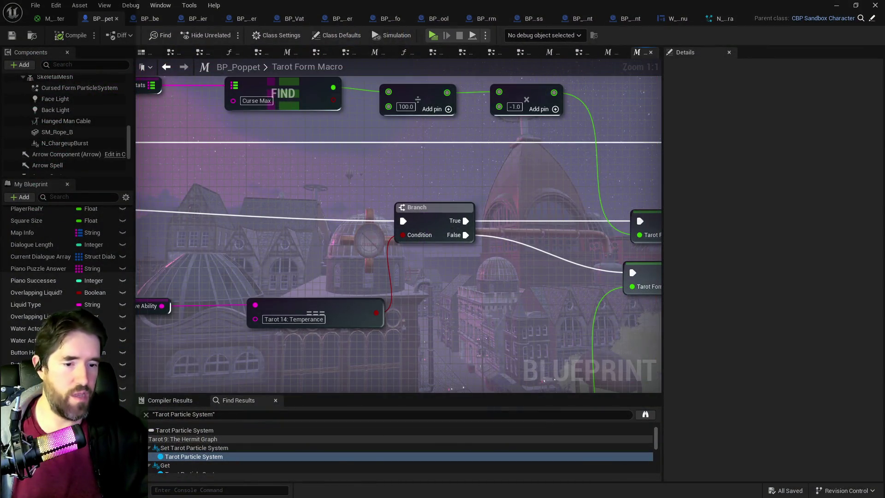
key(alt+Tab)
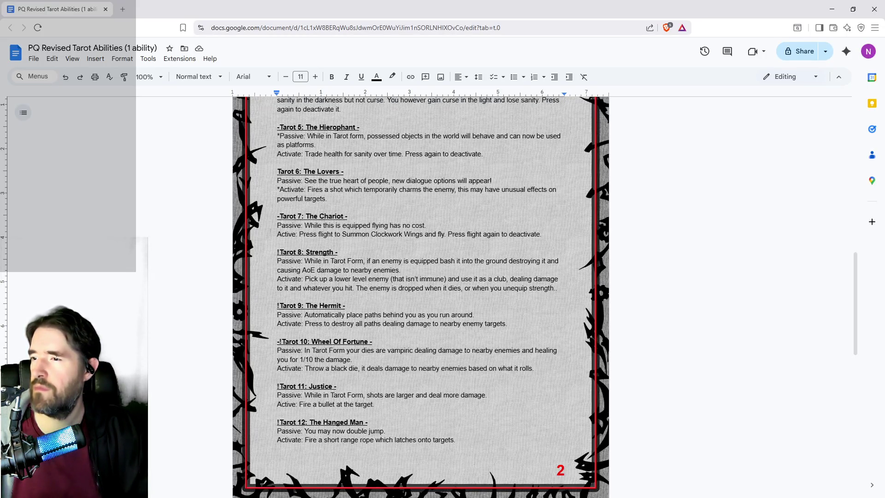
Mark the '-Tarot 14: Temperance -' heading done by prefixing it with an asterisk
scroll(265, 297, up, 1)
scroll(265, 297, down, 2)
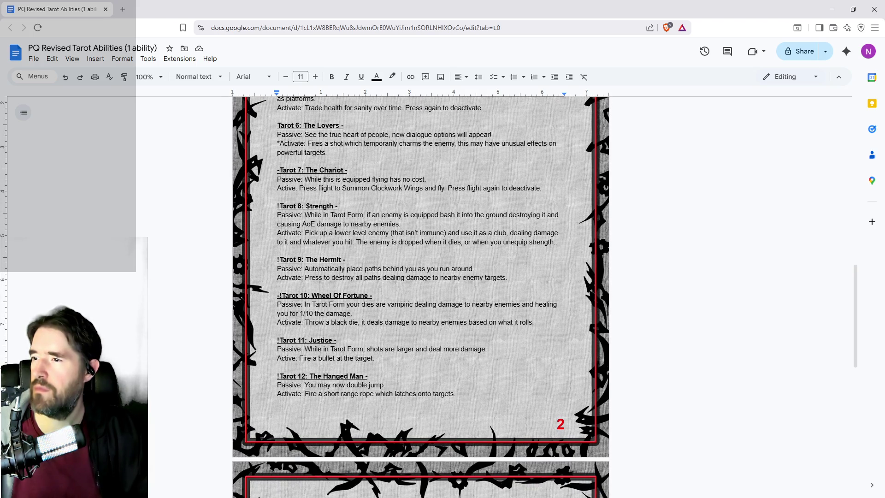
scroll(284, 325, down, 6)
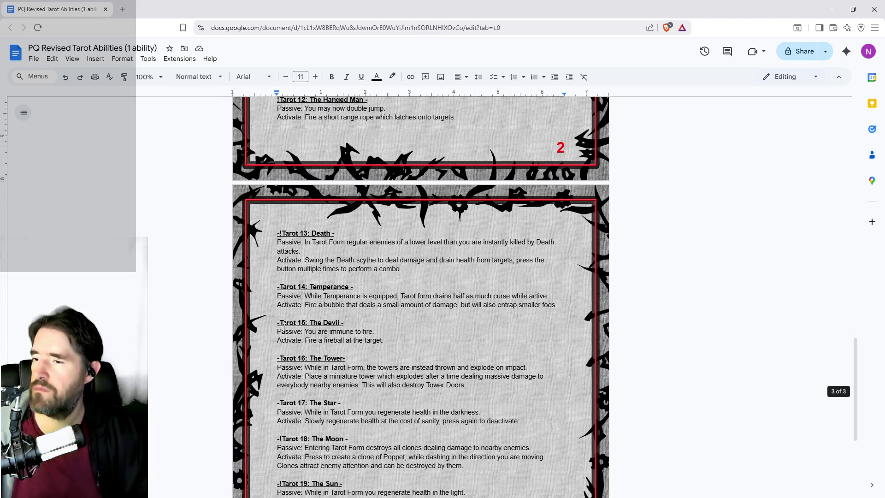
click(278, 296)
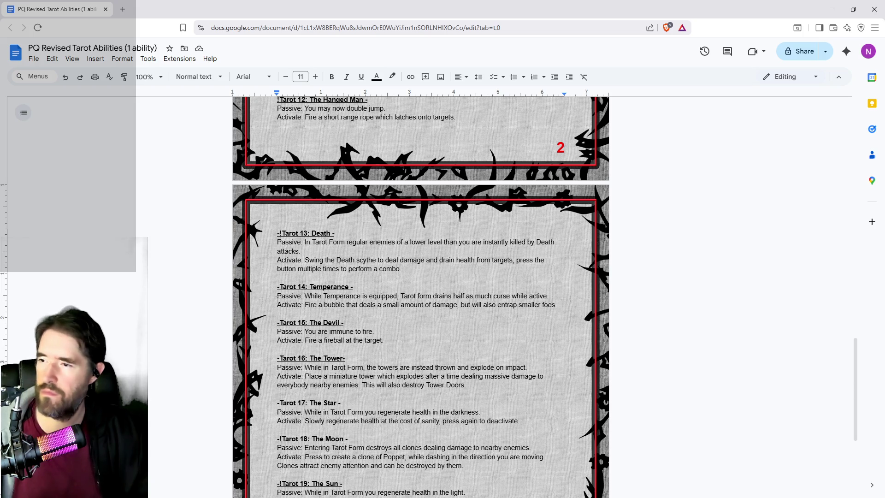
click(278, 286)
text(*)
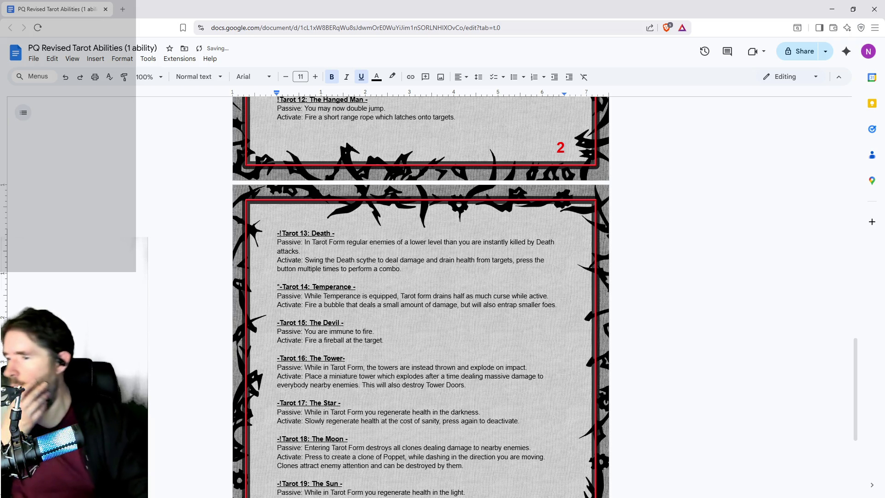
scroll(421, 295, down, 4)
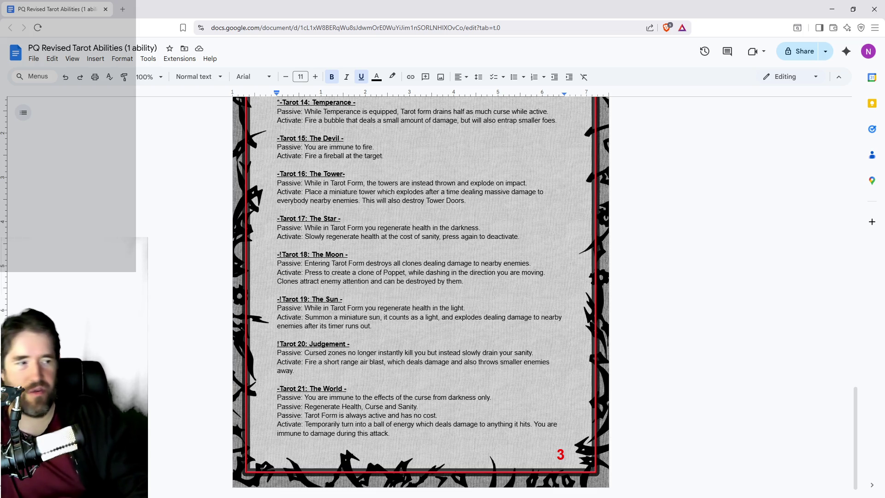
scroll(420, 295, down, 1)
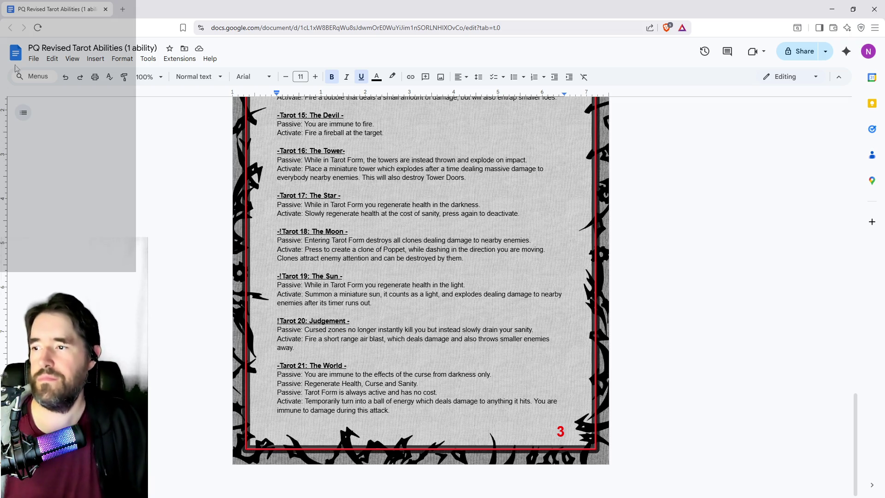
Prefix the Star's 'Activate:' line with an asterisk, then scroll back up to the Chariot entry
click(277, 213)
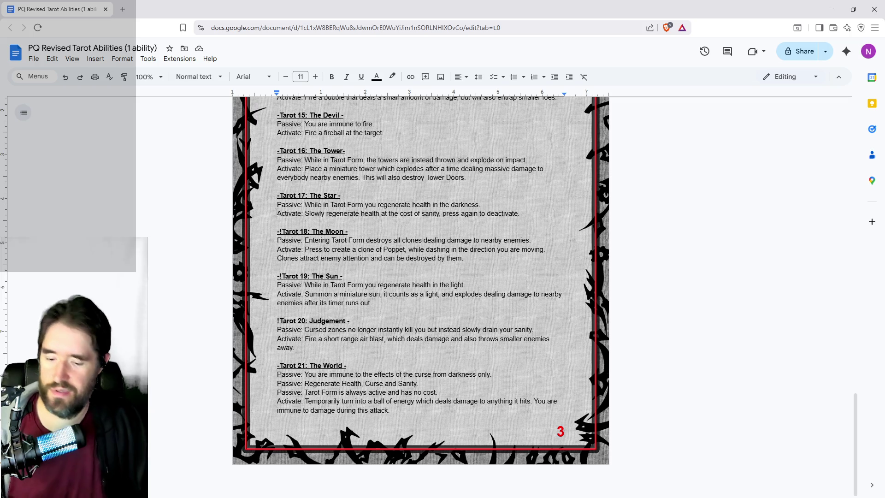
text(*)
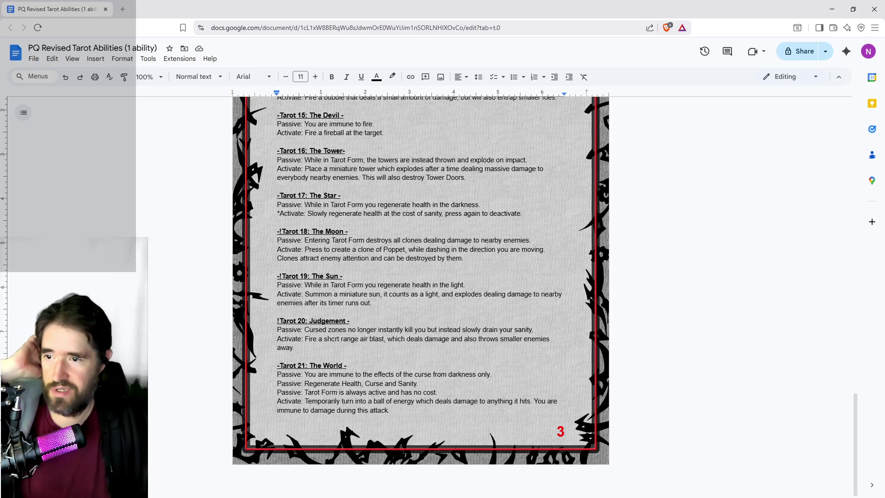
double_click(296, 347)
scroll(392, 401, up, 1)
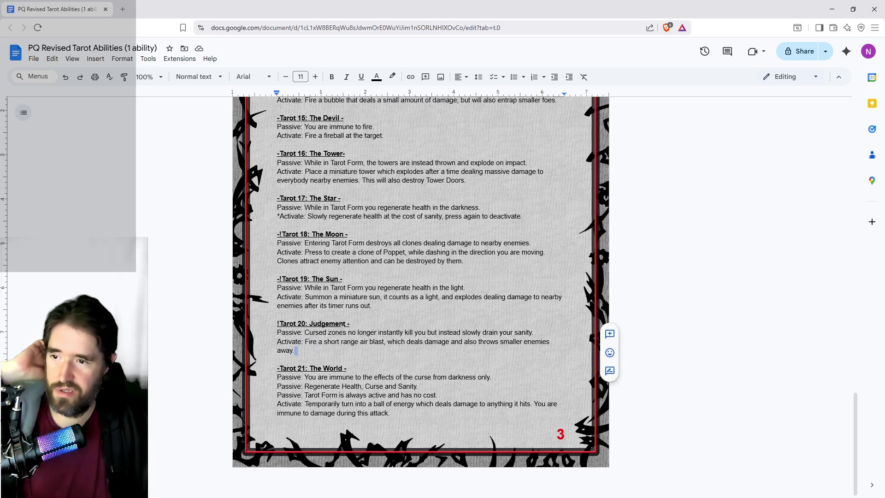
scroll(392, 401, up, 3)
scroll(394, 391, up, 2)
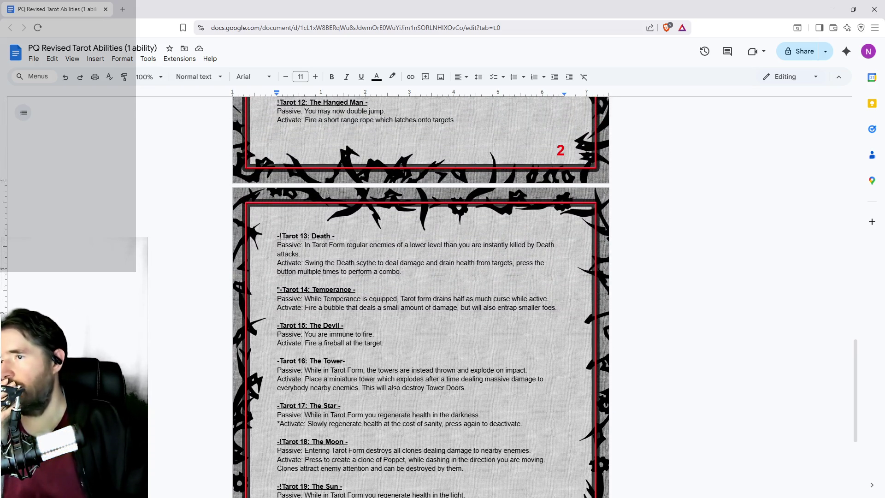
scroll(394, 392, up, 2)
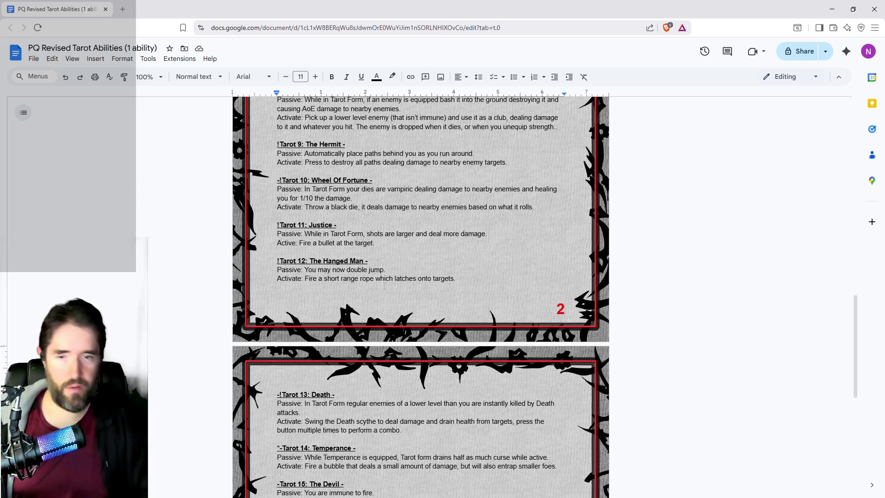
scroll(384, 286, up, 1)
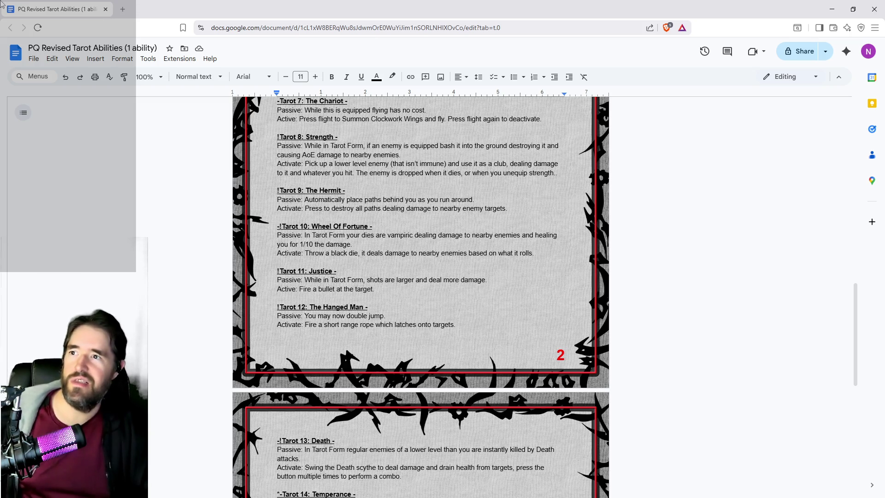
Back in Unreal, close two graph tabs that are no longer needed
key(alt+Tab)
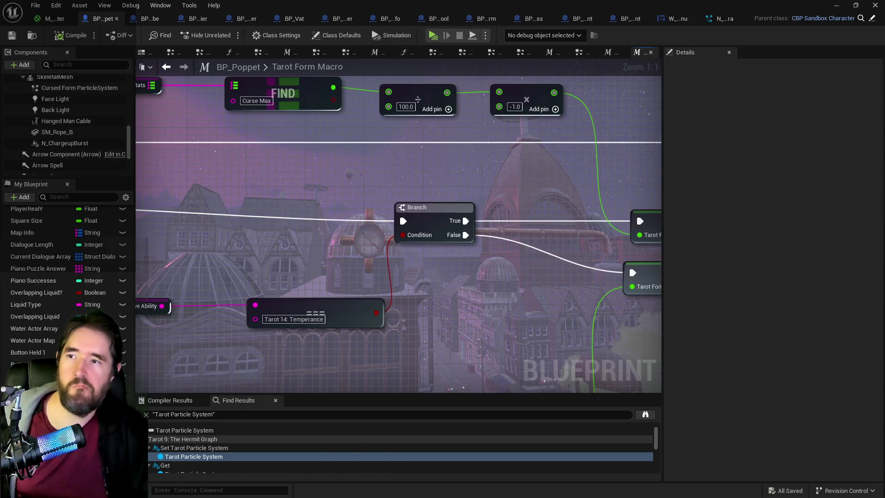
middle_click(639, 54)
middle_click(631, 56)
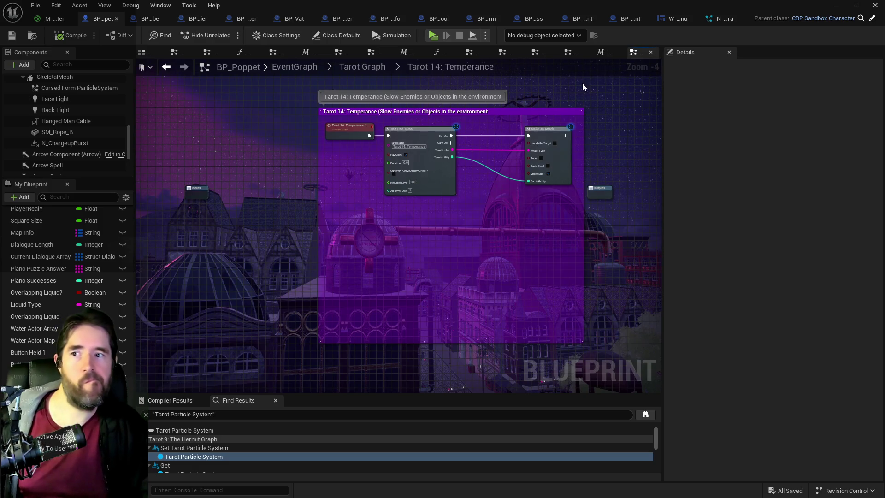
Browse the Interaction Check, Hierophant and Tarot Form graphs, then return to the EventGraph overview
click(600, 57)
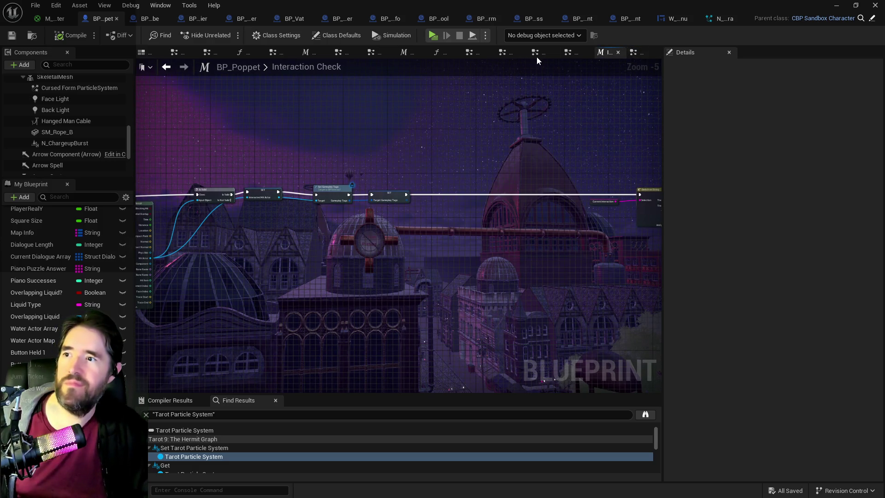
click(566, 56)
scroll(490, 152, up, 2)
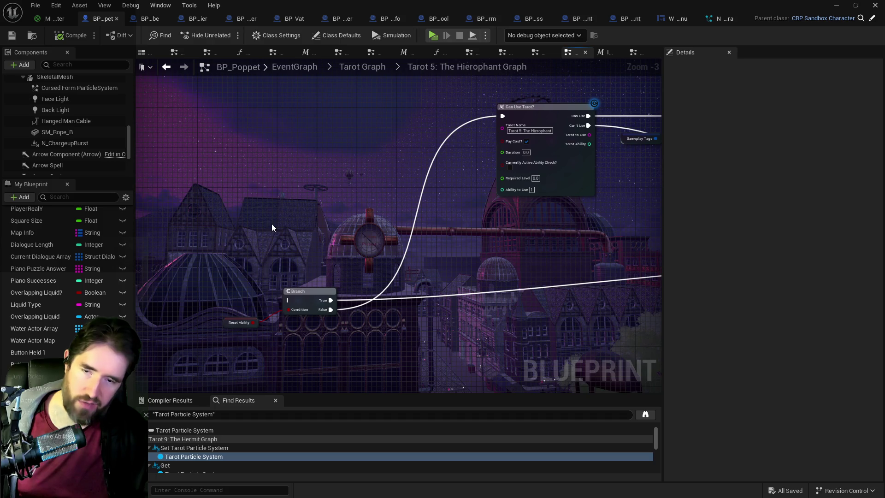
click(344, 58)
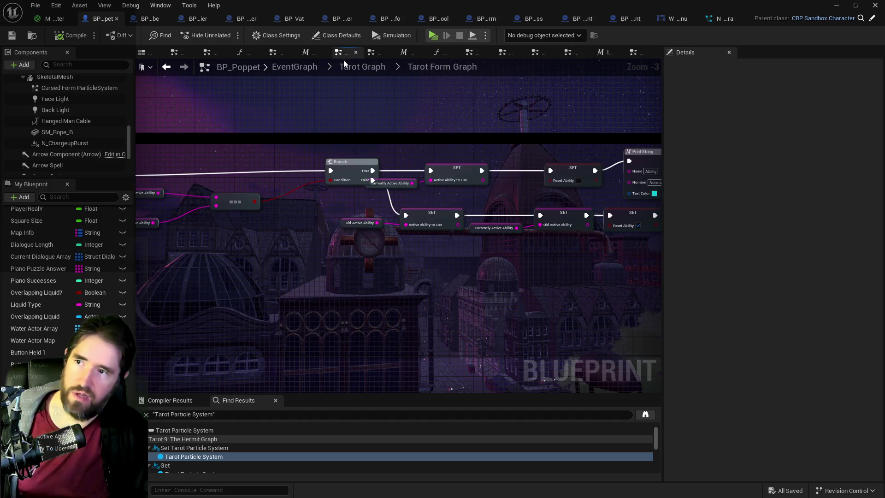
click(344, 67)
scroll(304, 224, up, 4)
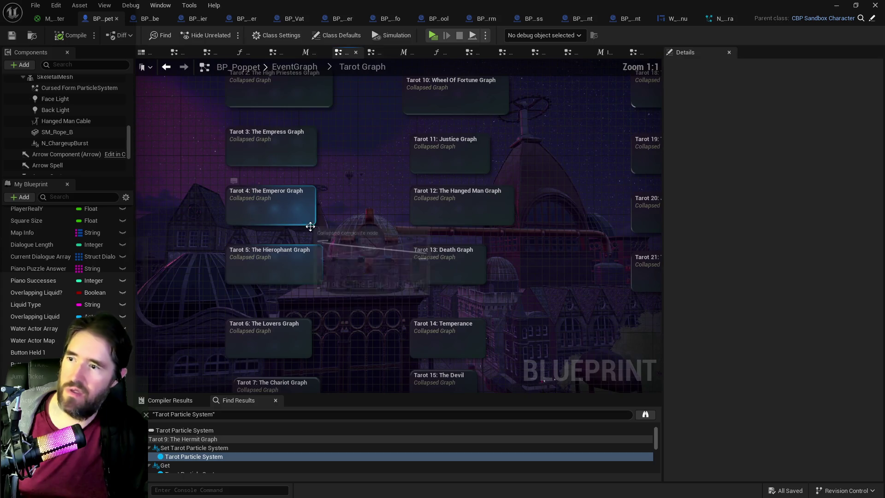
drag(310, 226, 354, 370)
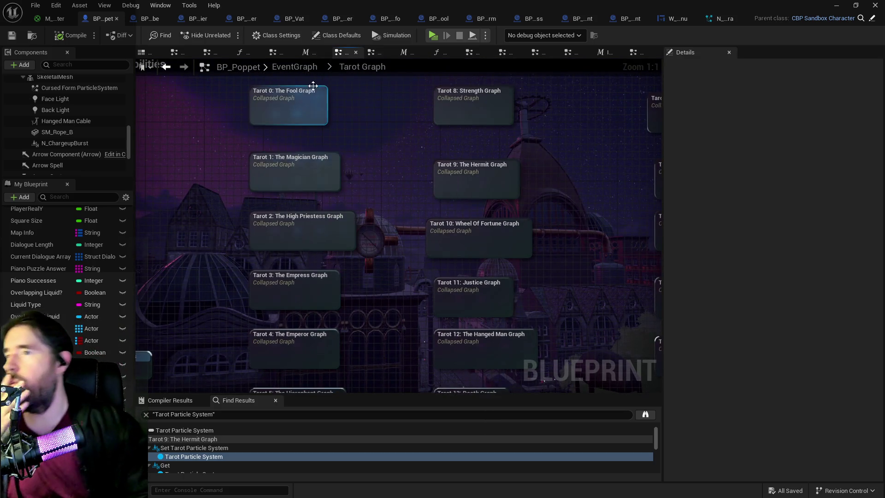
click(309, 69)
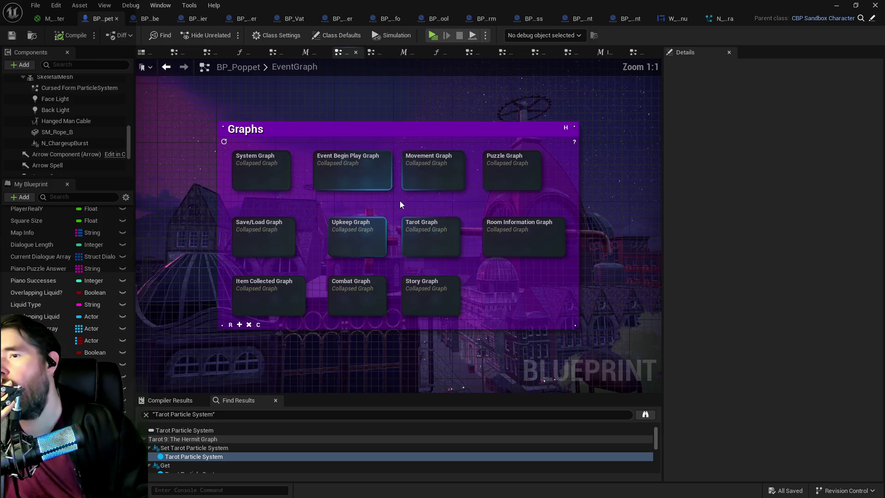
Inspect the Movement Graph, then open Tarot 7: The Chariot Graph from the Tarot Graph
double_click(438, 176)
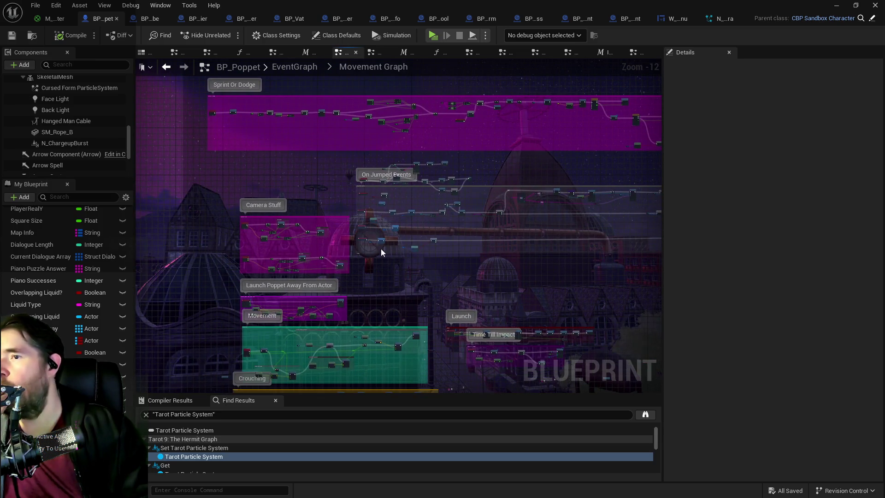
mouse_move(375, 283)
mouse_down()
mouse_move(365, 376)
mouse_move(346, 318)
mouse_move(361, 158)
mouse_move(287, 198)
mouse_up()
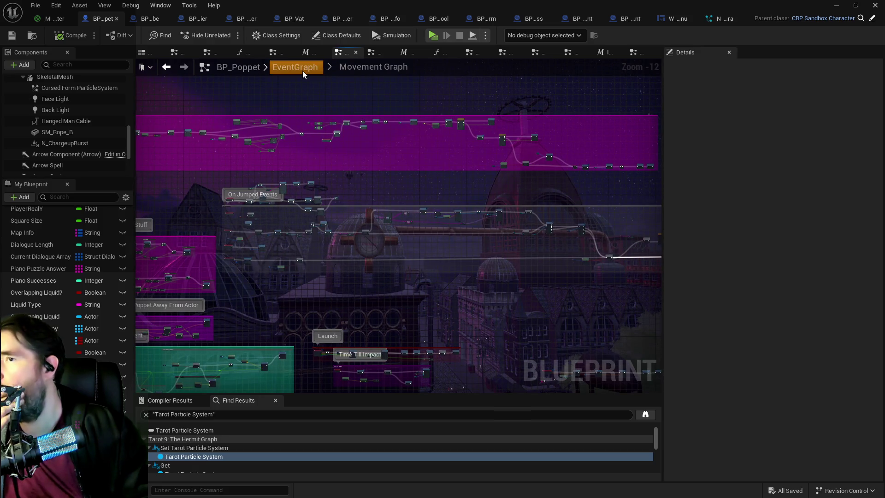
click(302, 70)
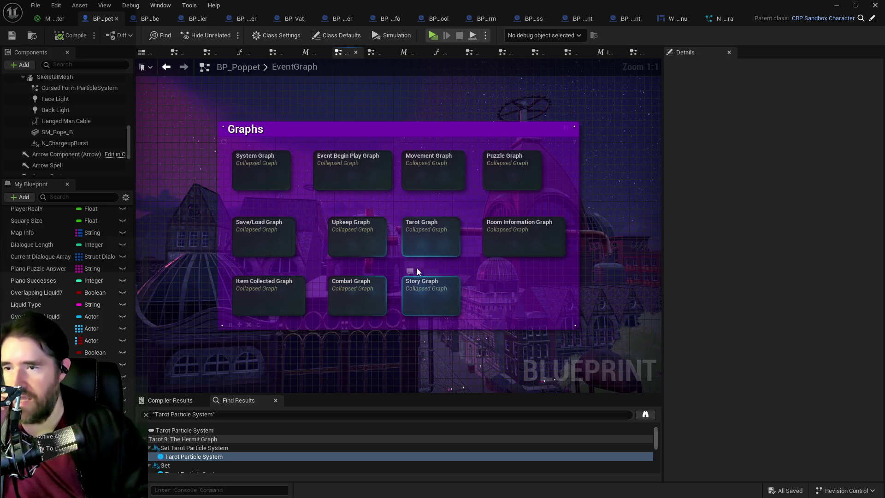
double_click(421, 244)
scroll(337, 200, up, 3)
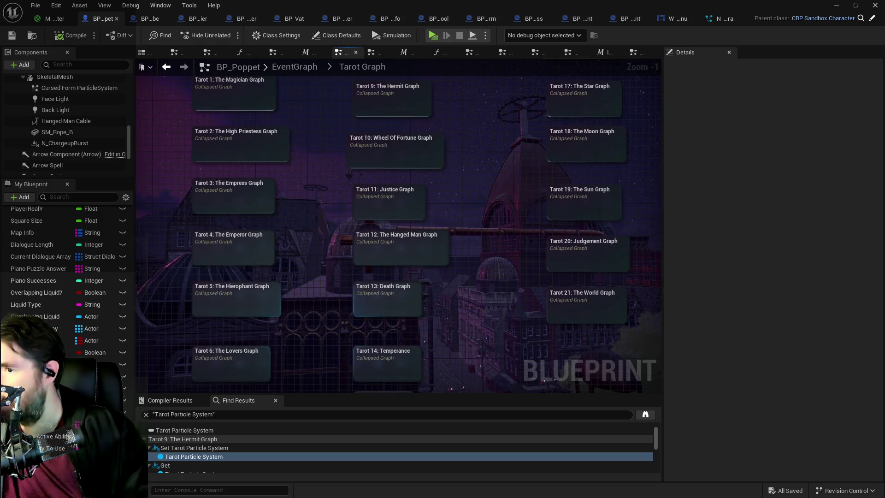
double_click(303, 283)
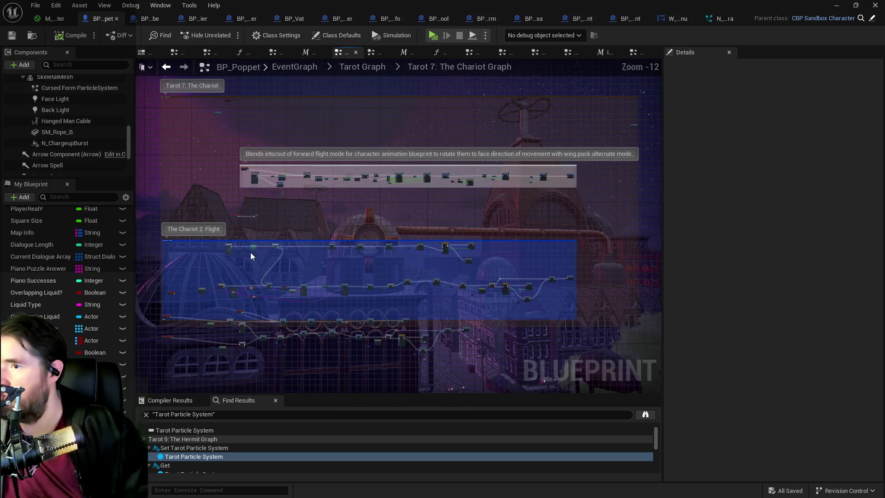
scroll(283, 229, up, 5)
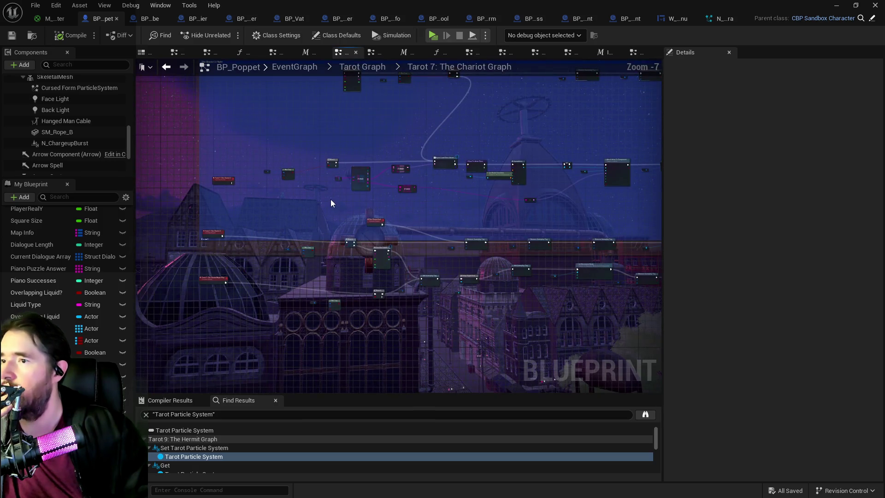
scroll(328, 196, up, 4)
drag(316, 241, 396, 272)
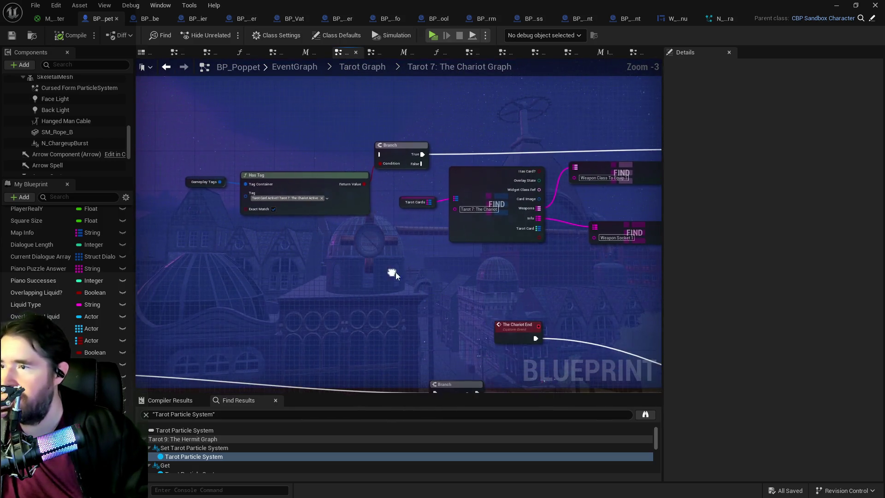
mouse_move(340, 258)
mouse_down()
mouse_move(473, 266)
mouse_move(456, 279)
mouse_move(449, 225)
mouse_move(405, 260)
mouse_move(406, 252)
mouse_move(231, 276)
mouse_up()
drag(415, 279, 304, 281)
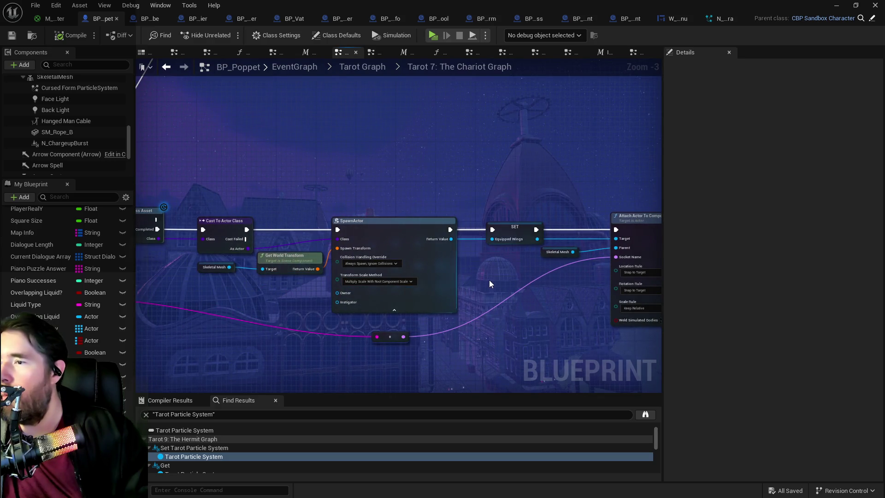
drag(465, 293, 295, 280)
drag(438, 284, 316, 290)
drag(544, 286, 253, 288)
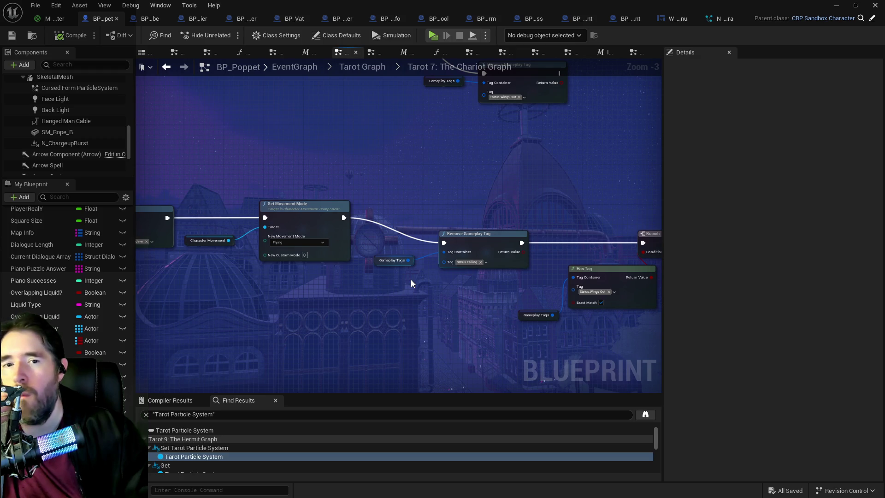
scroll(444, 284, down, 1)
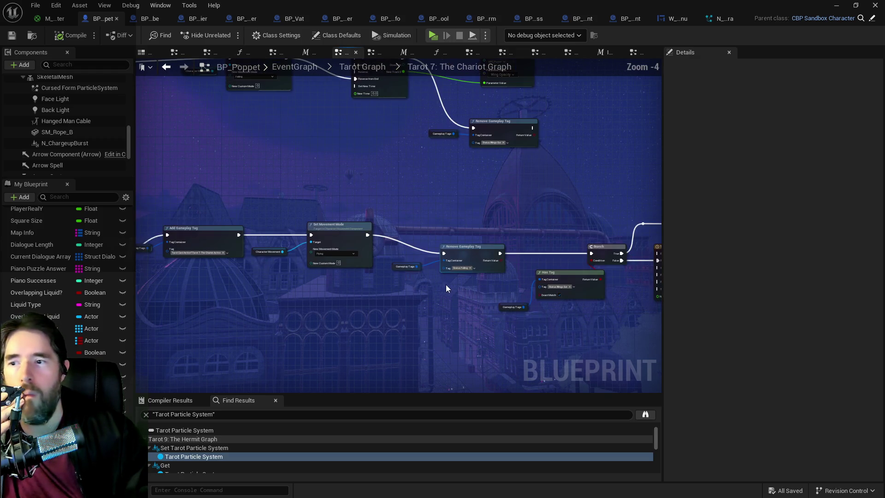
drag(444, 284, 310, 284)
drag(474, 275, 383, 276)
mouse_move(530, 268)
mouse_down()
mouse_move(461, 265)
mouse_move(487, 305)
mouse_move(464, 312)
mouse_move(479, 221)
mouse_up()
drag(370, 258, 542, 247)
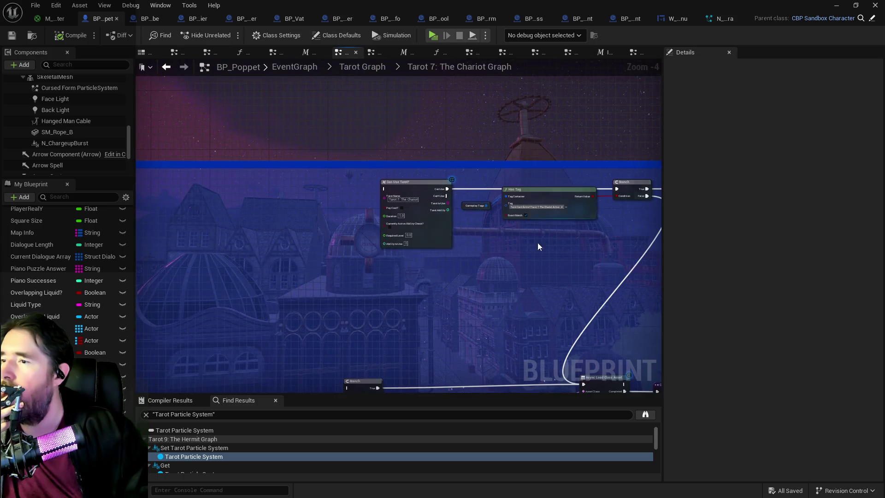
drag(326, 251, 447, 136)
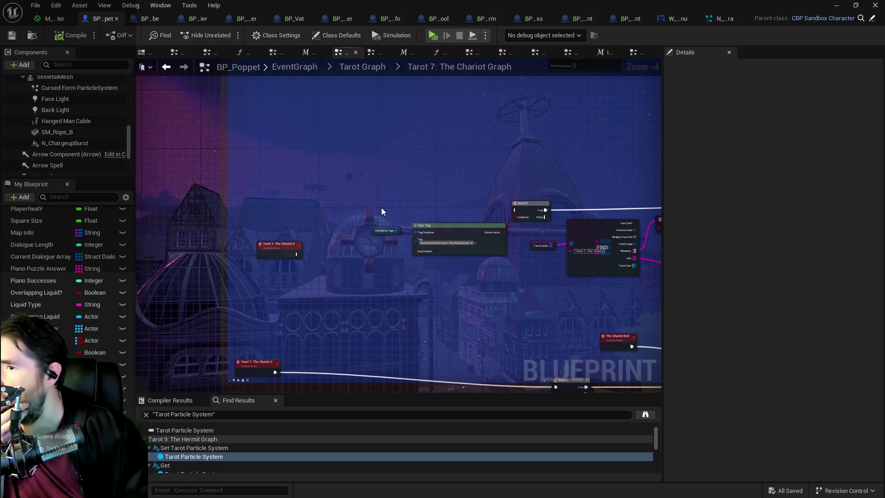
mouse_move(381, 211)
mouse_down()
mouse_move(319, 249)
mouse_move(256, 186)
mouse_up()
drag(373, 316, 300, 194)
mouse_move(353, 217)
mouse_down()
mouse_move(203, 169)
mouse_move(460, 180)
mouse_move(353, 196)
mouse_move(323, 191)
mouse_up()
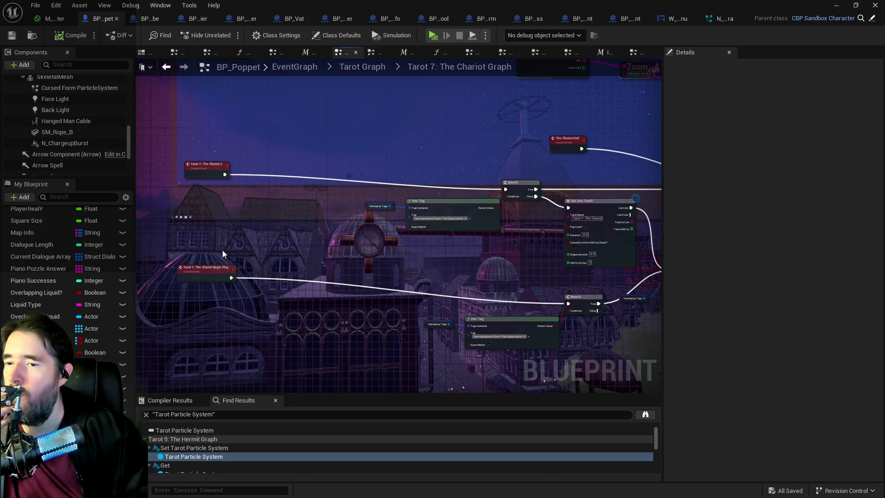
drag(206, 277, 302, 302)
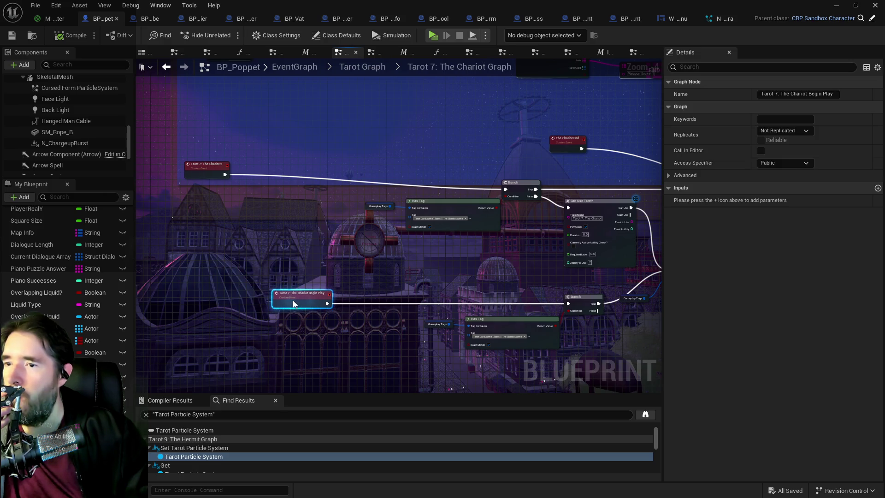
Review the Chariot graph's Begin Play, Remove Gameplay Tag, Setup Flight Pack and Timeline_16 nodes
scroll(376, 236, up, 1)
drag(405, 245, 337, 237)
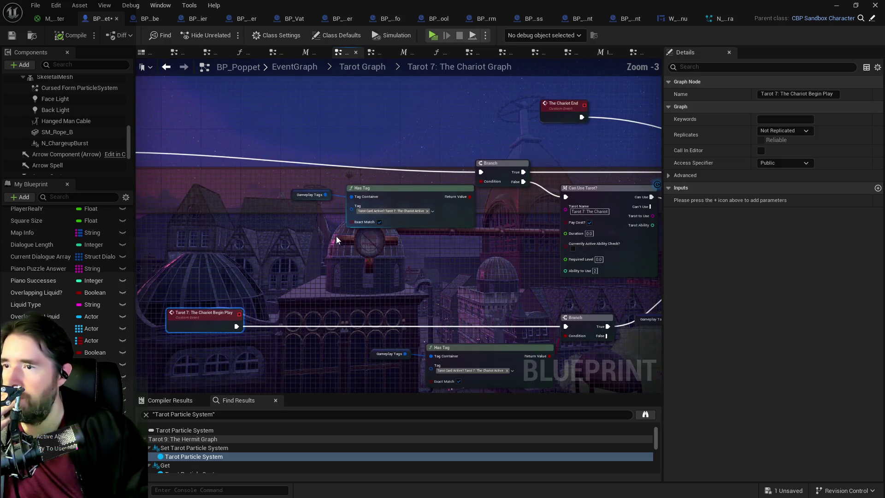
mouse_move(244, 200)
mouse_down()
mouse_move(365, 220)
mouse_move(103, 231)
mouse_up()
mouse_move(372, 200)
mouse_down()
mouse_move(262, 208)
mouse_move(478, 243)
mouse_move(342, 228)
mouse_move(288, 236)
mouse_move(394, 235)
mouse_up()
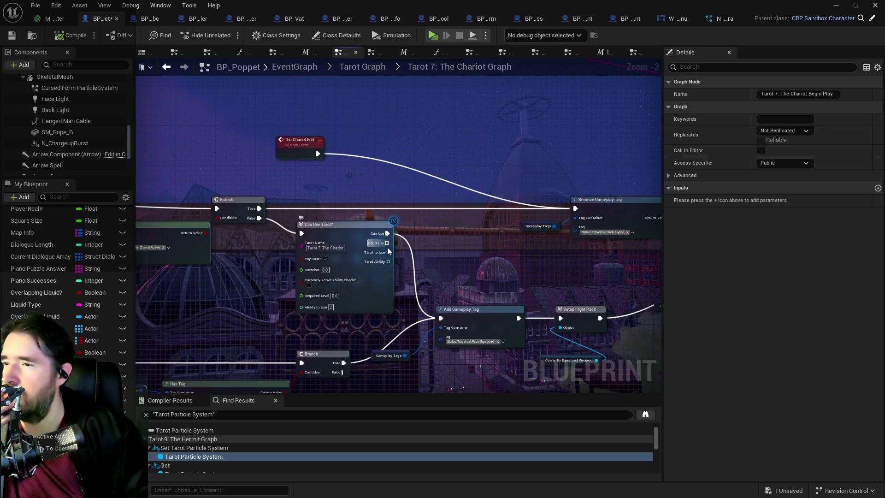
mouse_move(463, 266)
mouse_down()
mouse_move(350, 244)
mouse_move(458, 219)
mouse_move(351, 234)
mouse_move(498, 241)
mouse_move(314, 238)
mouse_up()
drag(488, 235, 282, 229)
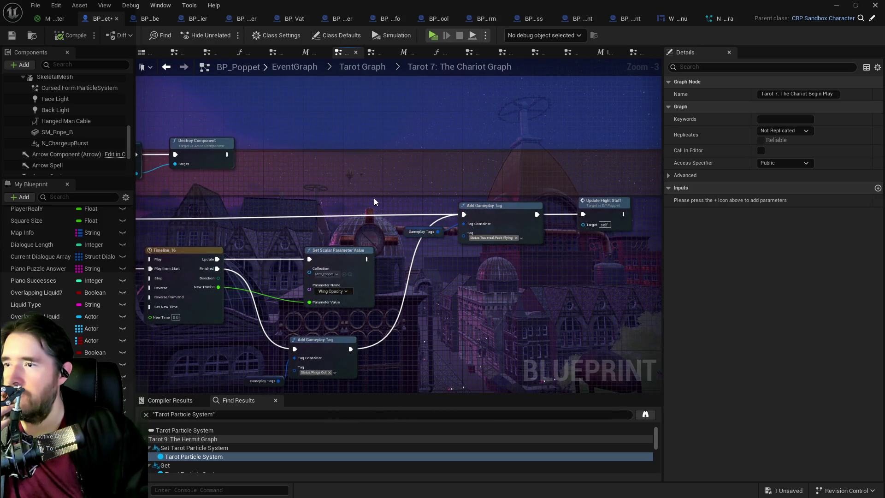
Review Set Movement Mode, Attach Actor To Component and Chariot 3 nodes, then search actions for 'middle mouse'
scroll(374, 201, down, 2)
mouse_move(369, 198)
mouse_down()
mouse_move(517, 322)
mouse_move(515, 222)
mouse_move(465, 270)
mouse_move(266, 265)
mouse_move(333, 250)
mouse_up()
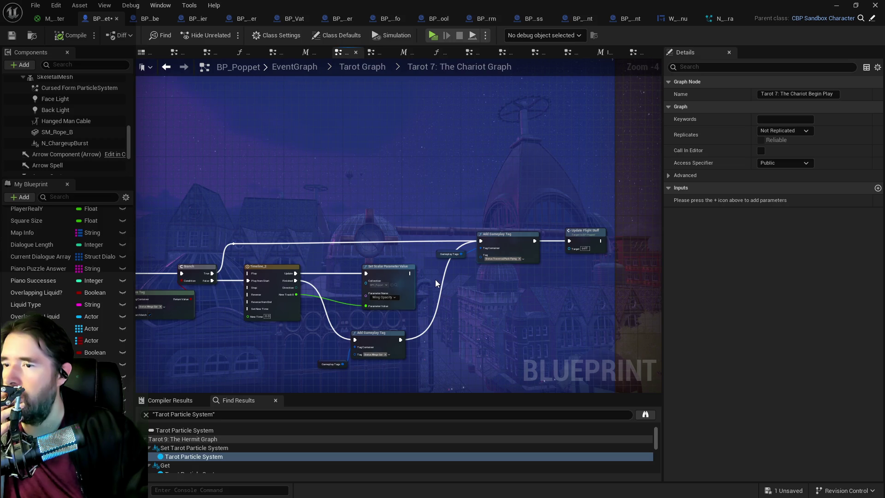
mouse_move(426, 277)
mouse_down()
mouse_move(309, 246)
mouse_move(577, 181)
mouse_up()
mouse_move(316, 247)
mouse_down()
mouse_move(483, 223)
mouse_move(319, 256)
mouse_move(466, 139)
mouse_move(433, 219)
mouse_move(233, 217)
mouse_move(470, 257)
mouse_move(421, 209)
mouse_move(450, 258)
mouse_up()
drag(291, 182, 312, 235)
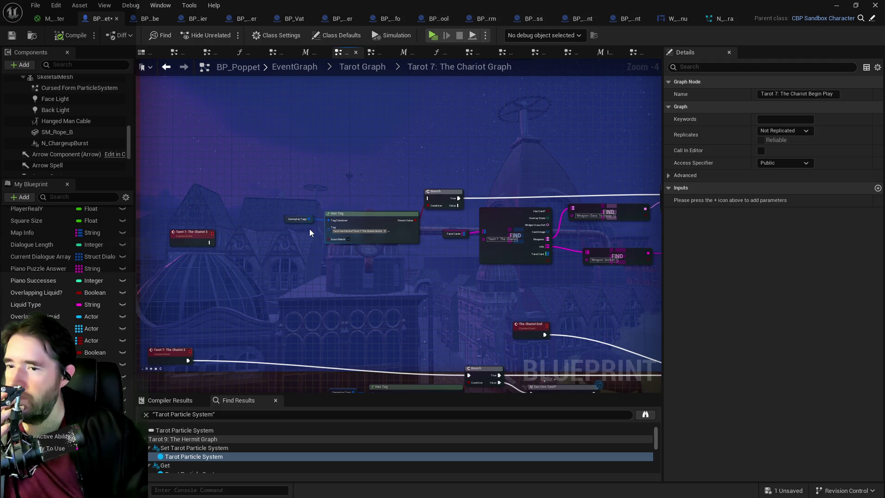
right_click(226, 184)
text(middle mo)
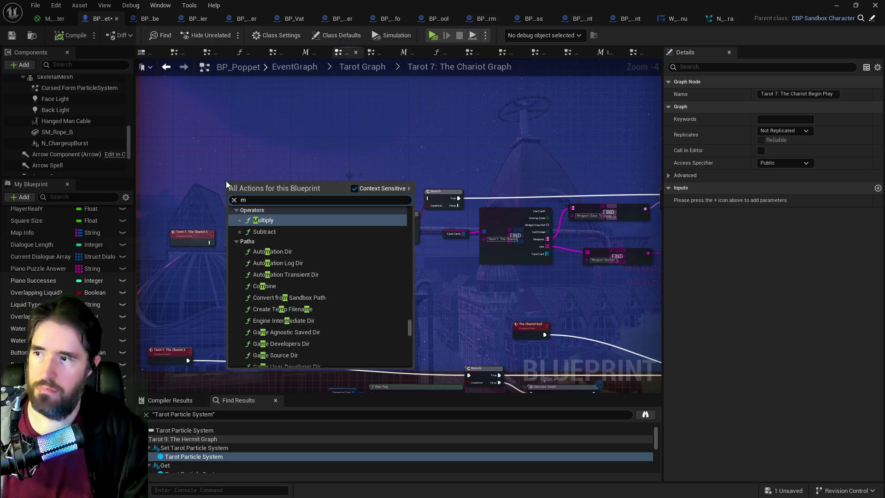
text(use)
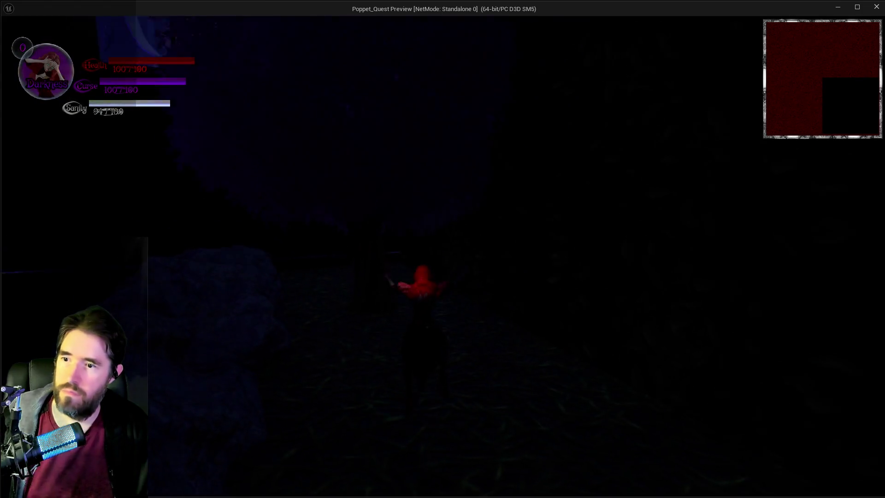
Toggle the inventory, run forward, then spread the red wings to fly over the rocks and glide
key(i)
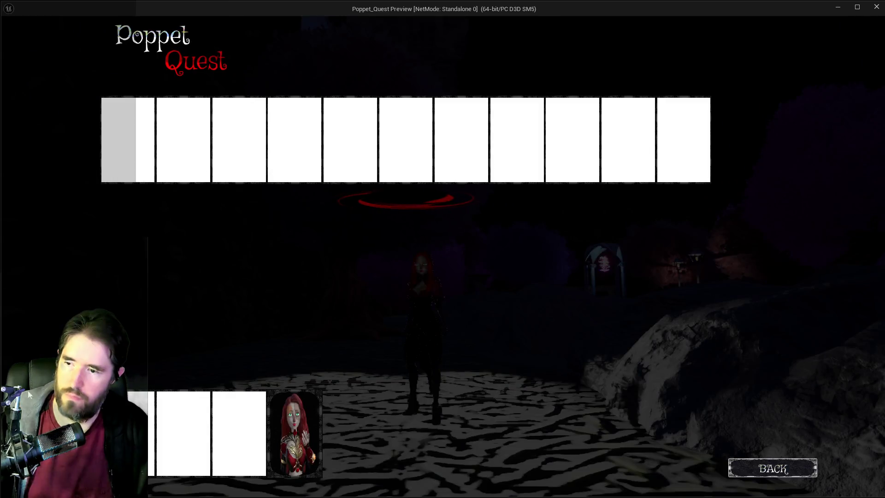
key(i)
key(w)
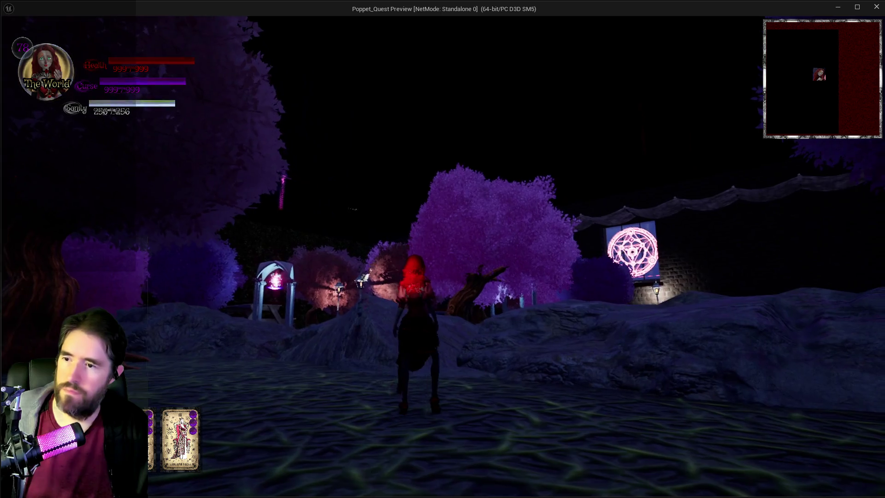
key(space)
key(space)
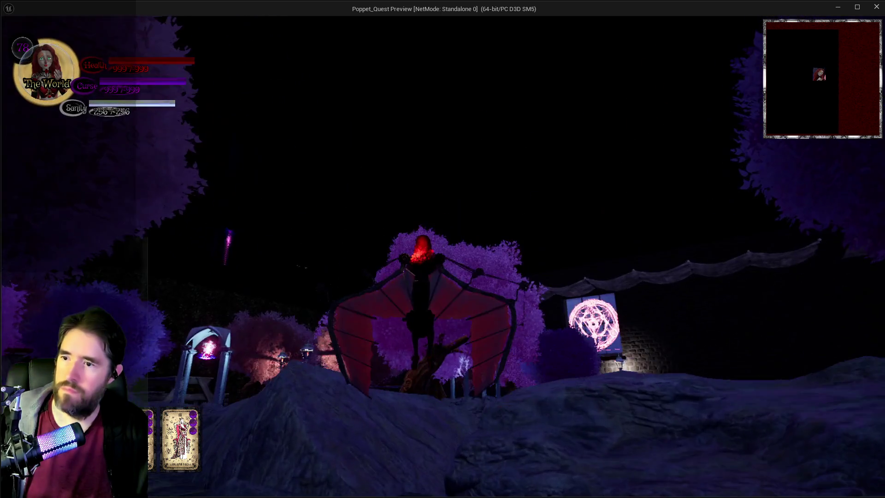
key(space)
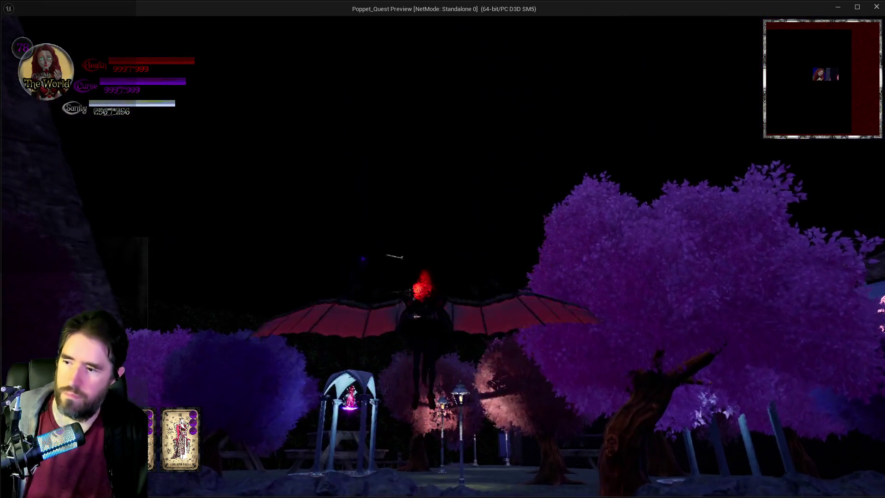
key(w)
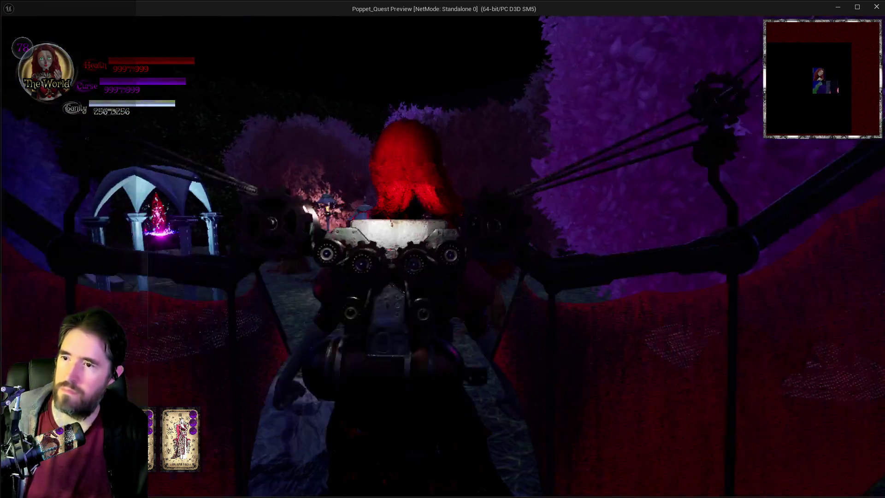
key(w)
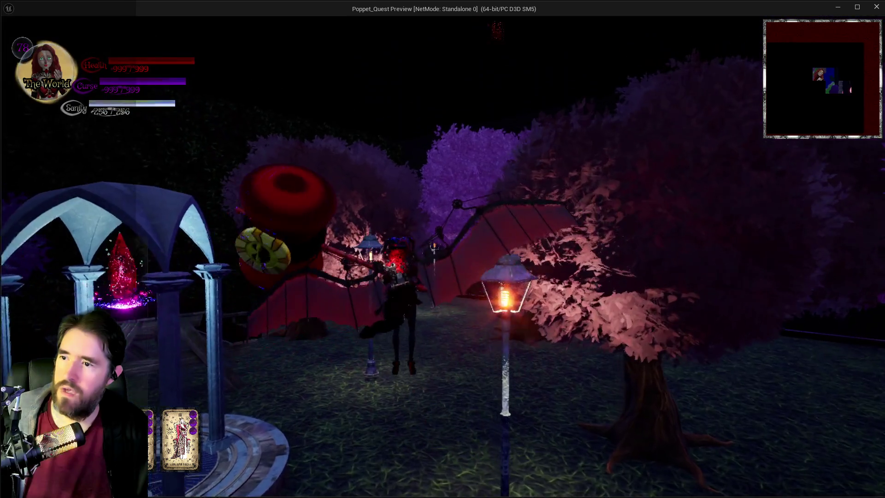
key(space)
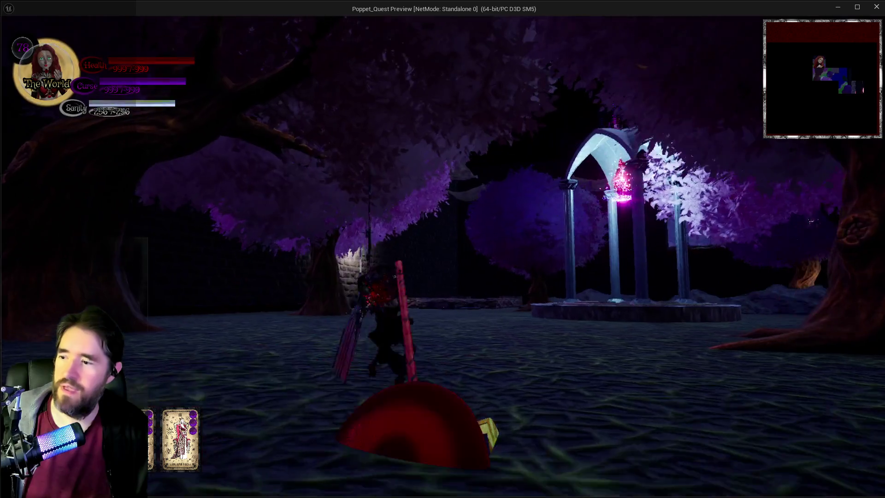
key(space)
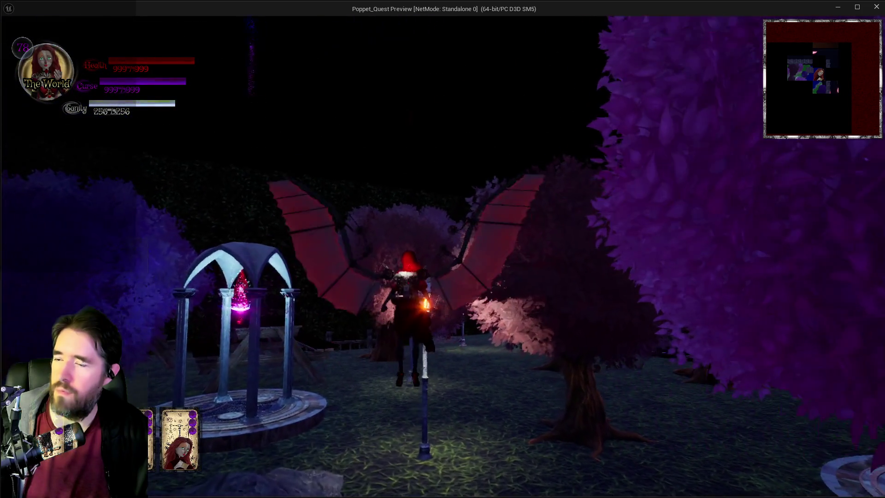
Walk the winged character past the gazebo and lamp posts, then fly over the purple trees and land on the path
key(w)
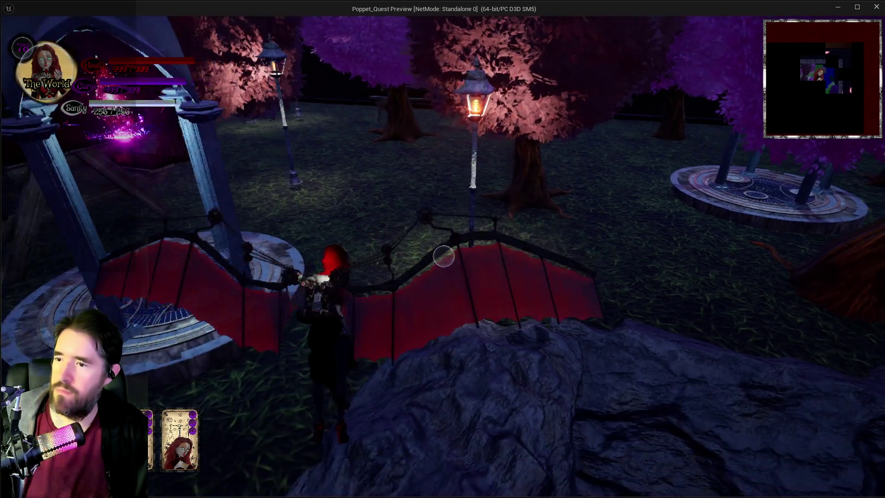
key(w)
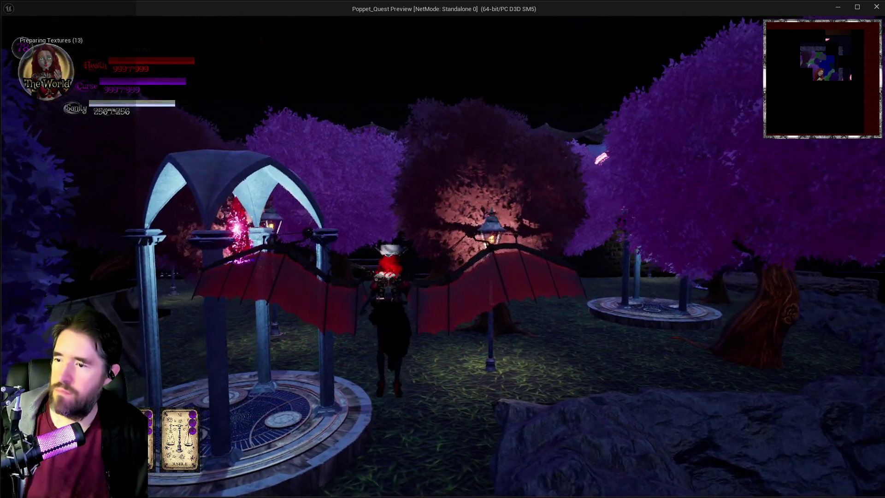
key(w)
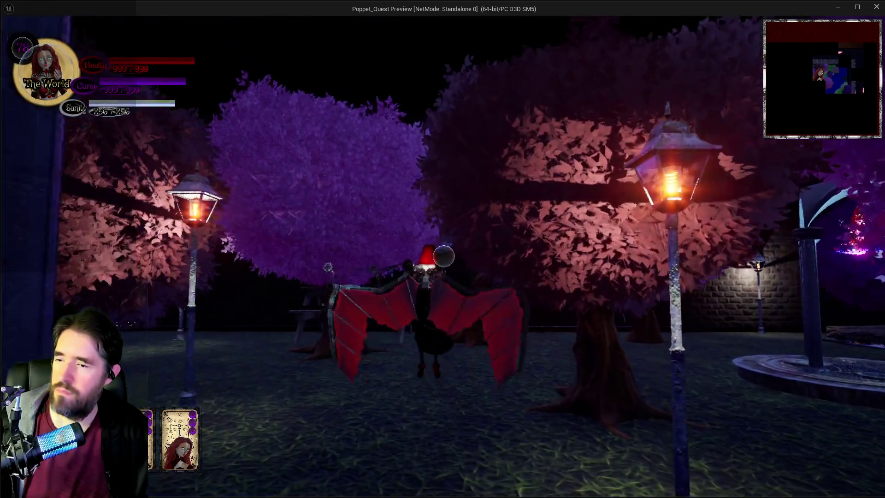
key(w)
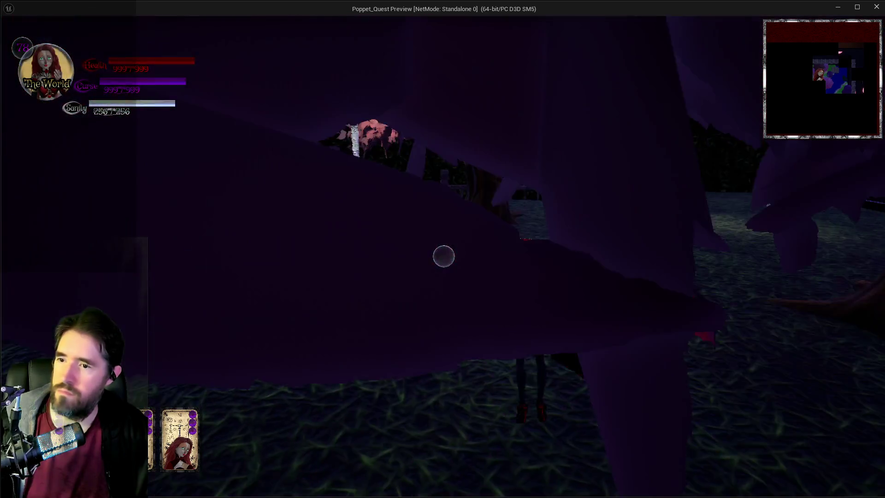
key(w)
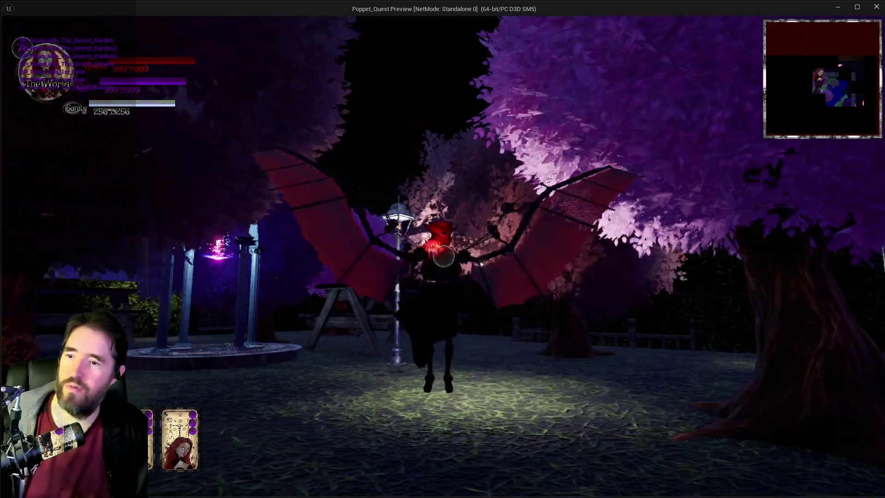
key(w)
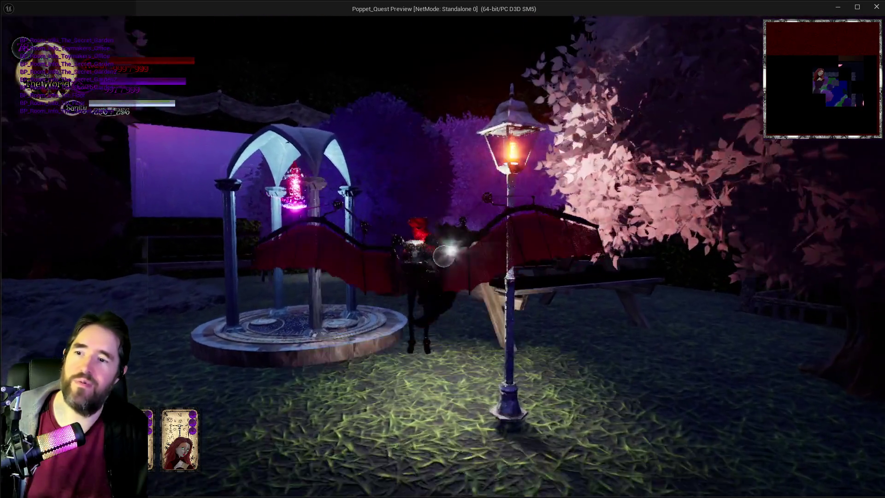
key(w)
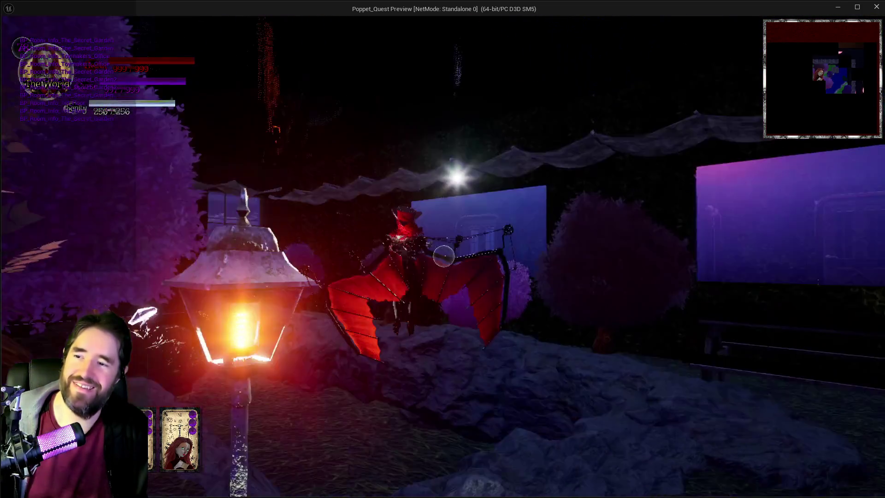
key(w)
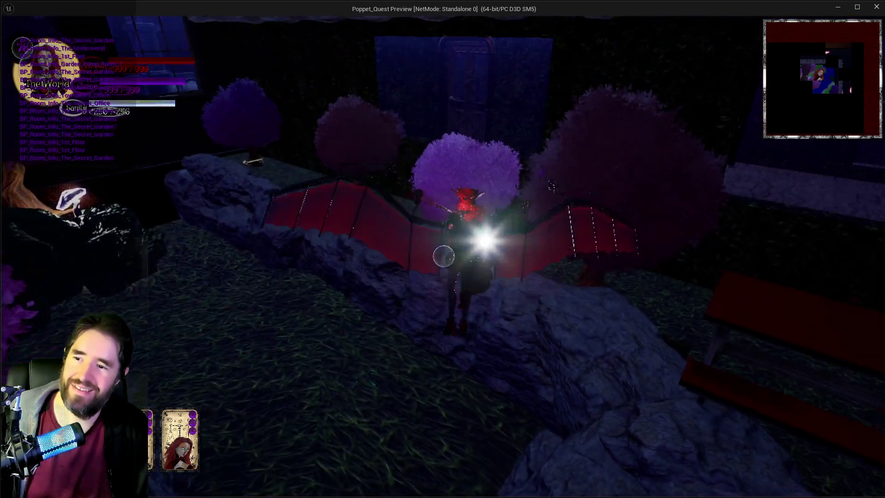
key(w)
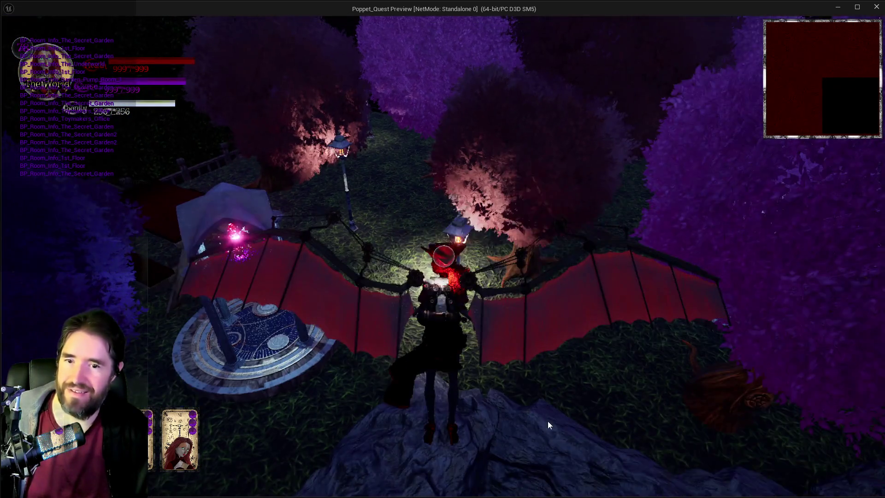
key(w)
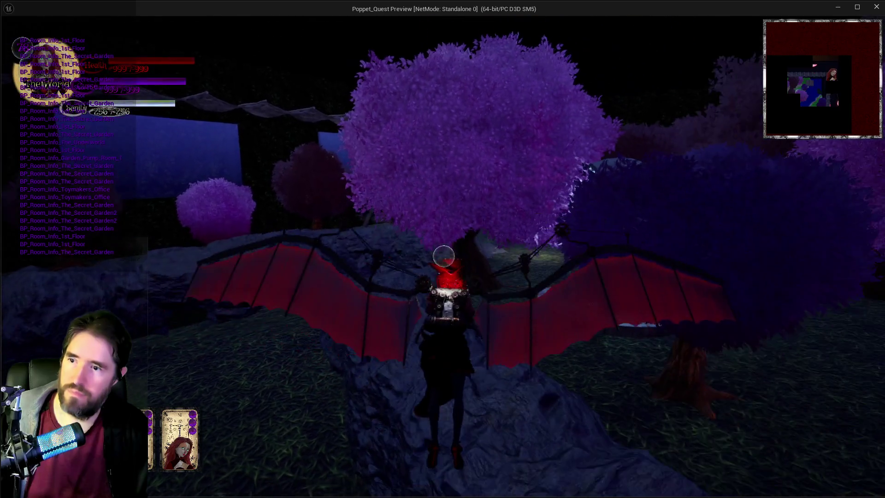
key(w)
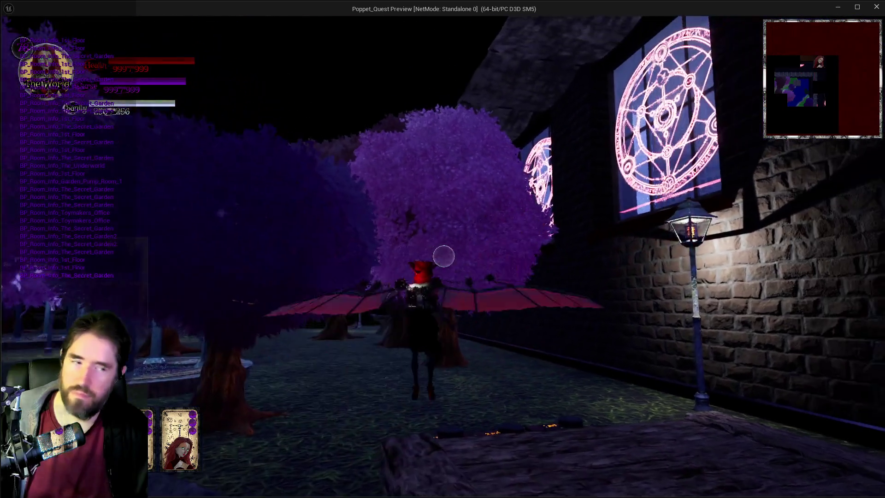
key(w)
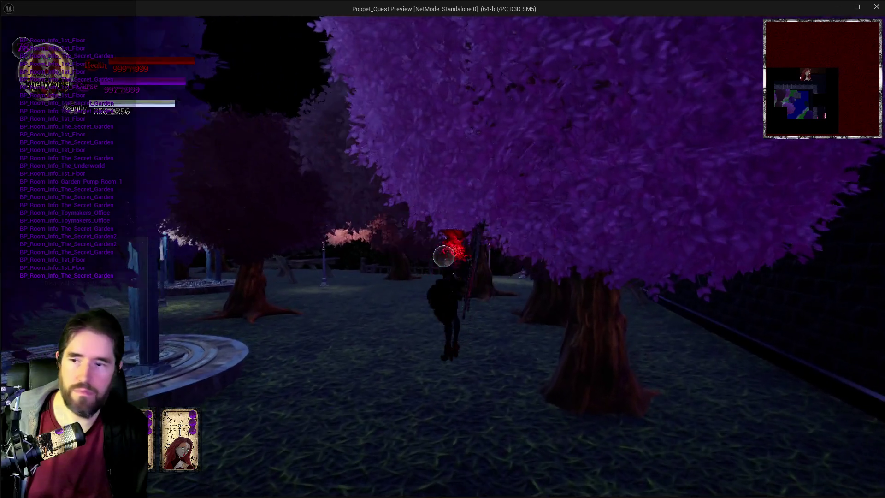
key(w)
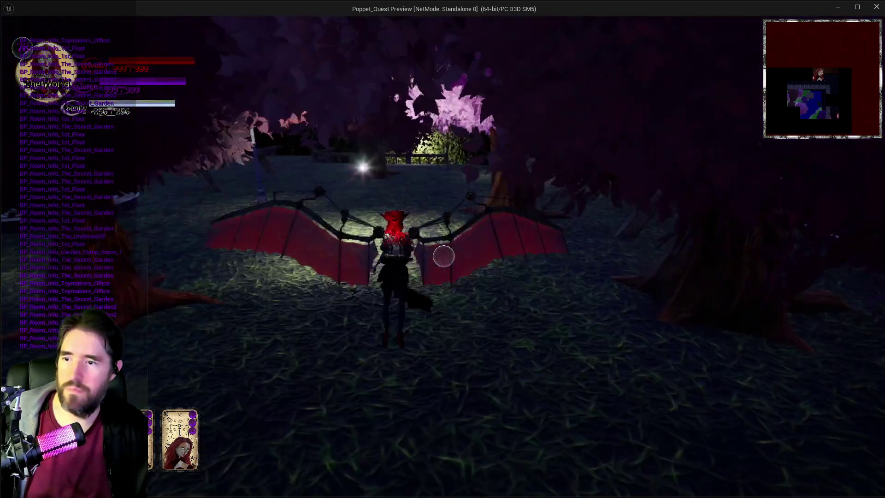
key(w)
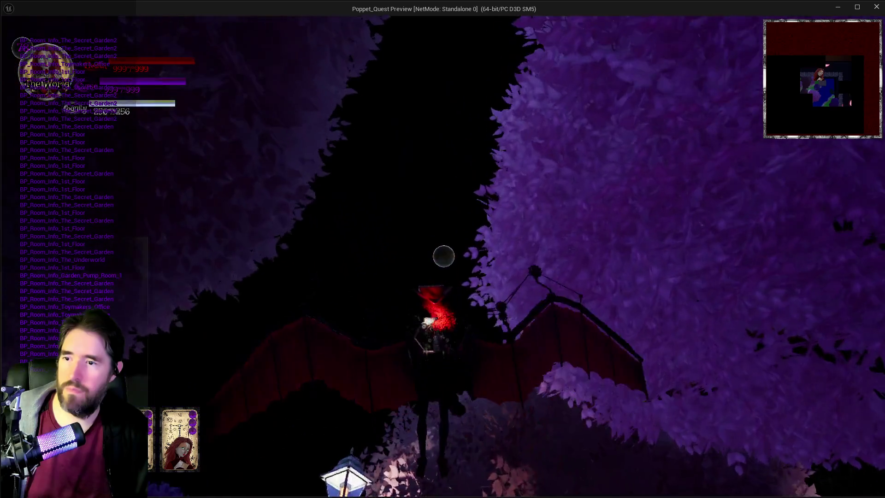
key(w)
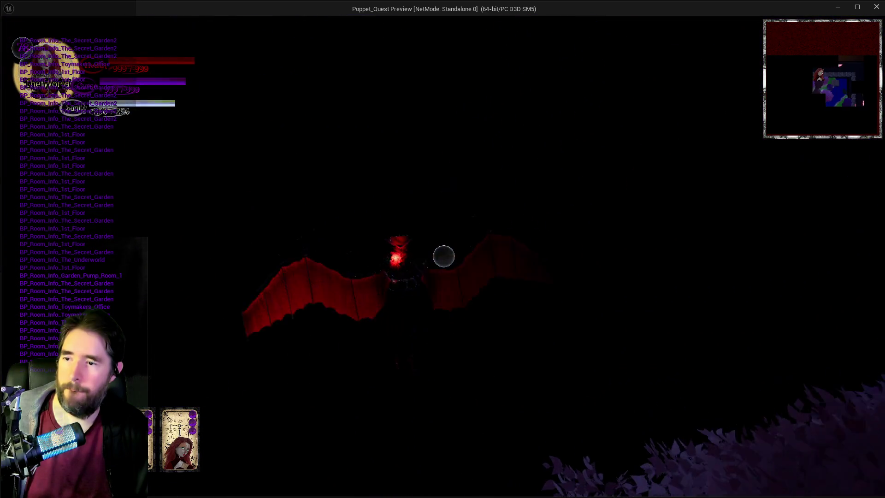
key(w)
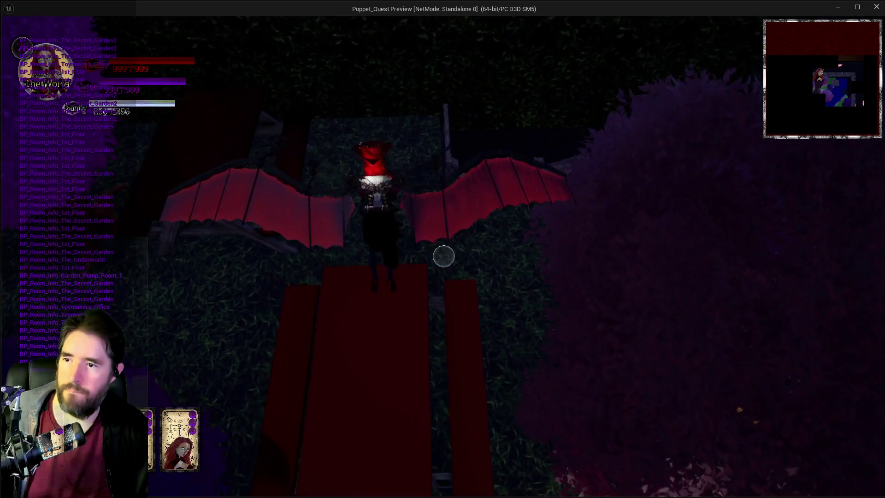
key(w)
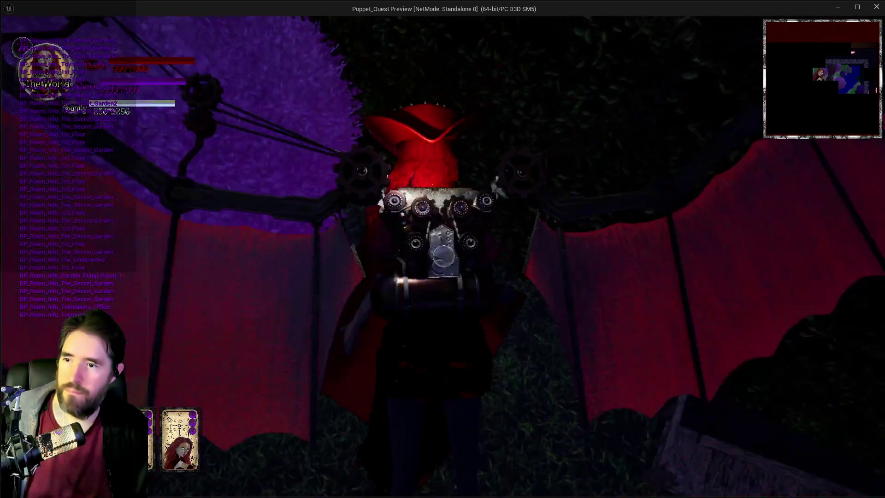
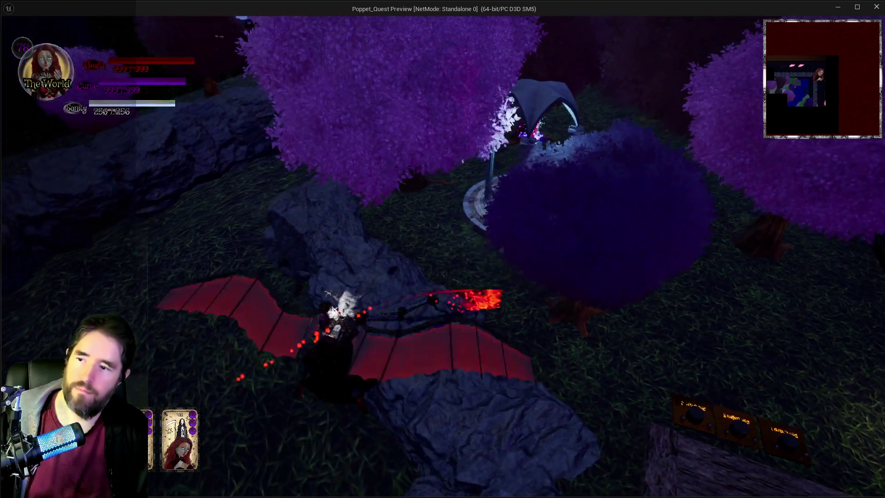
Stop the play session and pan the Tarot Graph toward the Chariot node
key(alt+Tab)
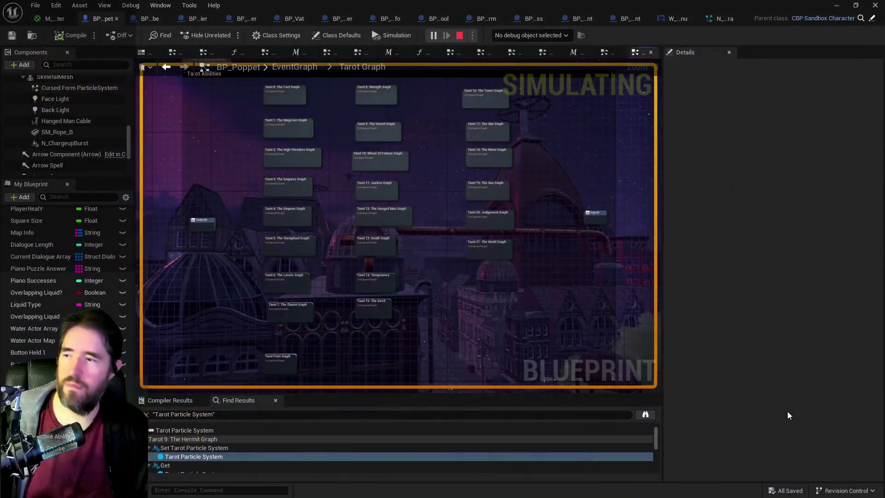
key(Escape)
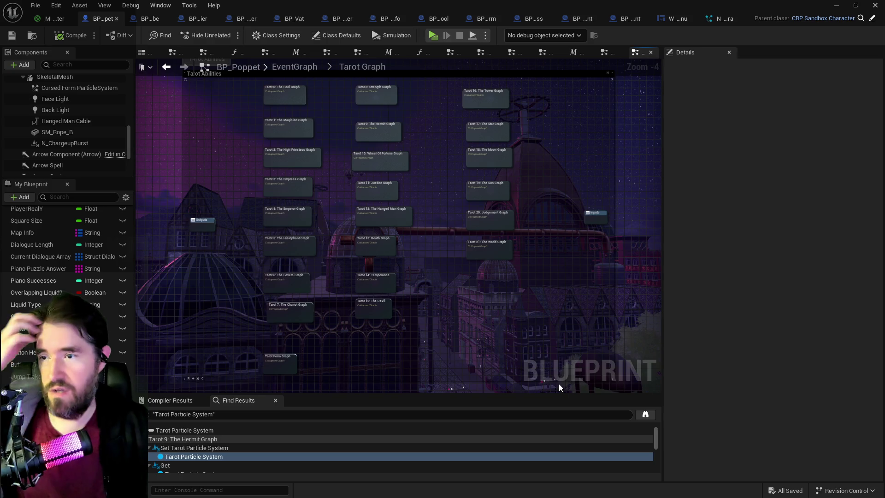
drag(519, 326, 622, 324)
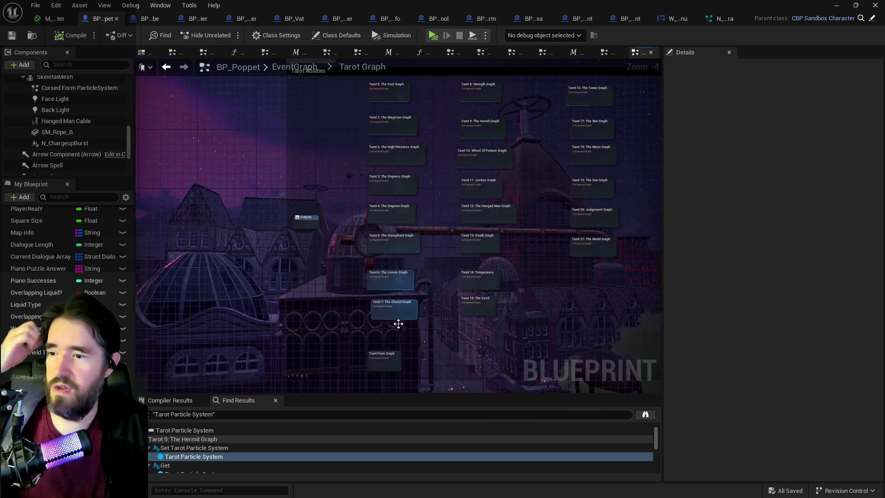
In the Tarot 7: The Chariot Graph, move the IA_Middle_Mouse_Button event left in Chariot 2: Flight
double_click(392, 313)
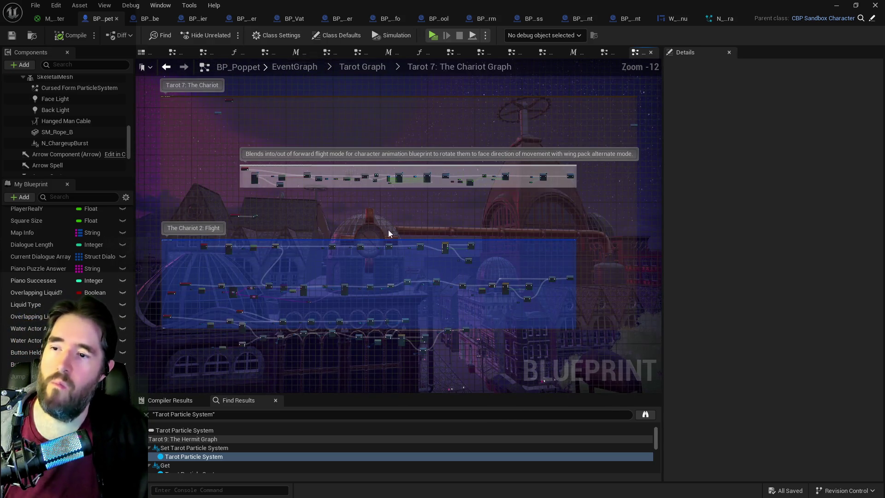
scroll(371, 231, up, 3)
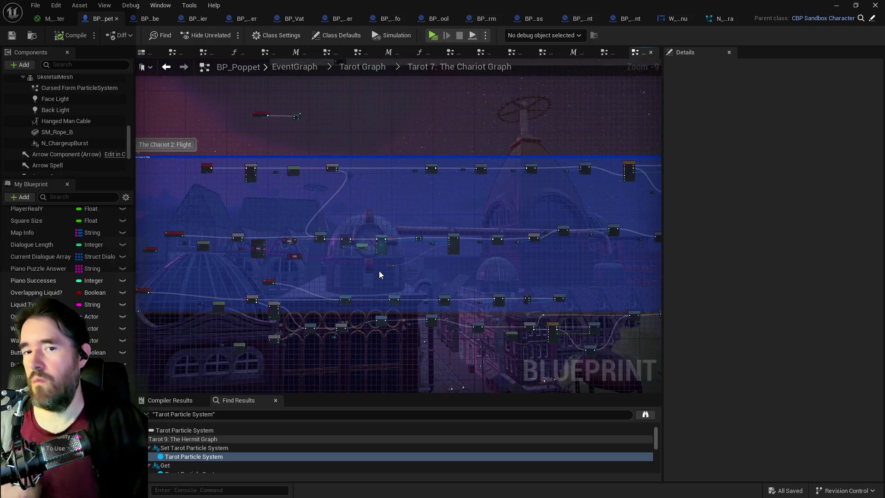
scroll(384, 272, up, 1)
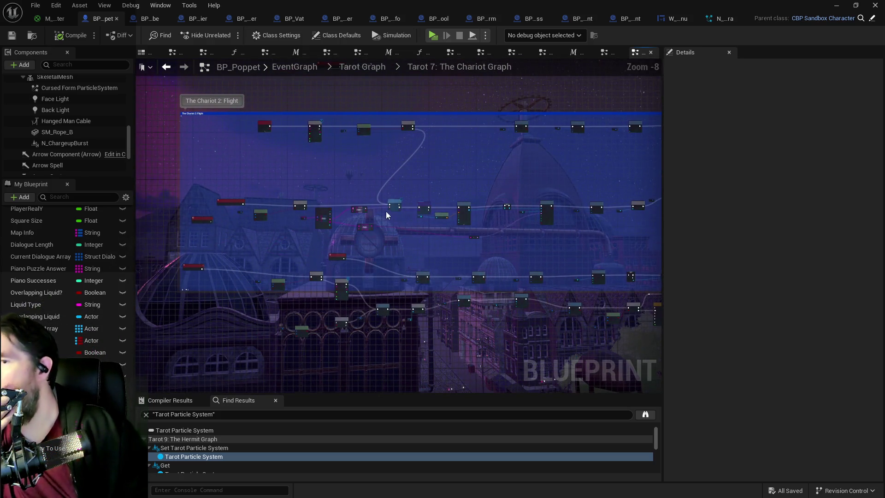
scroll(373, 188, up, 4)
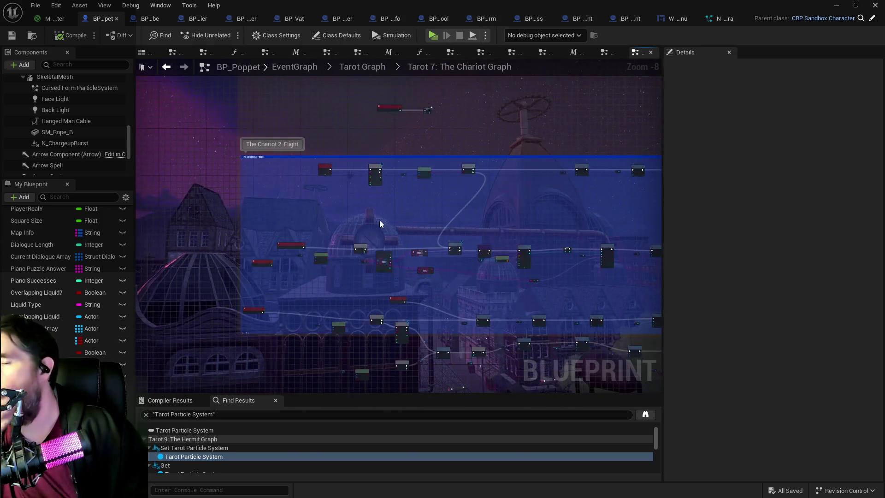
mouse_move(380, 203)
mouse_down()
mouse_move(434, 253)
mouse_move(454, 248)
mouse_up()
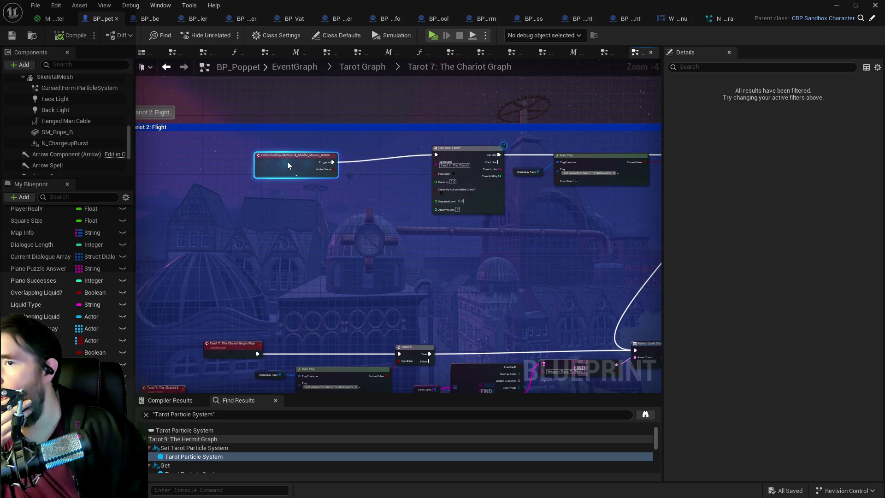
mouse_move(324, 155)
mouse_down()
mouse_move(330, 157)
mouse_move(220, 161)
mouse_up()
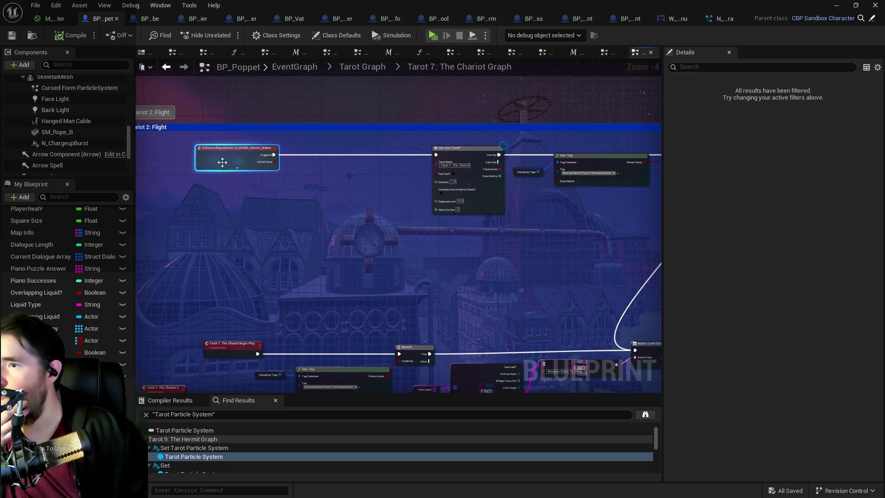
right_click(295, 212)
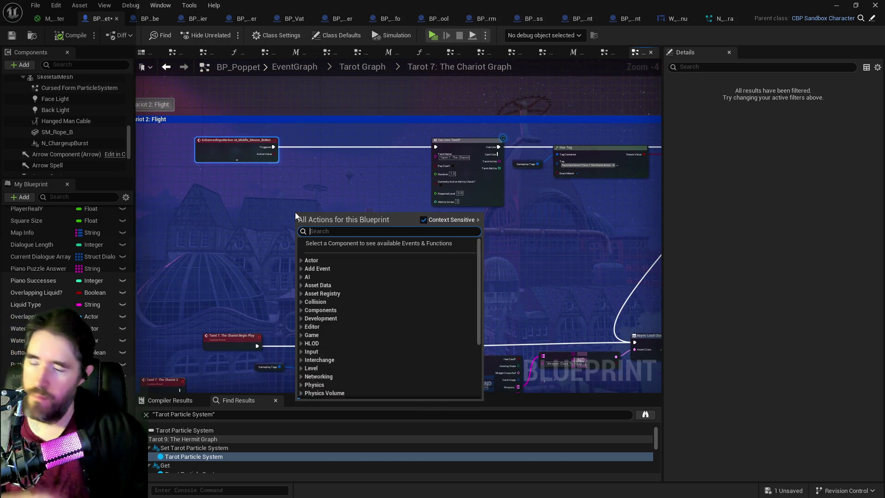
Add a Currently Active Ability getter node to the Chariot flight graph
text(get currently)
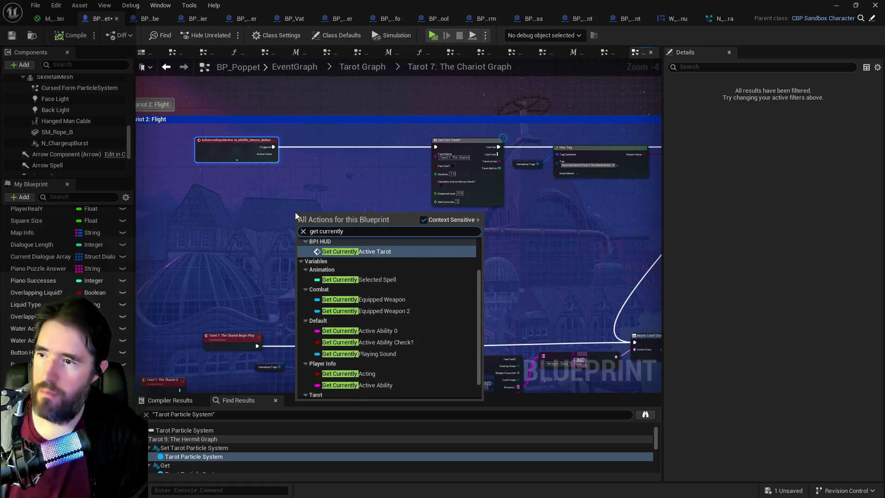
text( active abil)
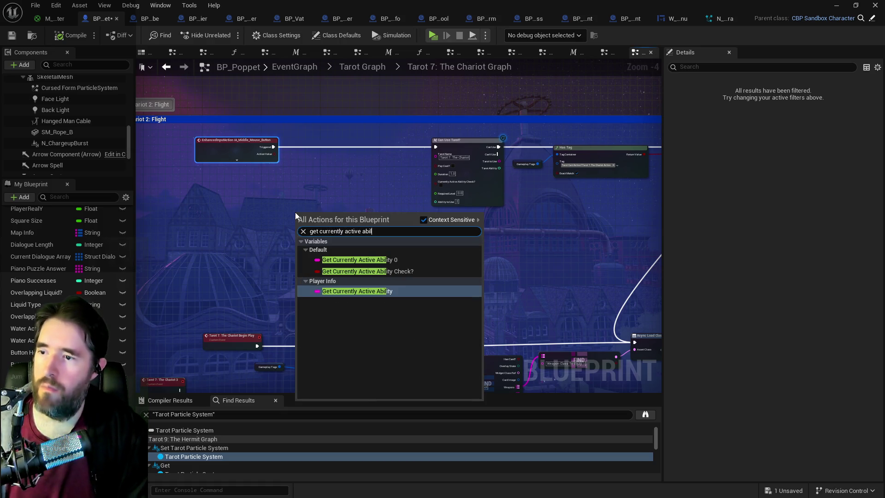
click(344, 291)
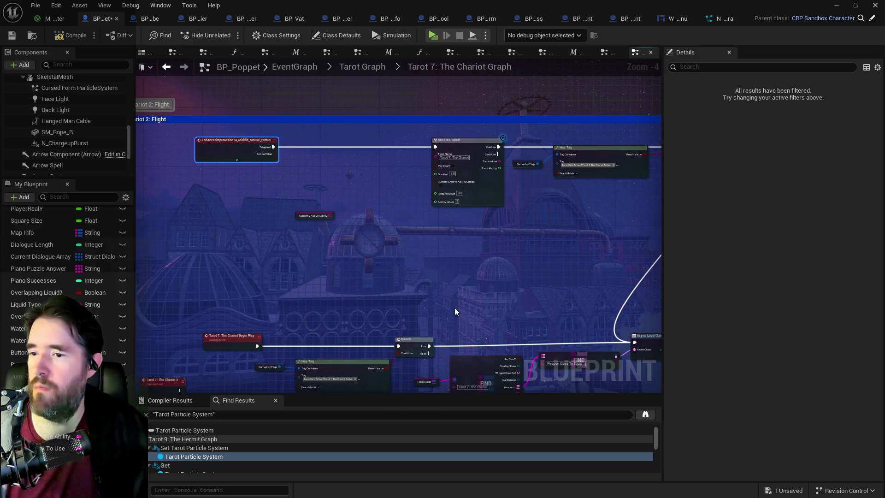
mouse_move(416, 235)
mouse_down()
mouse_move(324, 256)
mouse_move(453, 235)
mouse_up()
mouse_move(517, 255)
mouse_down()
mouse_move(529, 251)
mouse_move(381, 195)
mouse_up()
Move the Update Flight Stuff event and its comment left and down
mouse_move(432, 207)
mouse_down()
mouse_move(212, 195)
mouse_move(461, 299)
mouse_move(492, 241)
mouse_move(399, 231)
mouse_move(435, 227)
mouse_up()
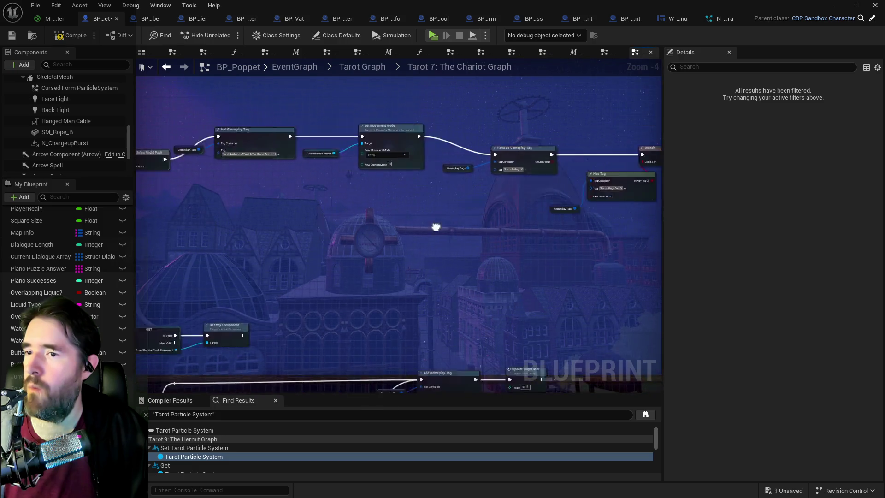
scroll(435, 227, down, 2)
mouse_move(576, 223)
mouse_down()
mouse_move(618, 336)
mouse_move(500, 329)
mouse_up()
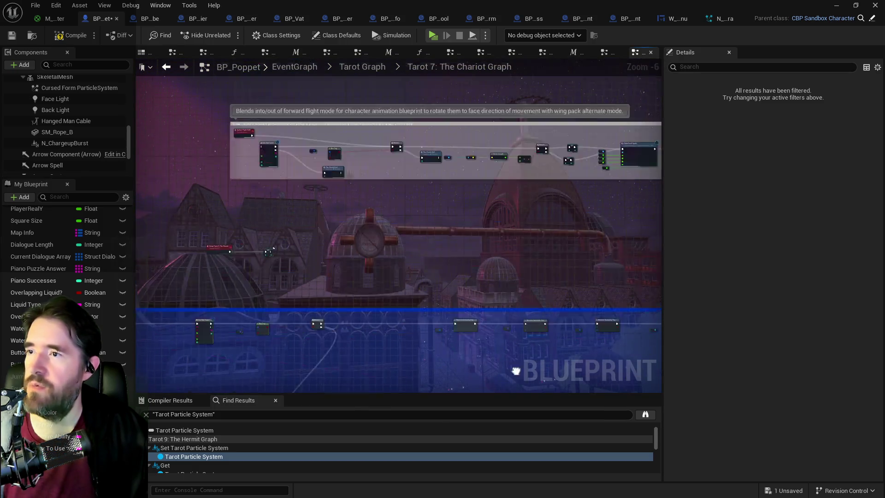
scroll(421, 233, up, 2)
scroll(297, 213, up, 2)
mouse_move(555, 275)
mouse_down()
mouse_move(253, 227)
mouse_move(145, 193)
mouse_move(263, 164)
mouse_move(198, 174)
mouse_move(328, 159)
mouse_move(510, 170)
mouse_move(457, 183)
mouse_move(286, 173)
mouse_move(318, 180)
mouse_move(208, 154)
mouse_move(289, 166)
mouse_move(449, 217)
mouse_move(480, 237)
mouse_up()
mouse_move(338, 144)
mouse_down()
mouse_move(154, 165)
mouse_move(172, 157)
mouse_move(177, 169)
mouse_move(152, 162)
mouse_move(183, 163)
mouse_move(223, 206)
mouse_up()
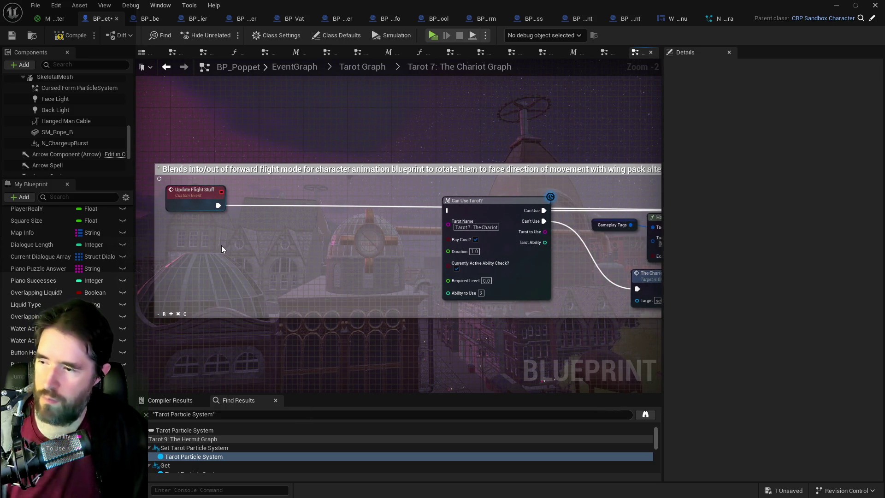
Paste a copy of the Currently Active Ability getter inside the forward-flight comment box
key(ctrl+v)
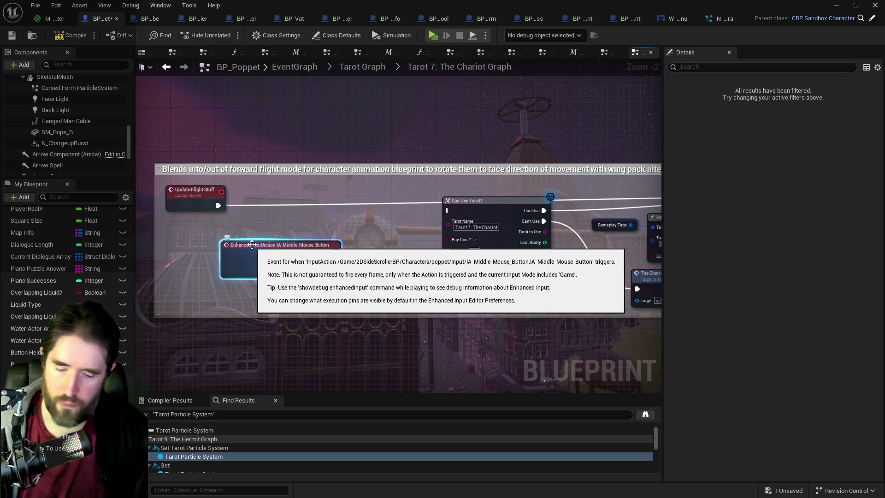
scroll(229, 295, down, 5)
scroll(229, 296, down, 1)
drag(229, 296, 303, 127)
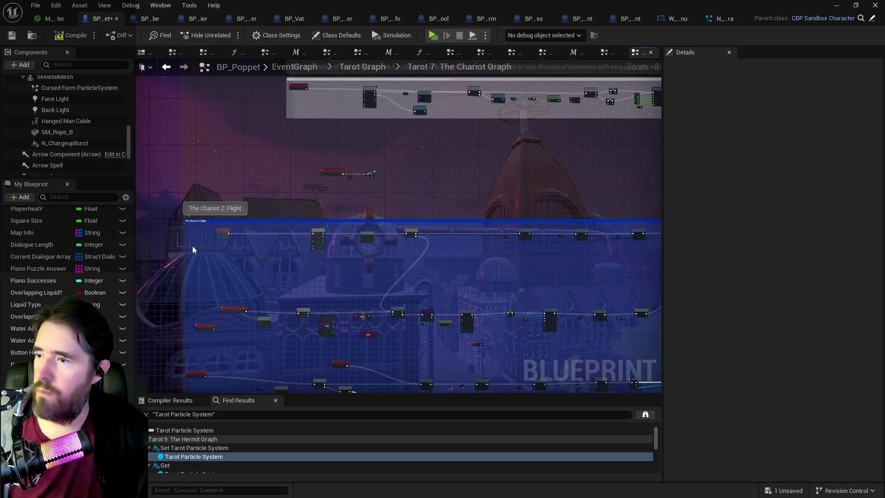
scroll(193, 250, up, 4)
click(314, 255)
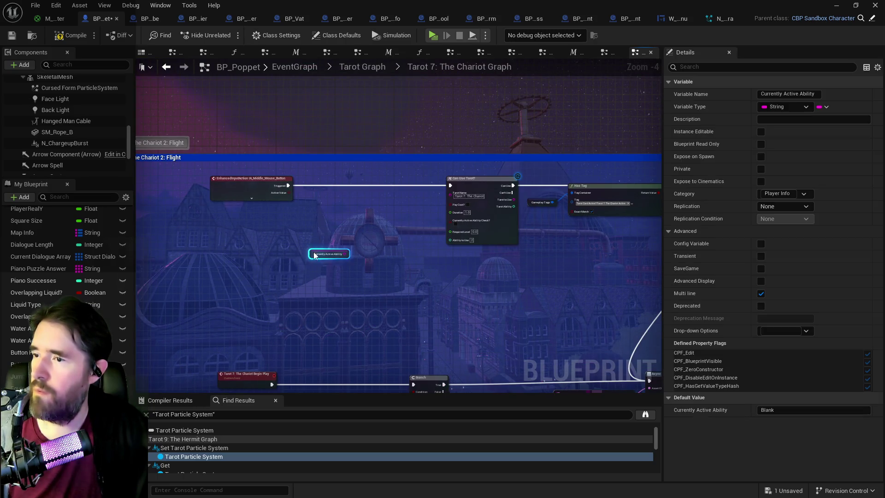
click(357, 203)
mouse_move(358, 203)
mouse_down()
mouse_move(371, 200)
mouse_move(355, 250)
mouse_move(546, 369)
mouse_move(366, 219)
mouse_up()
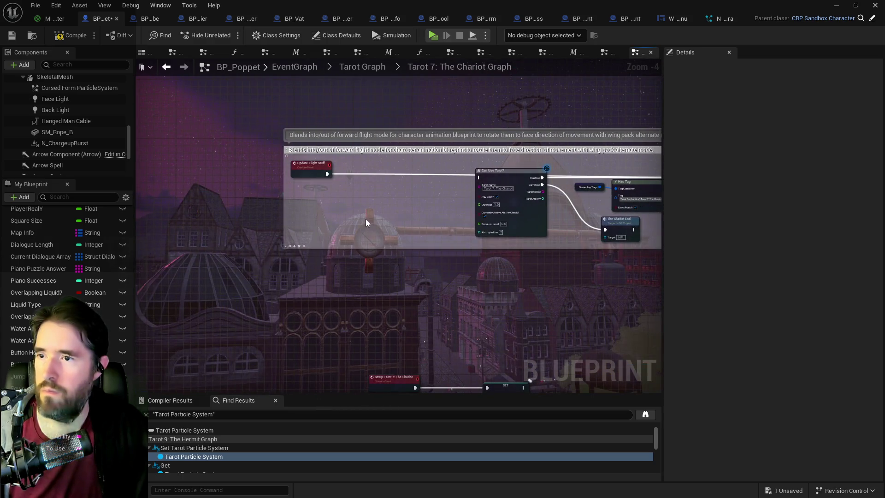
key(ctrl+v)
Reposition Update Flight Stuff and move the getter closer to it
scroll(373, 205, up, 2)
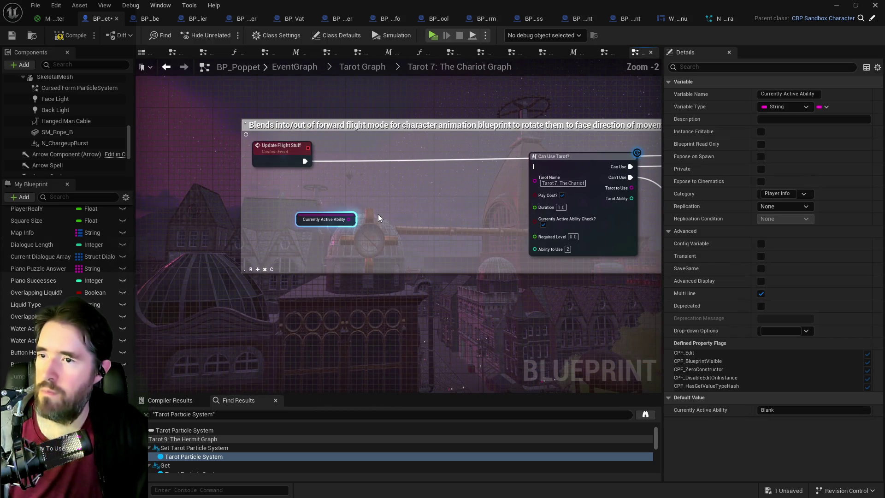
drag(293, 161, 243, 149)
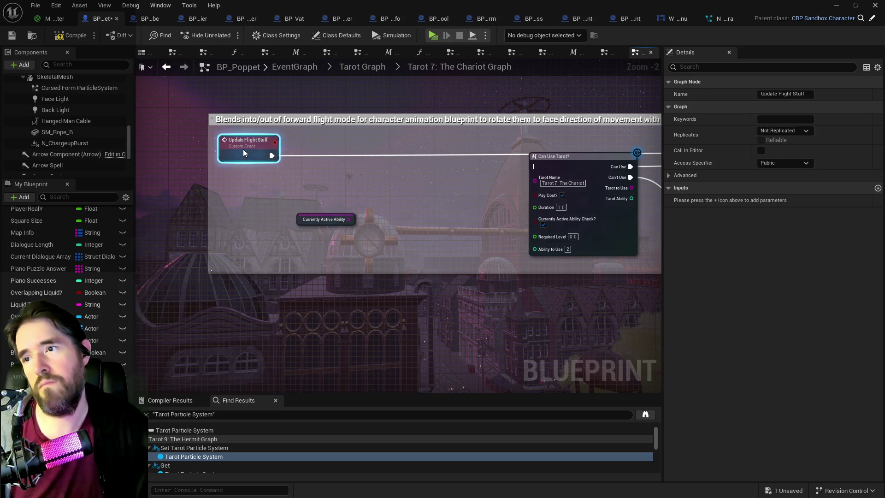
drag(352, 189, 280, 183)
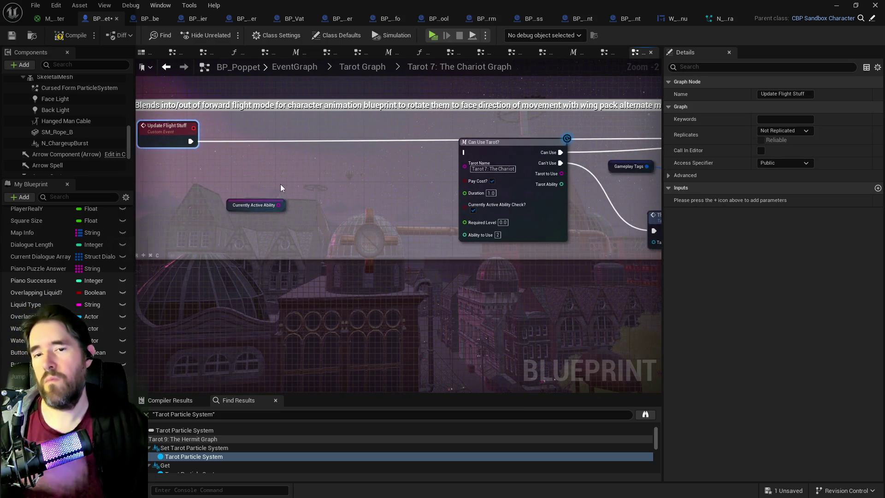
drag(364, 263, 340, 186)
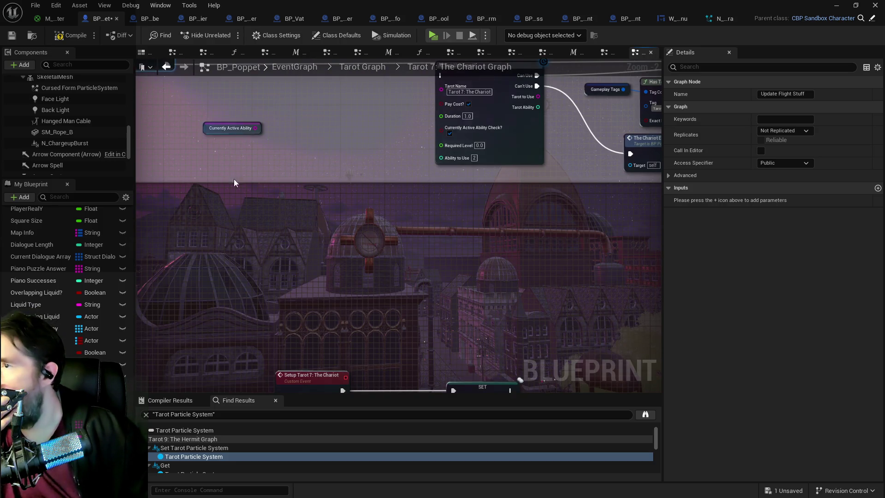
drag(227, 168, 289, 216)
mouse_move(285, 255)
mouse_down()
mouse_move(253, 203)
mouse_move(377, 256)
mouse_move(371, 322)
mouse_up()
scroll(377, 254, down, 1)
mouse_move(168, 223)
mouse_down()
mouse_move(267, 108)
mouse_move(362, 306)
mouse_up()
drag(272, 261, 433, 259)
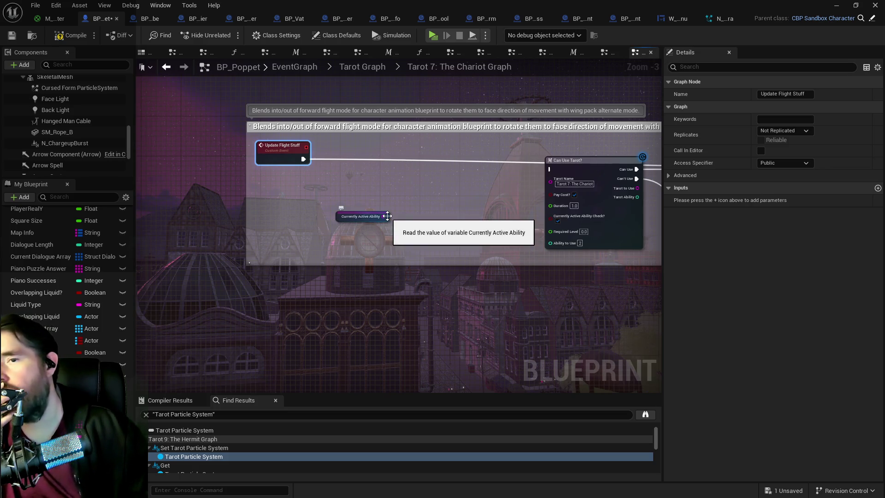
mouse_move(405, 222)
mouse_down()
mouse_move(309, 201)
mouse_move(369, 230)
mouse_up()
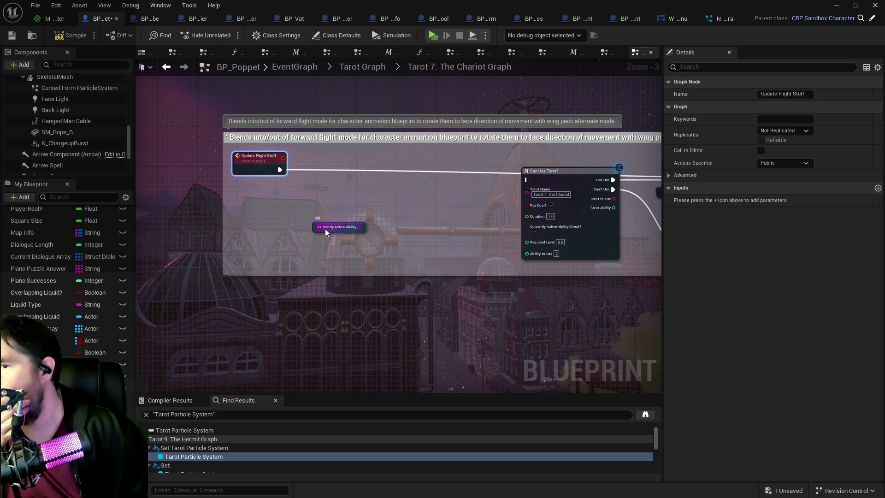
mouse_move(355, 224)
mouse_down()
mouse_move(294, 223)
mouse_move(346, 235)
mouse_move(313, 222)
mouse_move(363, 222)
mouse_up()
Add an Equal Exactly (String) node wired to the Currently Active Ability getter
text(==)
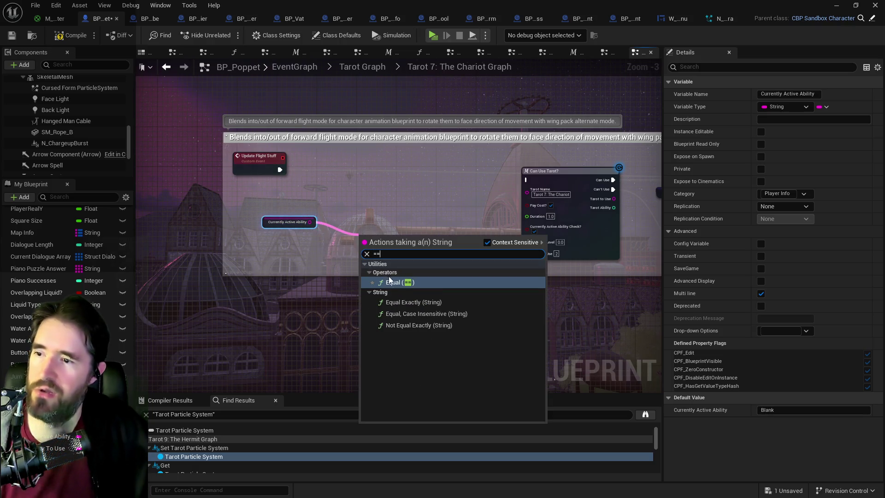
click(396, 301)
click(526, 206)
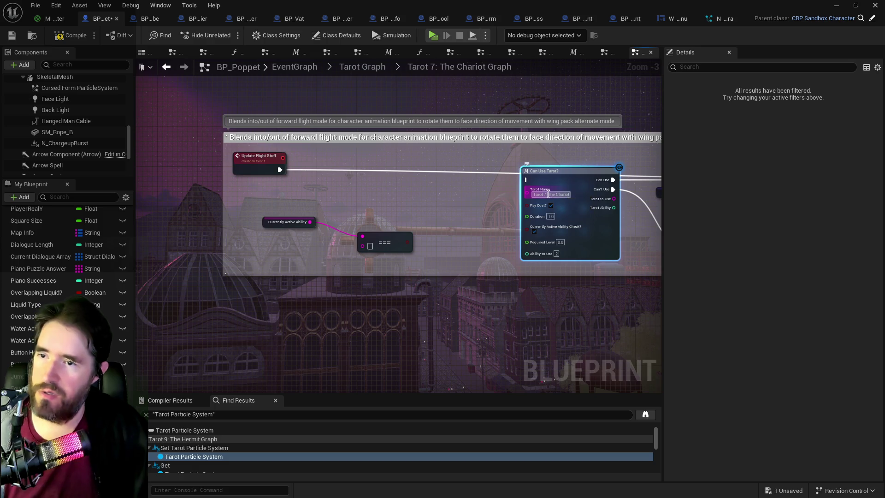
text(a)
click(370, 246)
key(ctrl+v)
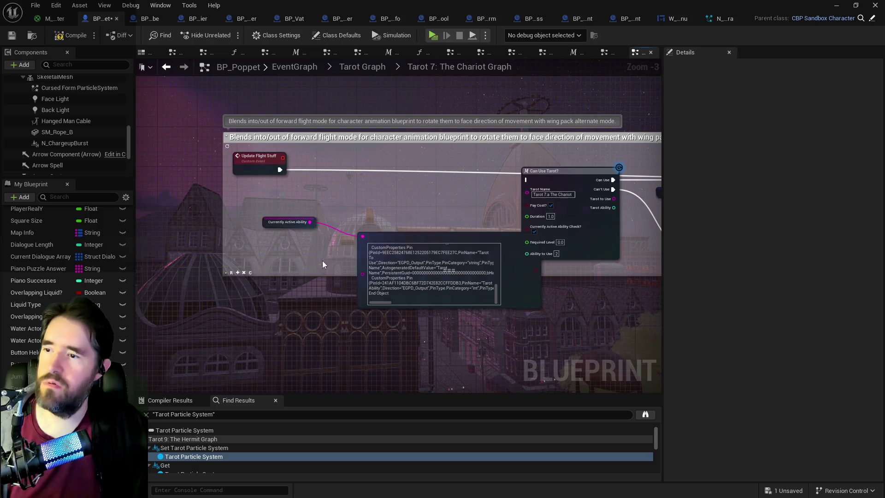
click(393, 282)
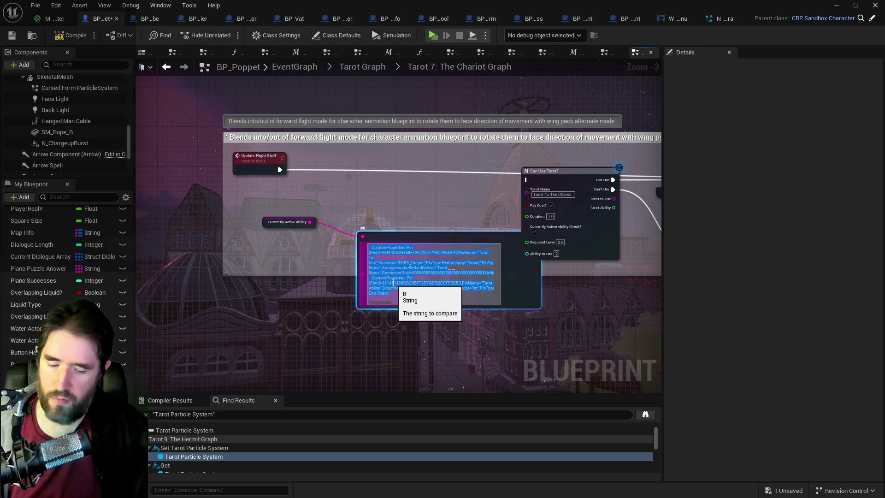
key(BackSpace)
Undo the accidental string pin paste and Tarot Name change on Can Use Tarot?
click(571, 204)
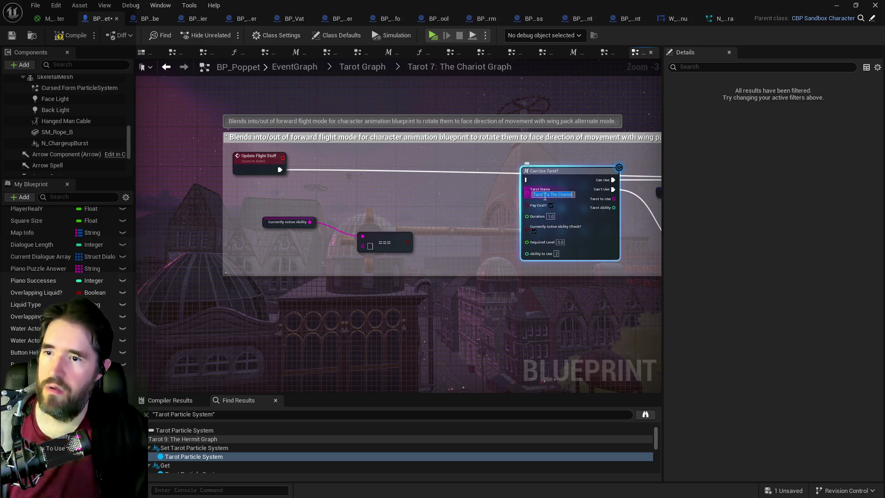
click(56, 5)
click(56, 9)
key(ctrl+z)
click(56, 7)
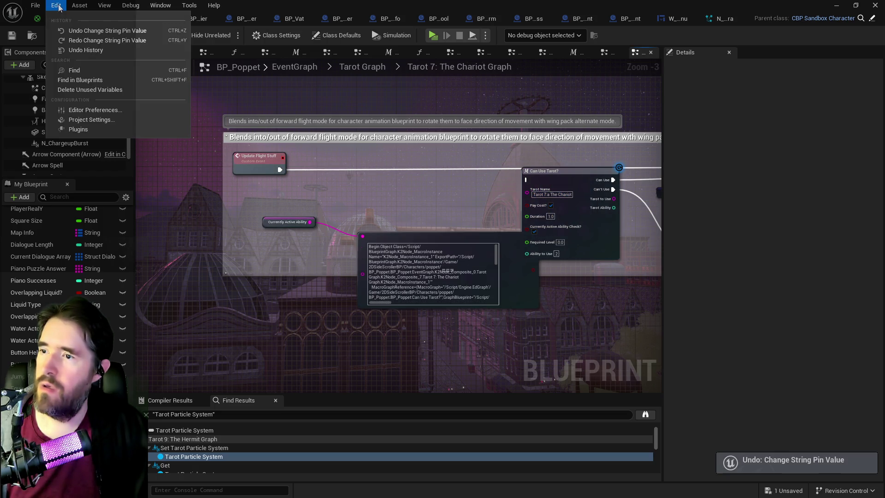
click(61, 6)
click(60, 5)
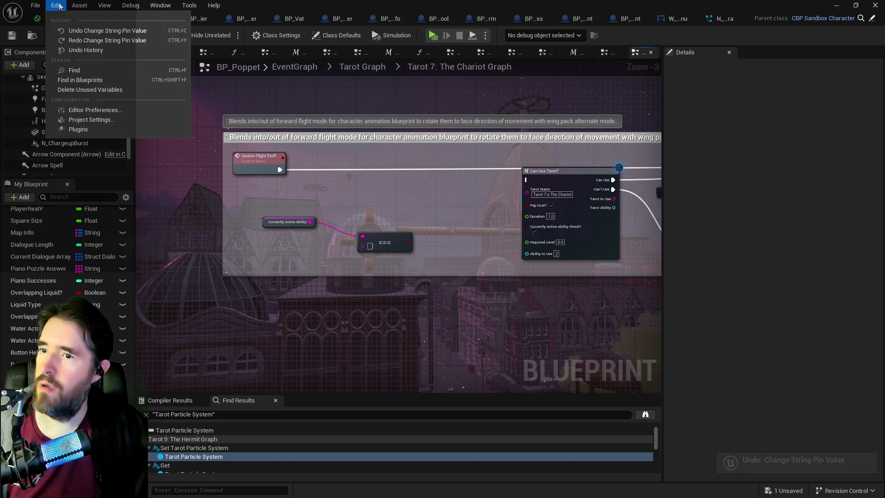
click(78, 31)
key(ctrl+z)
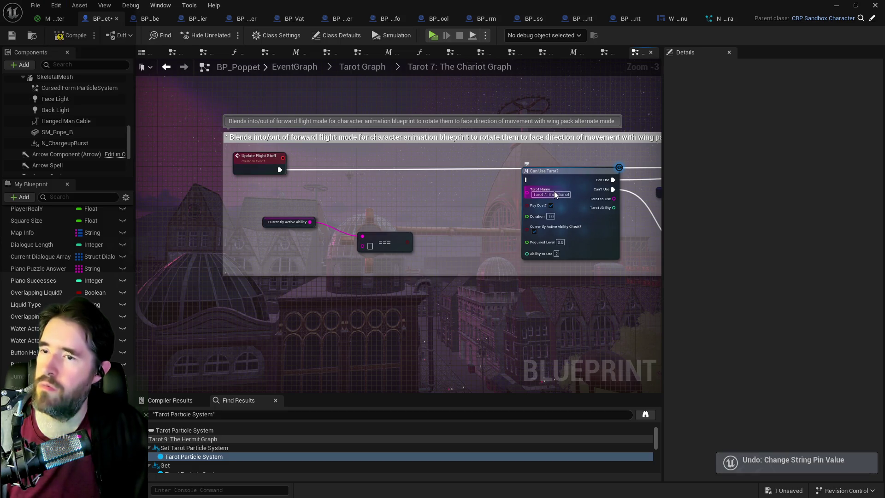
Copy 'Tarot 7: The Chariot' from Can Use Tarot? into the === node's string input
click(527, 194)
key(ctrl+c)
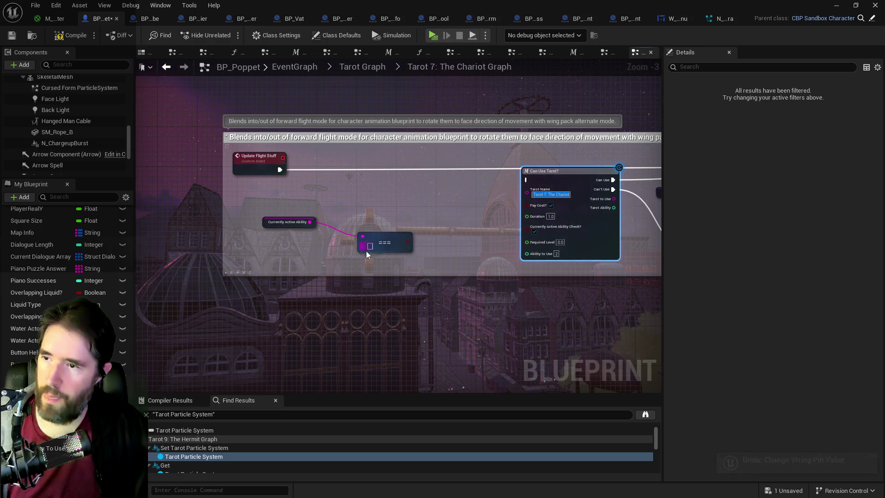
click(370, 246)
key(ctrl+v)
key(Return)
mouse_move(506, 256)
mouse_down()
mouse_move(375, 227)
mouse_move(419, 267)
mouse_move(431, 223)
mouse_move(237, 239)
mouse_move(153, 229)
mouse_up()
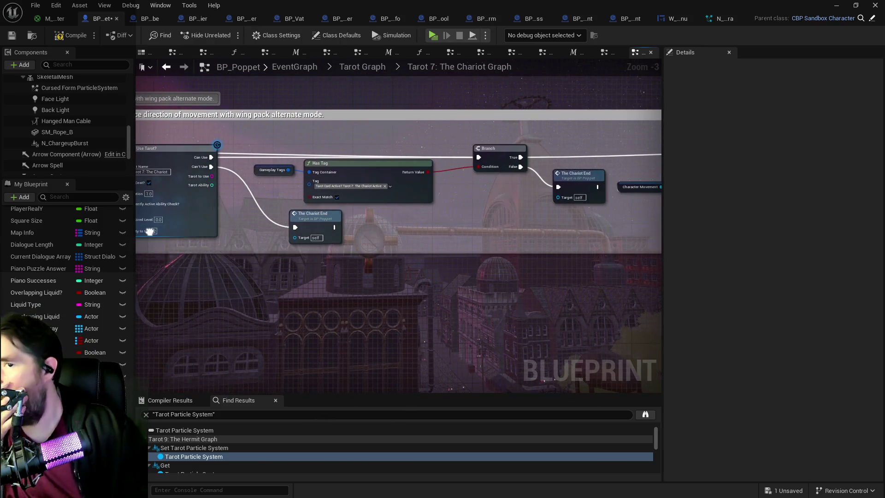
drag(227, 214, 316, 214)
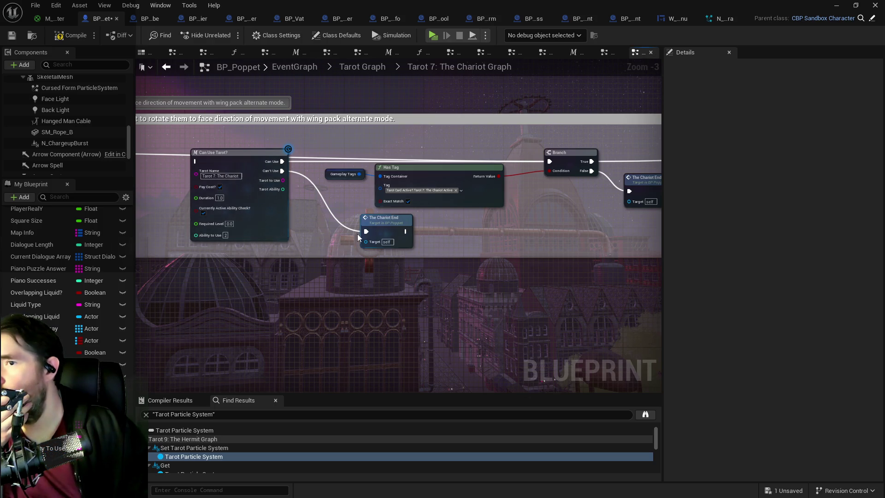
mouse_move(138, 221)
mouse_down()
mouse_move(268, 221)
mouse_move(377, 241)
mouse_move(356, 217)
mouse_move(369, 216)
mouse_move(391, 170)
mouse_move(368, 153)
mouse_move(406, 192)
mouse_move(336, 193)
mouse_up()
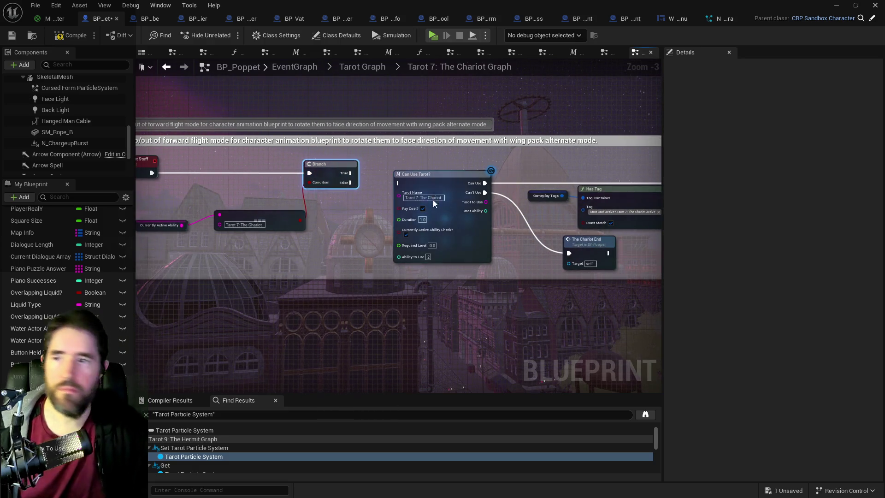
Wire the Branch's False to Can Use Tarot? and its True to the later Branch
click(404, 235)
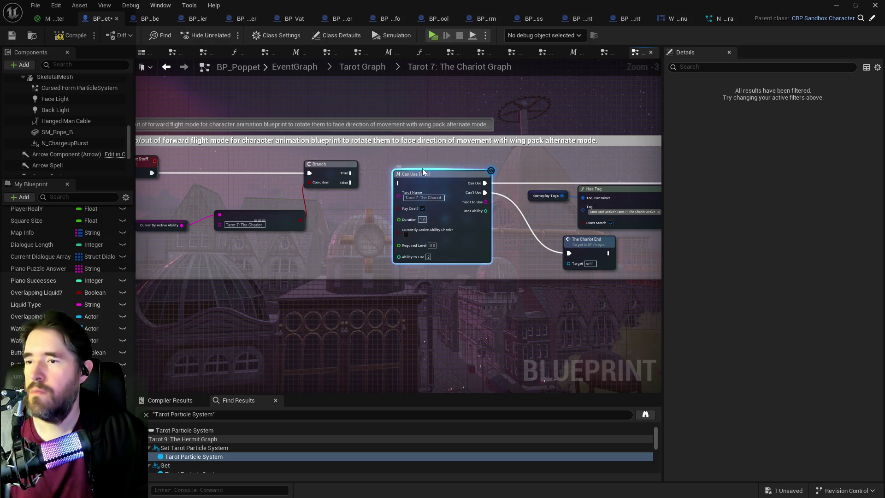
drag(430, 175, 434, 200)
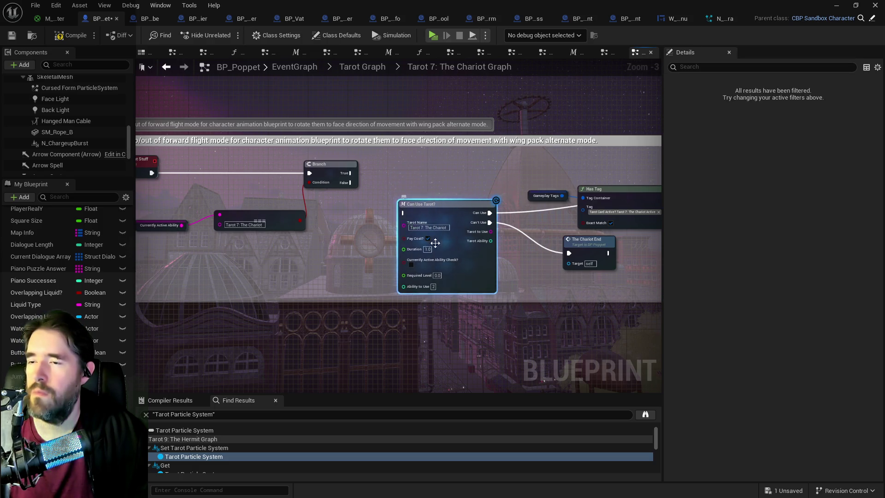
mouse_move(491, 265)
mouse_down()
mouse_move(386, 264)
mouse_move(435, 230)
mouse_up()
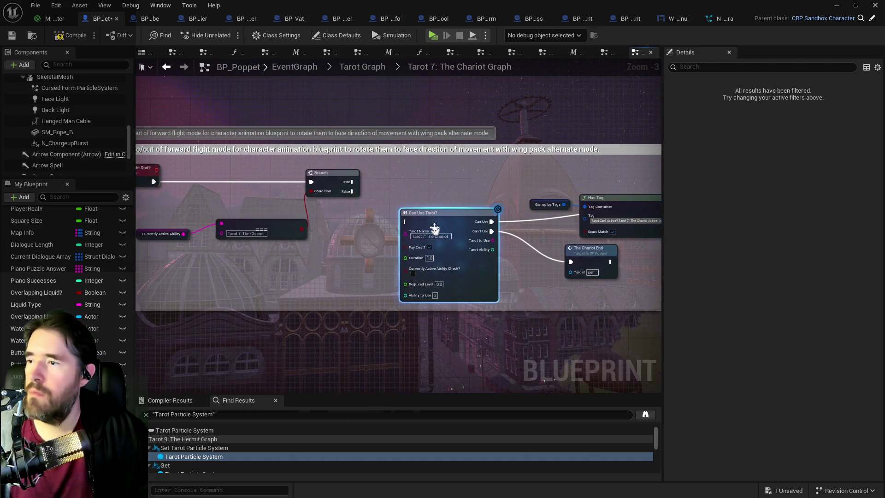
mouse_move(352, 191)
mouse_down()
mouse_move(410, 226)
mouse_move(367, 198)
mouse_up()
mouse_move(305, 183)
mouse_down()
mouse_move(664, 184)
mouse_move(593, 181)
mouse_move(570, 193)
mouse_up()
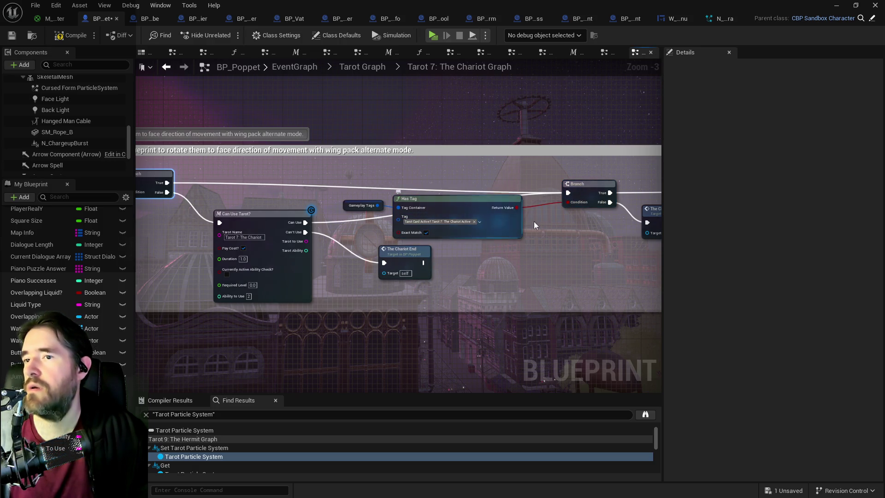
Rearrange the Has Tag, Gameplay Tags, The Chariot End and Can Use Tarot? nodes
drag(397, 206, 329, 194)
mouse_move(439, 209)
mouse_down()
mouse_move(472, 217)
mouse_move(500, 243)
mouse_up()
mouse_move(383, 246)
mouse_down()
mouse_move(372, 245)
mouse_move(364, 260)
mouse_up()
drag(256, 207, 253, 192)
drag(362, 253, 352, 248)
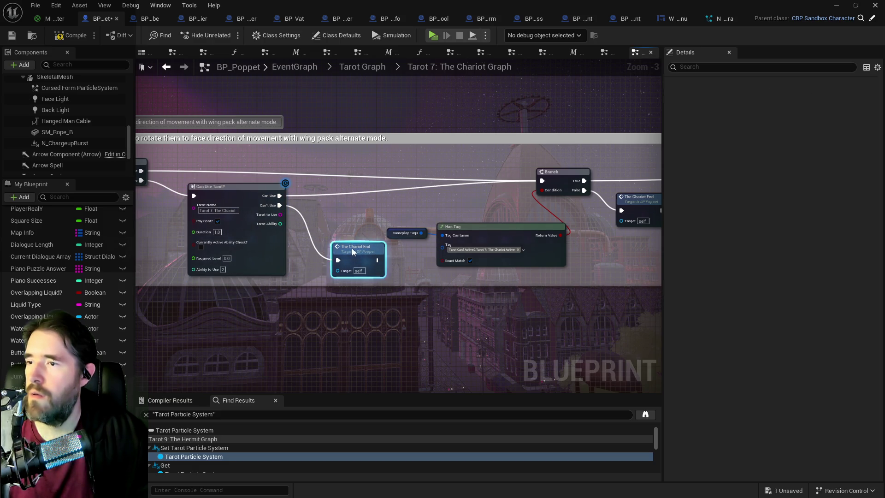
drag(333, 214, 487, 220)
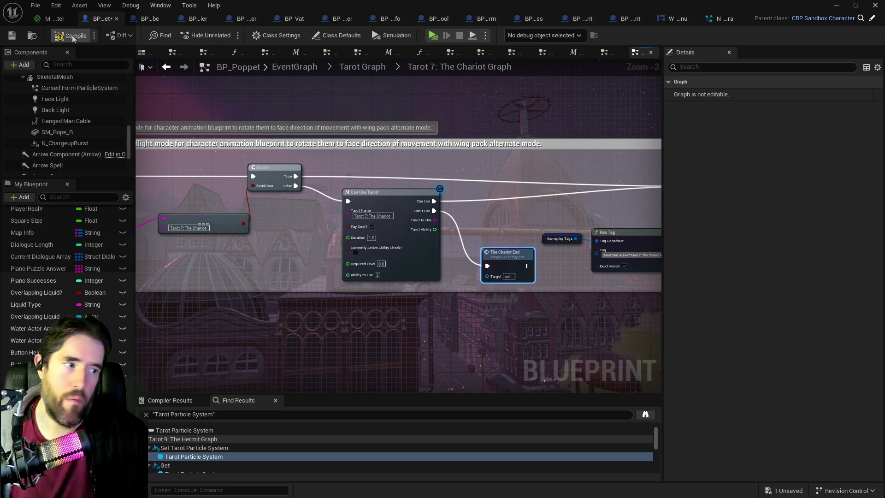
Compile BP_Poppet and switch to the W_Dev_Menu widget blueprint
click(10, 41)
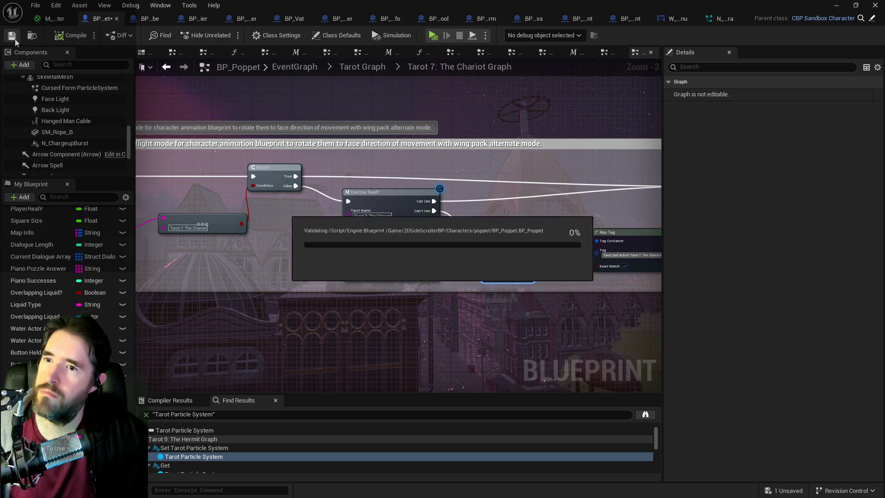
click(676, 19)
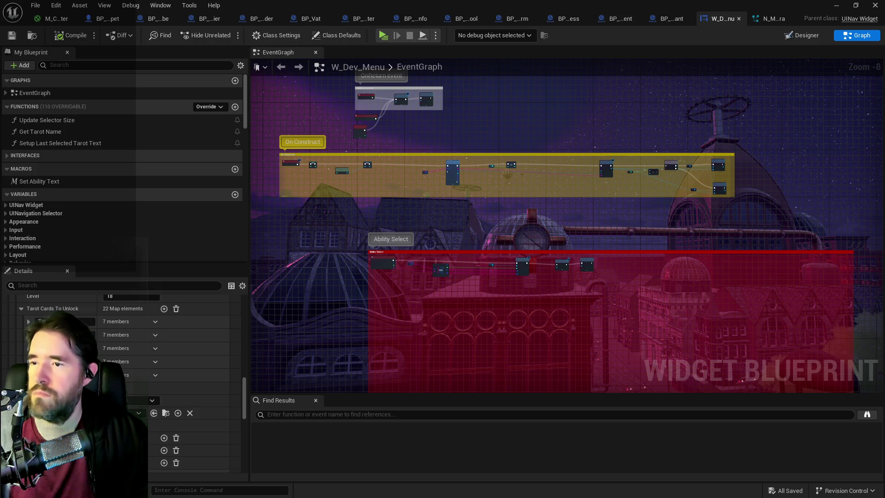
Change a Mile Stones entry's Level to 36 in the W_Dev_Menu Details panel
scroll(416, 275, up, 7)
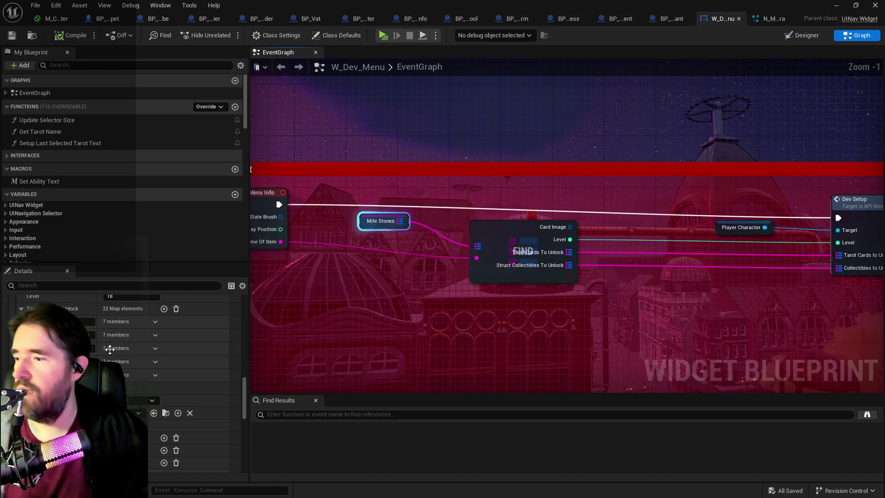
scroll(132, 392, down, 3)
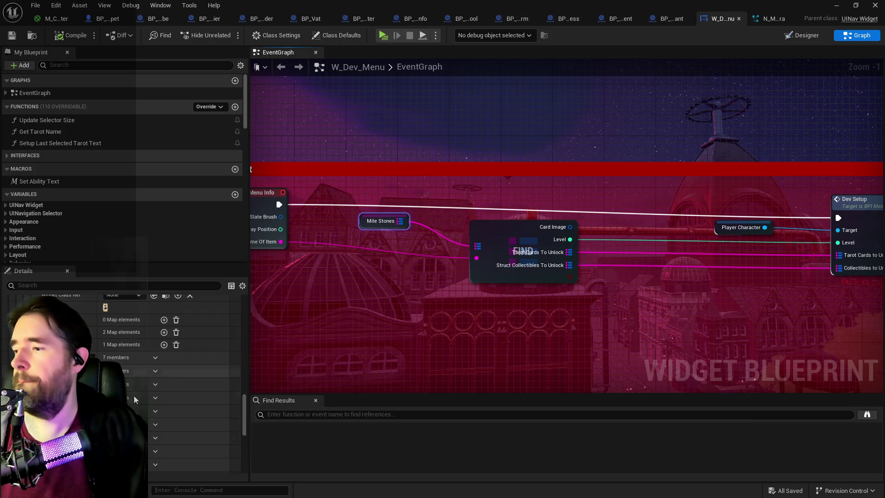
scroll(134, 396, up, 3)
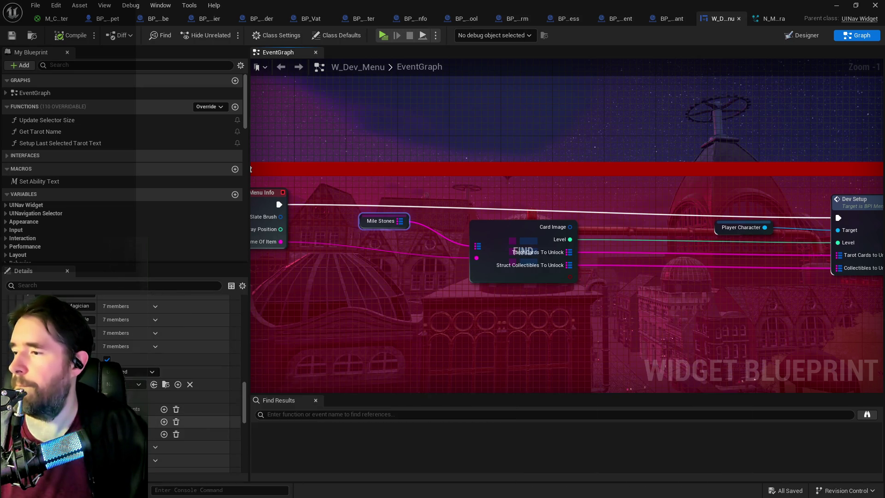
scroll(191, 396, up, 3)
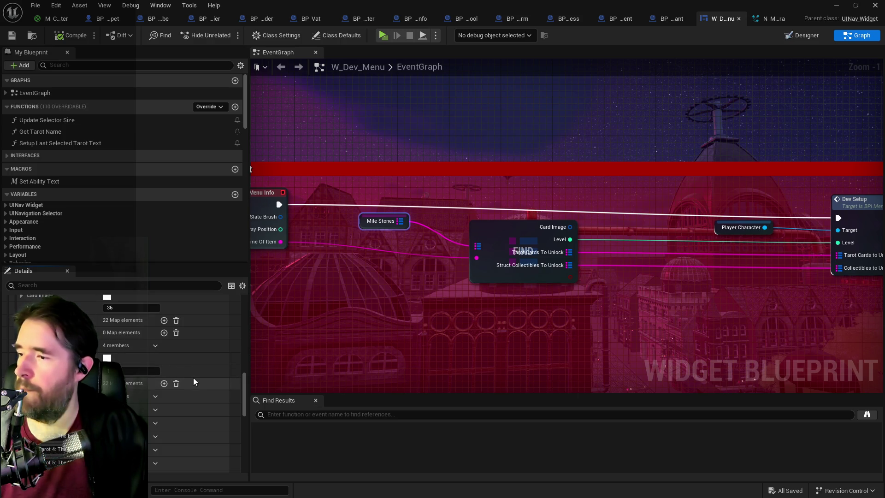
right_click(196, 343)
click(211, 395)
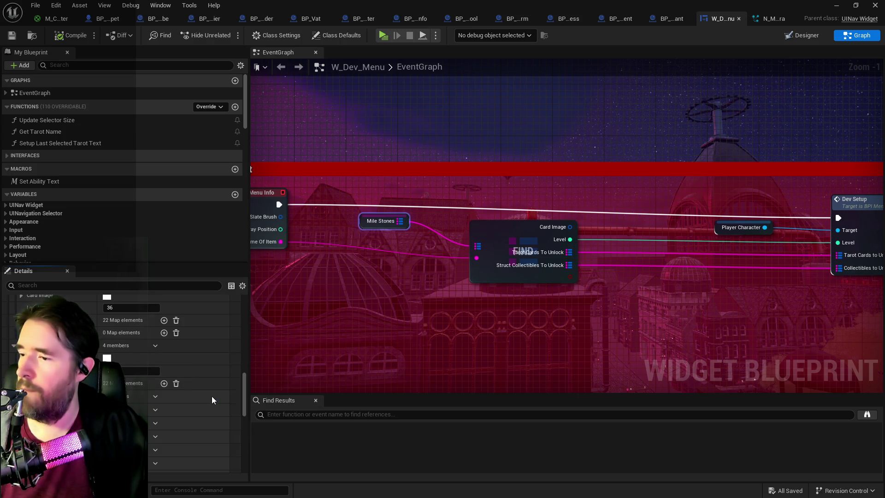
scroll(102, 389, up, 5)
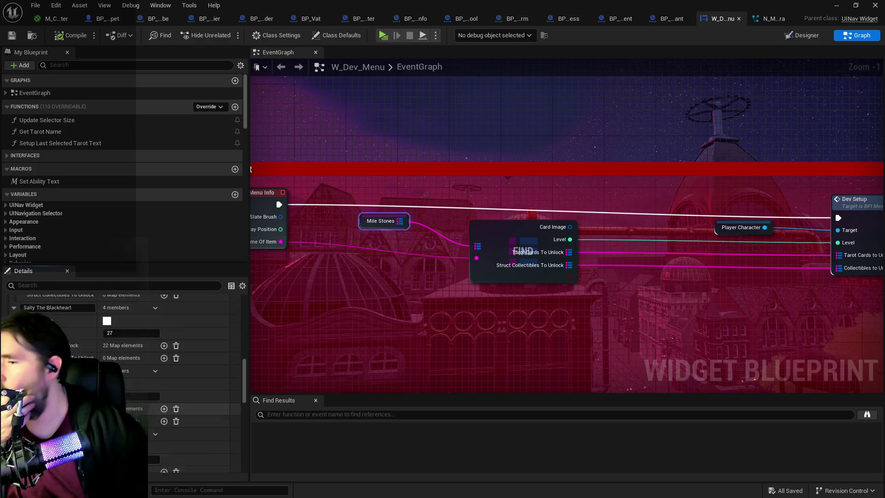
scroll(128, 400, down, 2)
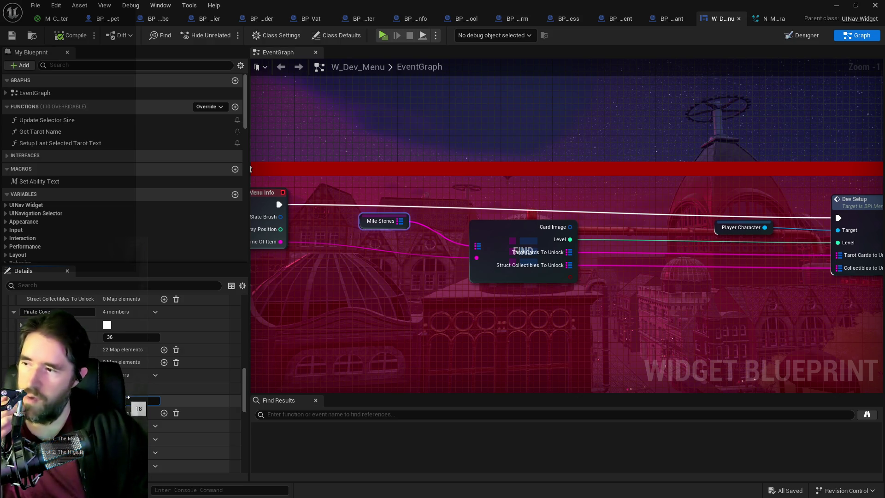
text(36)
key(Return)
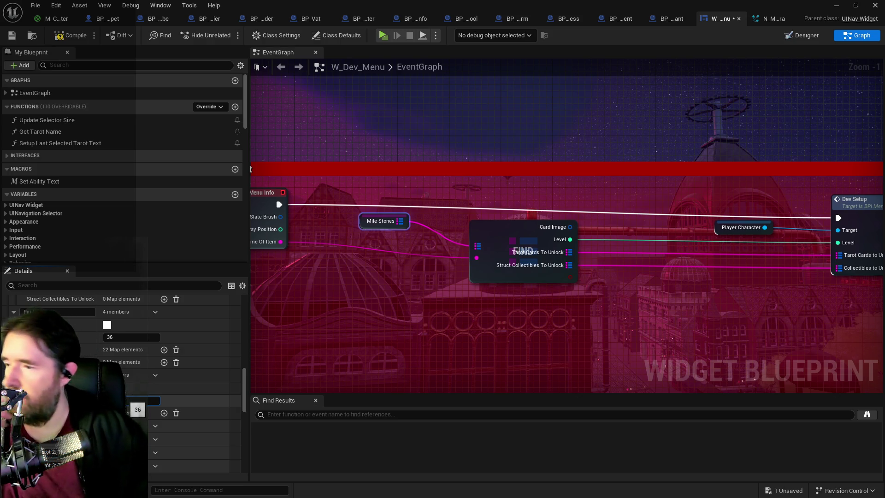
scroll(127, 400, down, 10)
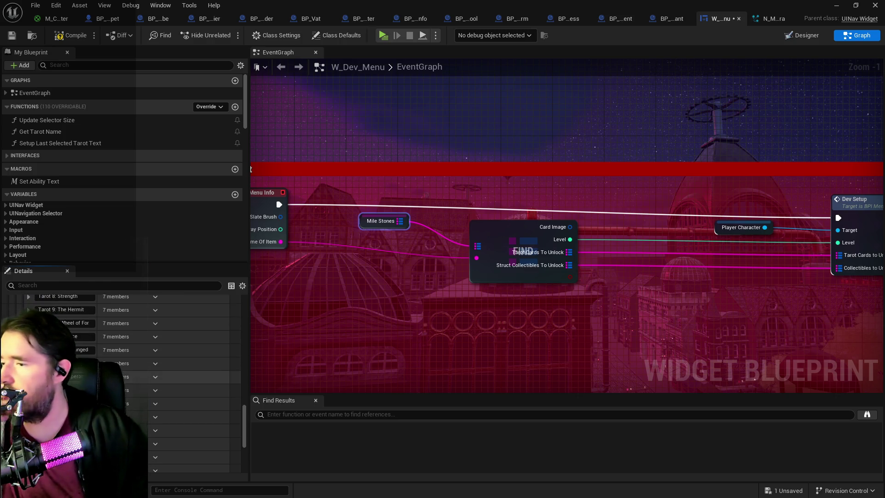
scroll(166, 383, down, 3)
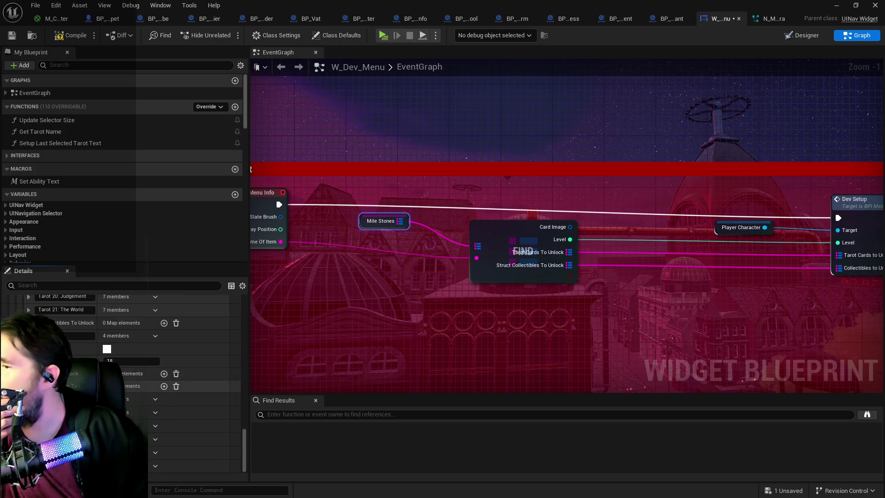
scroll(171, 369, up, 2)
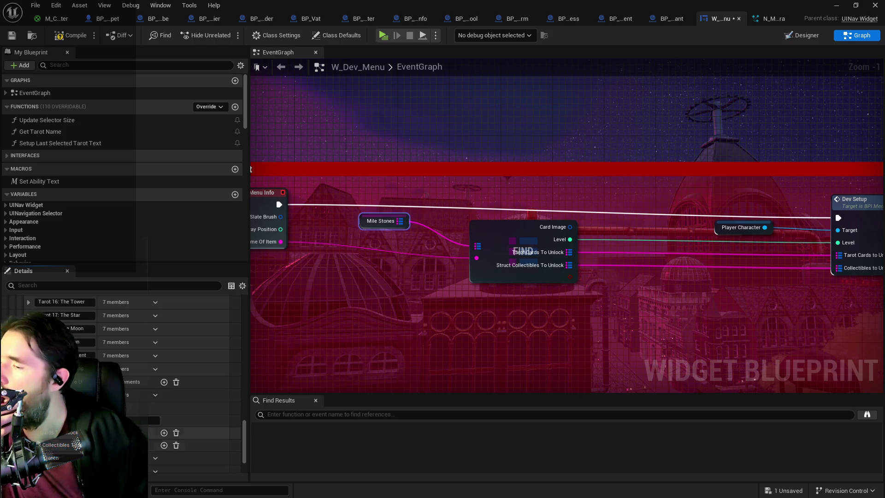
scroll(153, 395, down, 1)
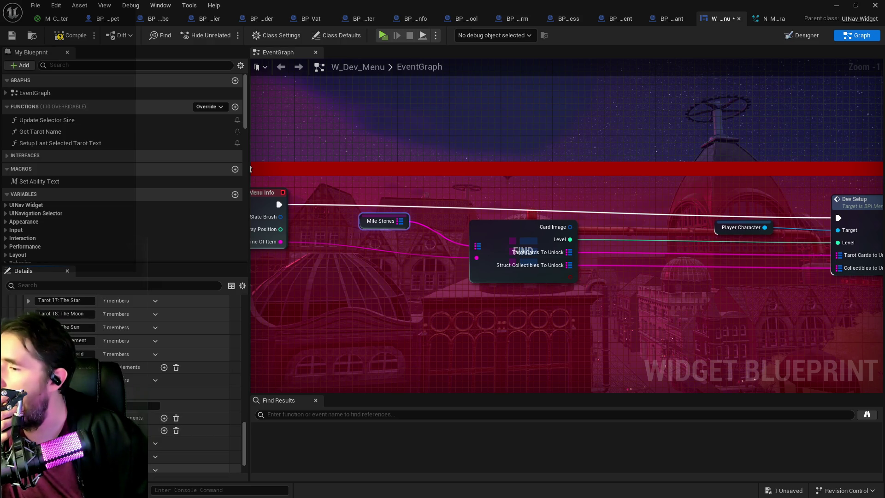
scroll(153, 394, down, 5)
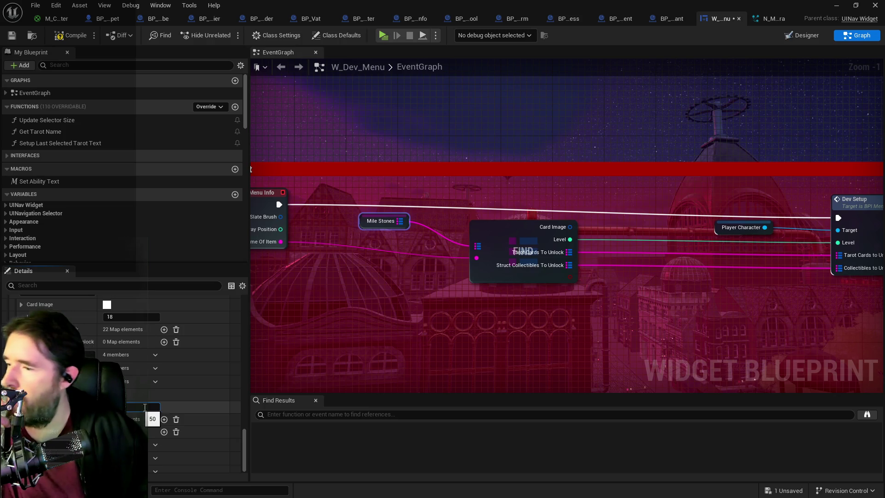
Copy the Level value and paste it into another milestone entry
right_click(184, 421)
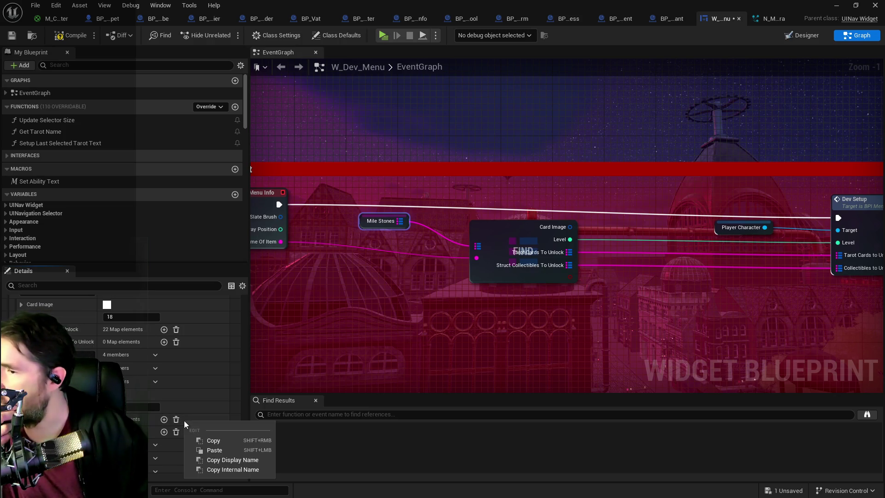
click(202, 449)
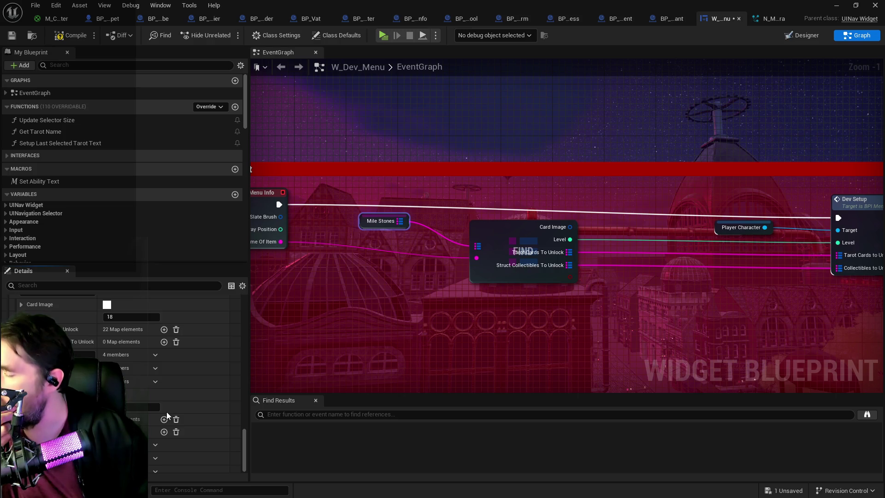
right_click(183, 379)
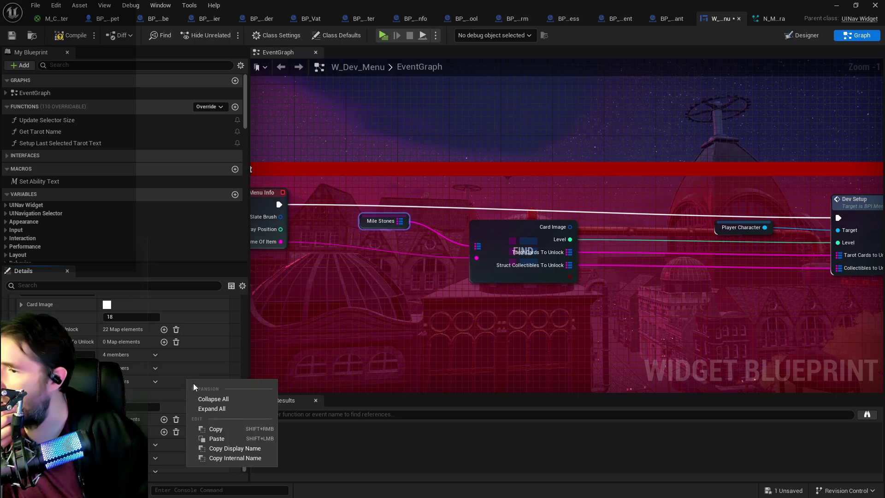
click(214, 438)
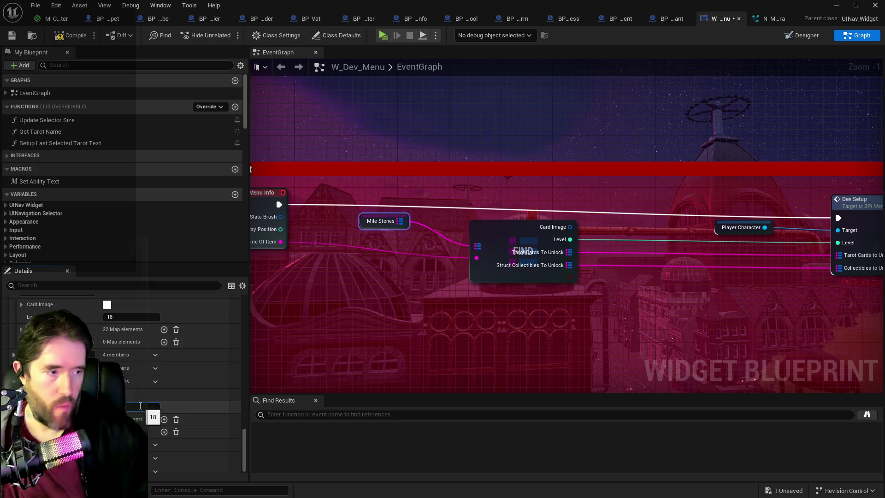
Review the pasted entry's 22 tarot map elements
scroll(124, 382, down, 5)
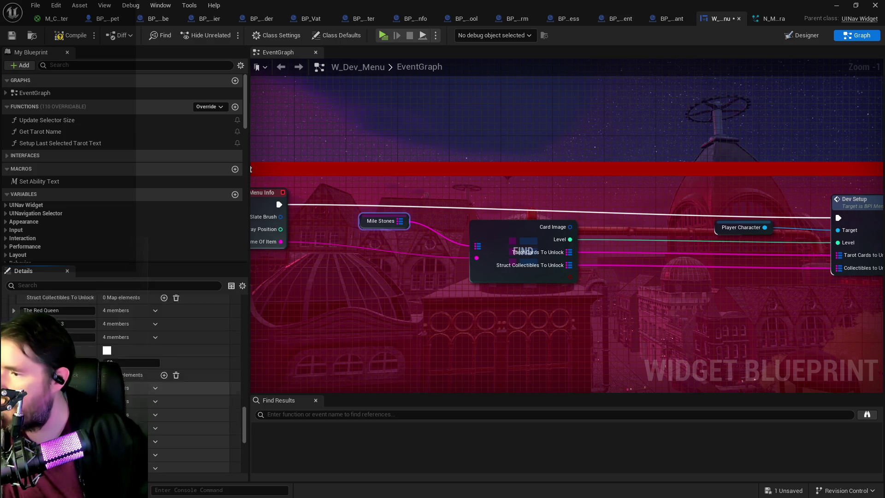
scroll(194, 445, down, 4)
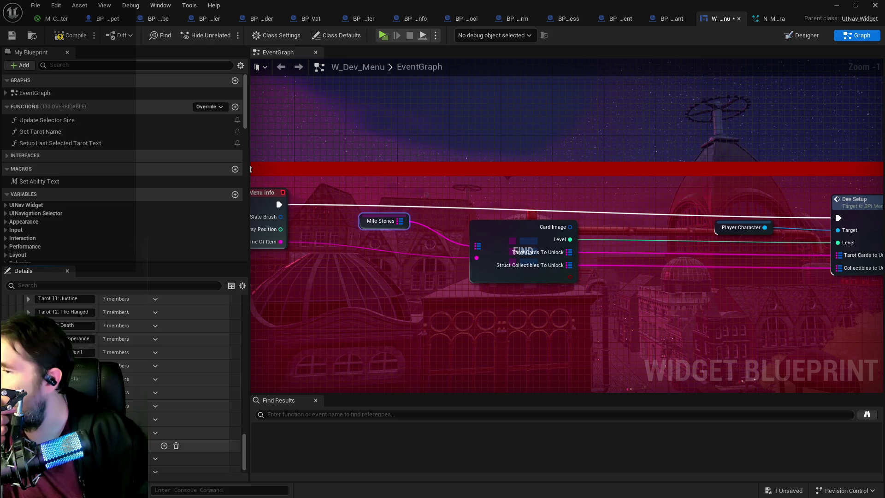
scroll(68, 439, up, 2)
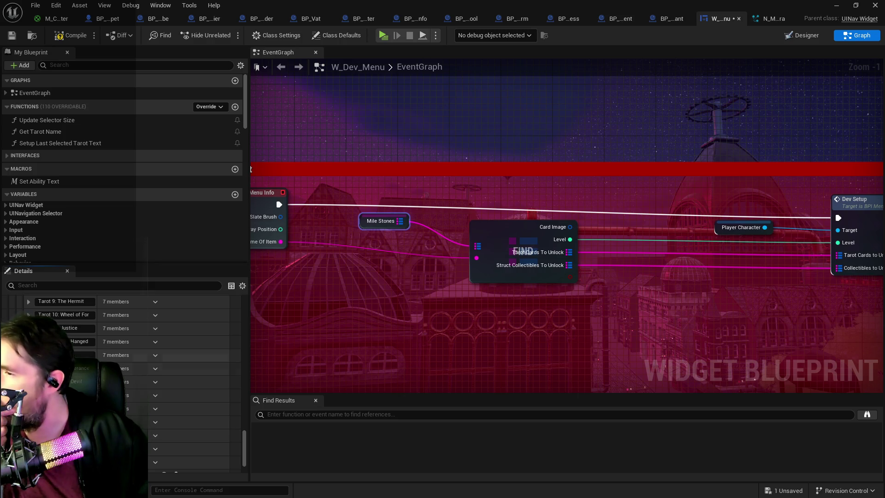
scroll(184, 397, up, 8)
scroll(82, 326, up, 2)
click(82, 322)
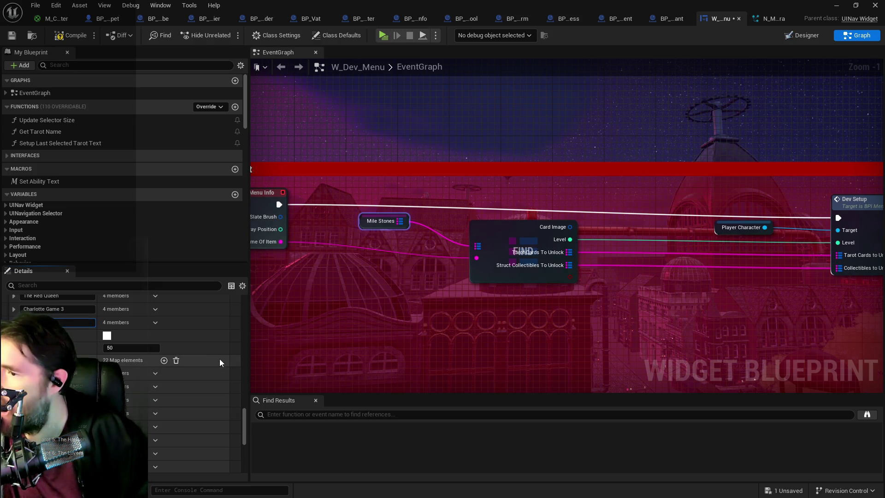
Rename the third milestone entry and expand its Tarot 7: The Chariot element to inspect it
click(196, 358)
scroll(162, 356, down, 5)
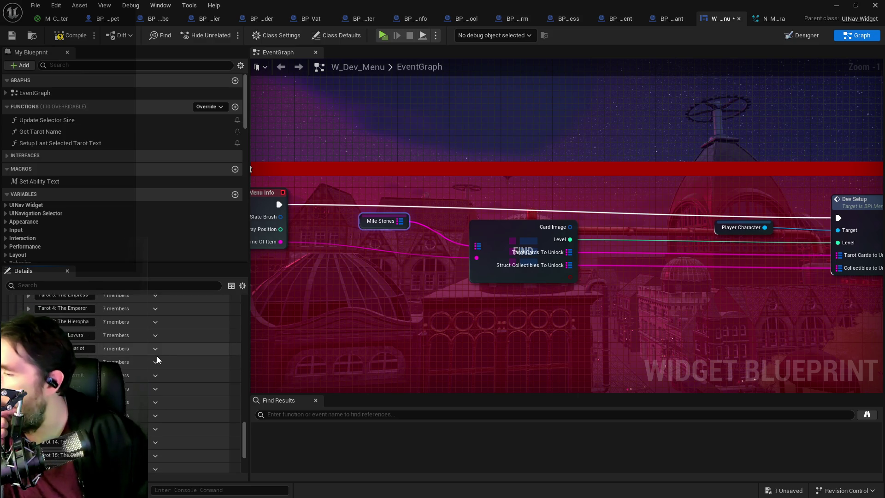
scroll(161, 356, down, 2)
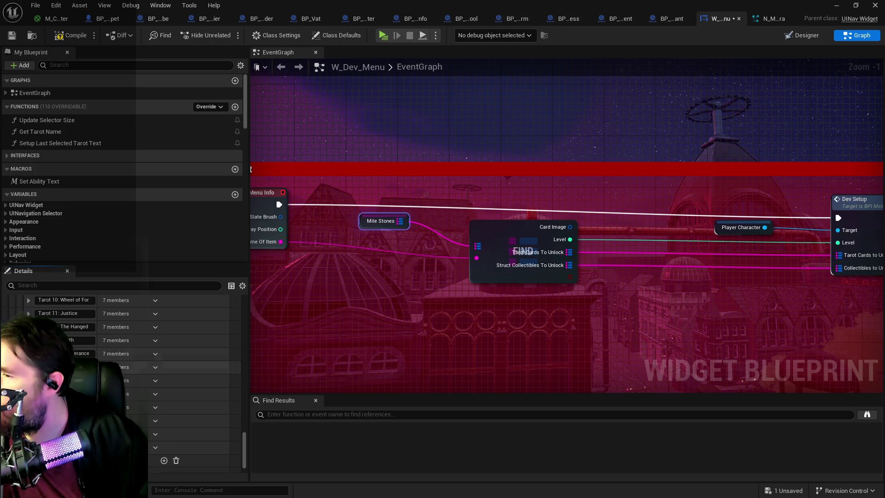
scroll(162, 350, up, 3)
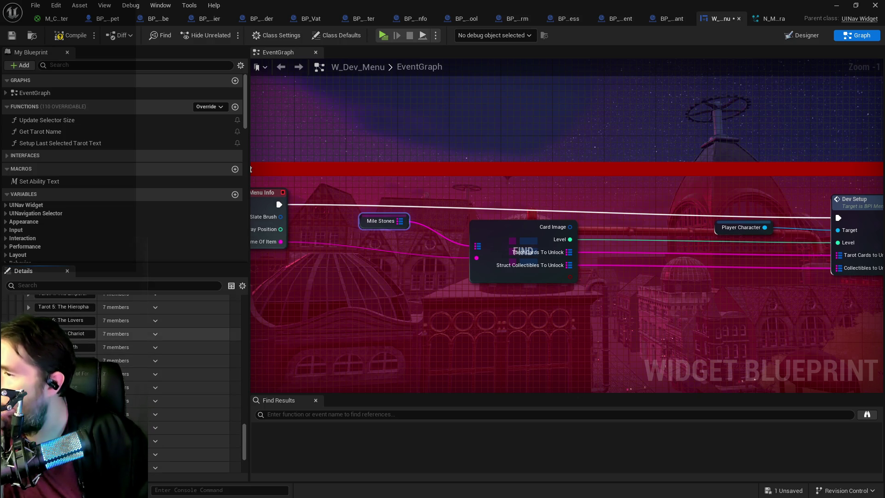
click(29, 333)
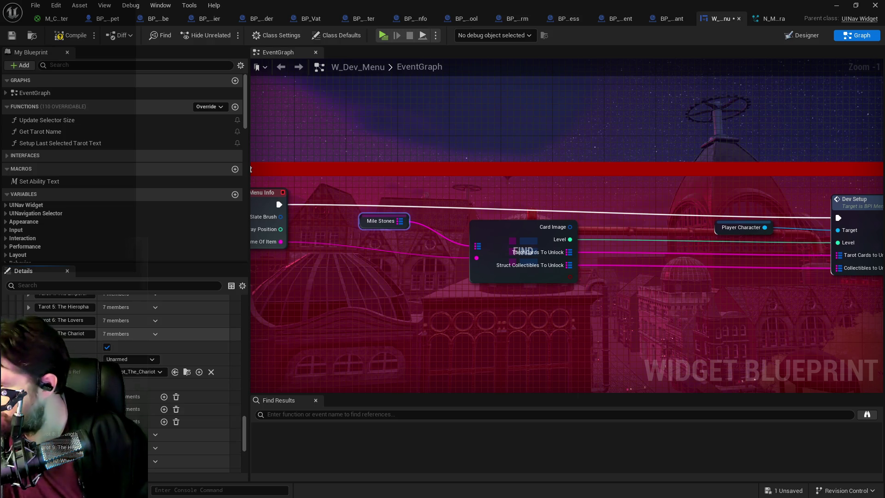
scroll(105, 355, down, 2)
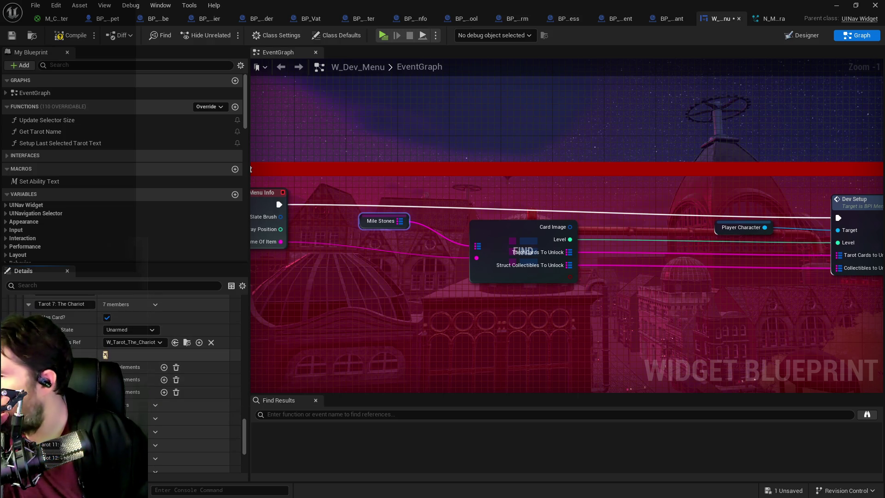
scroll(105, 354, up, 5)
scroll(152, 396, up, 3)
scroll(153, 396, down, 3)
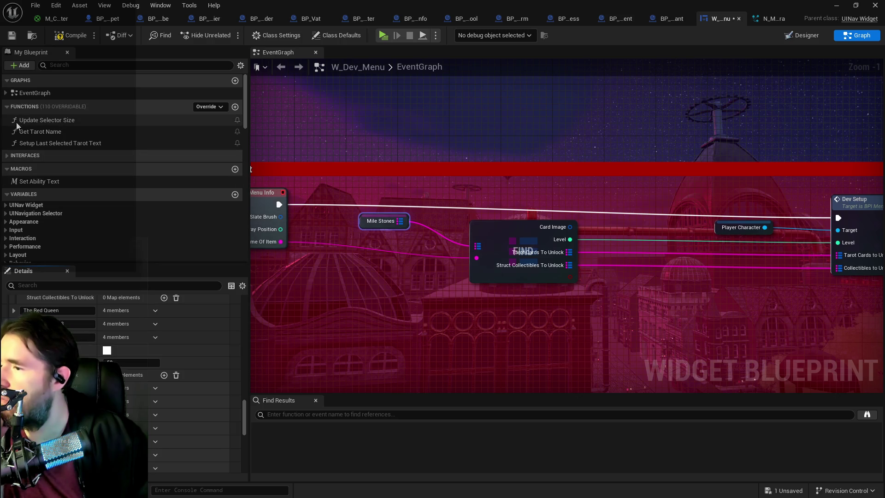
Compile the W_Dev_Menu widget blueprint and launch the game in a preview window
click(71, 35)
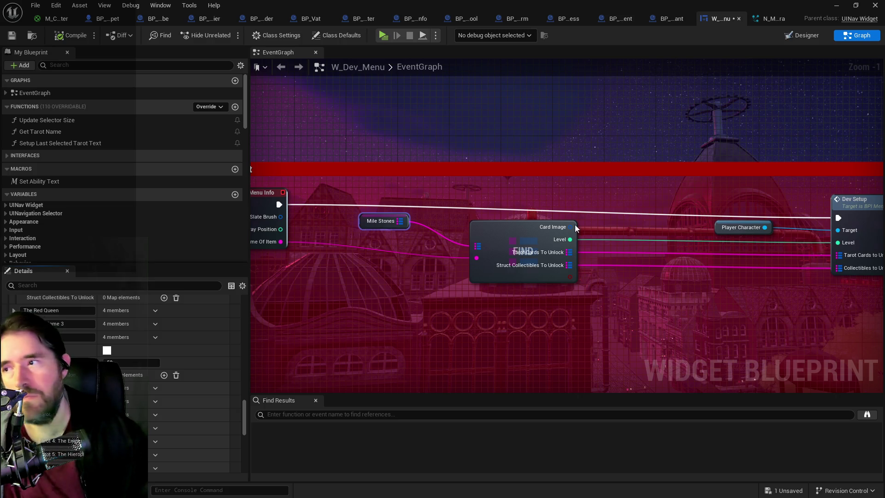
click(385, 35)
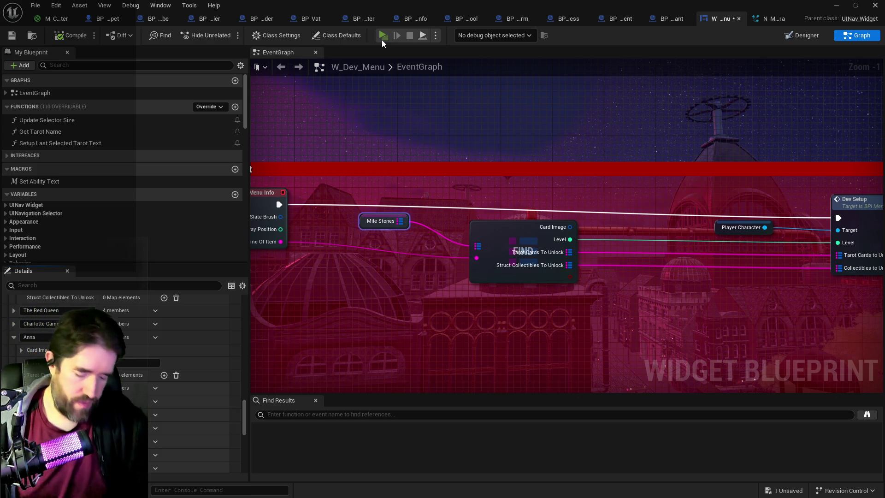
click(382, 40)
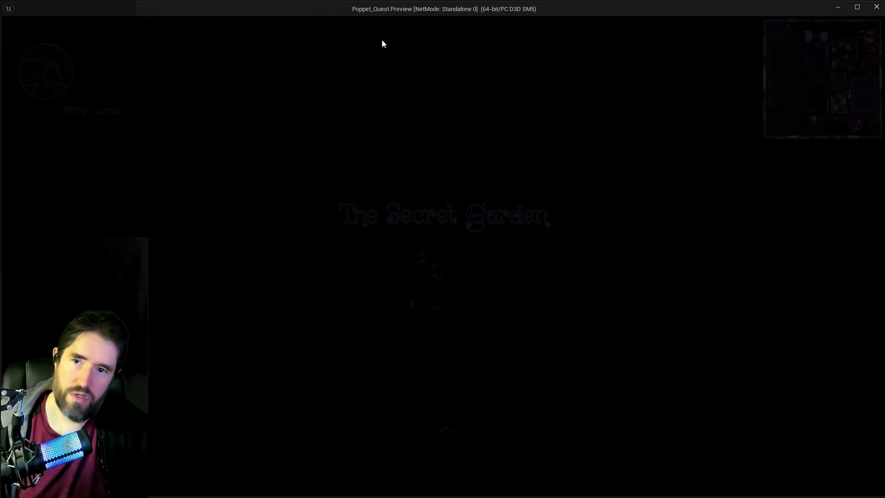
Restart the game preview and bring up the milestone selector showing the Anna entry
click(472, 199)
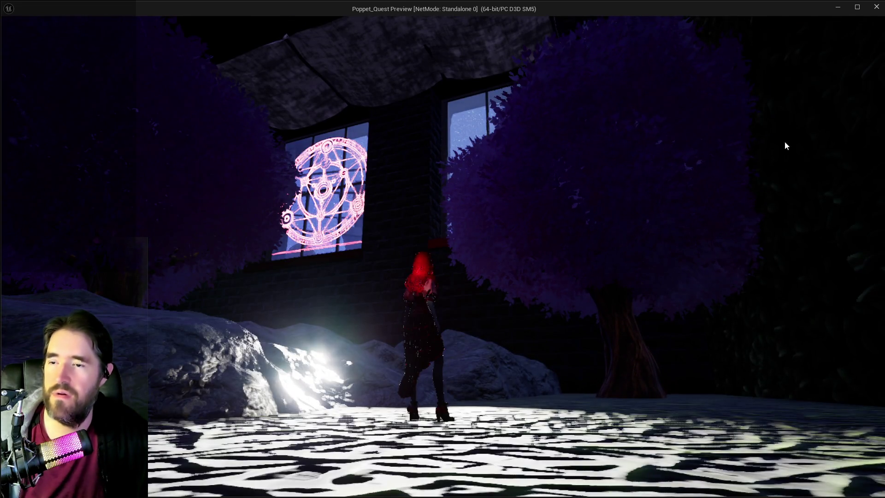
click(876, 7)
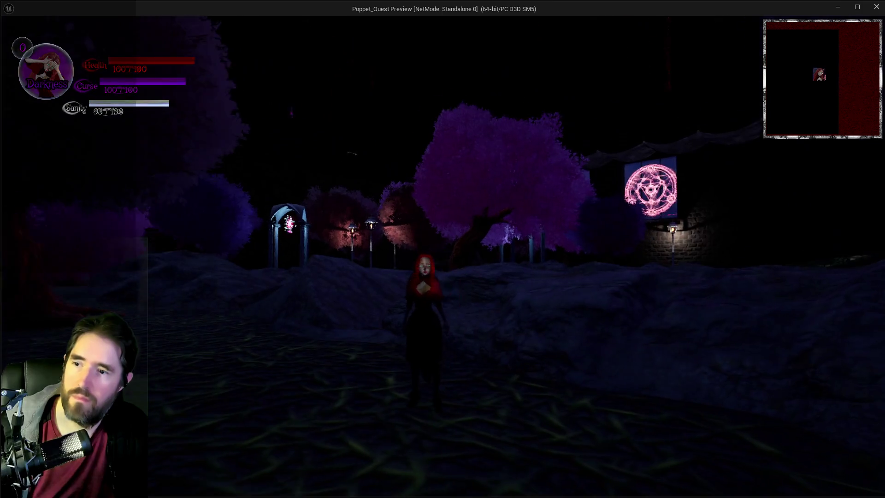
key(i)
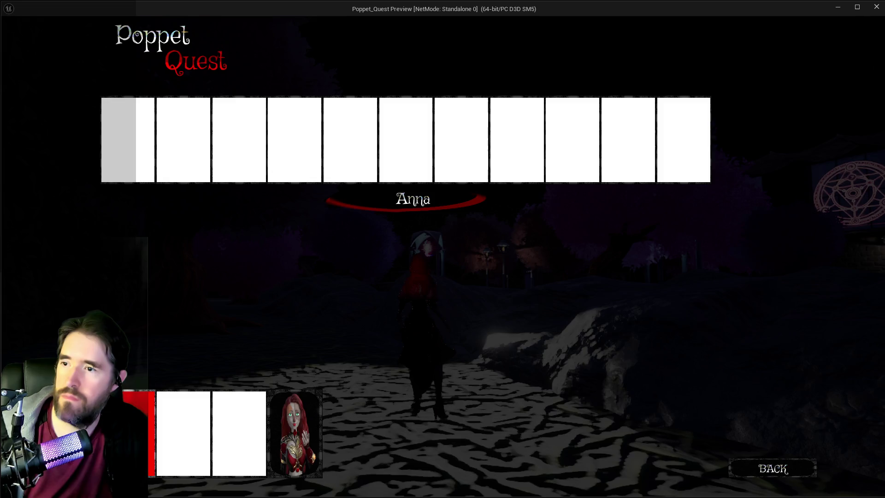
Apply the Anna milestone, run and glide through the garden, then view and close the tarot card menu
key(i)
key(w)
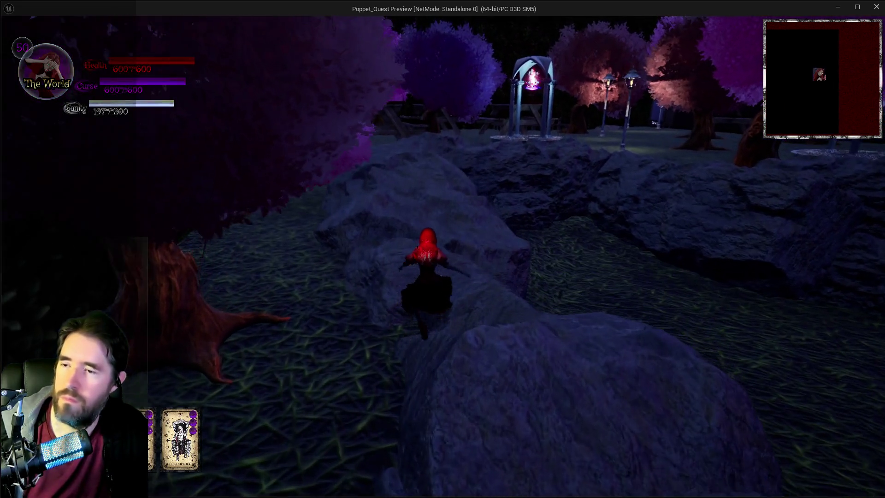
key(space)
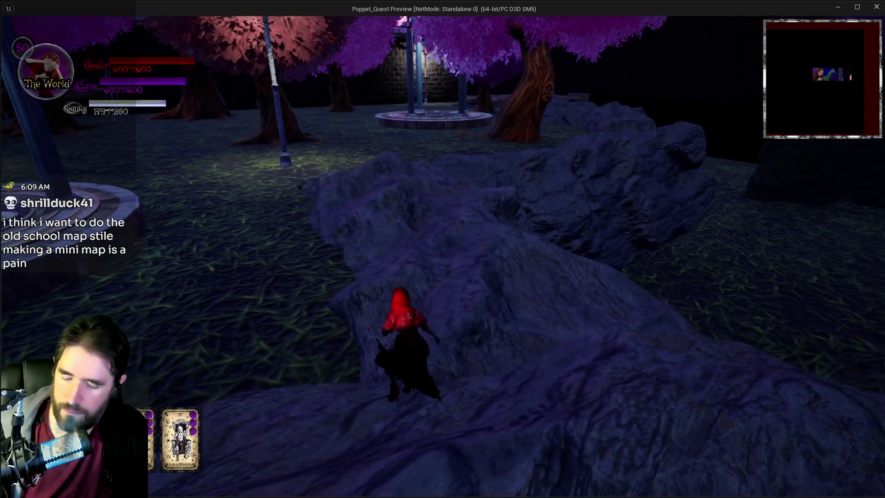
key(Tab)
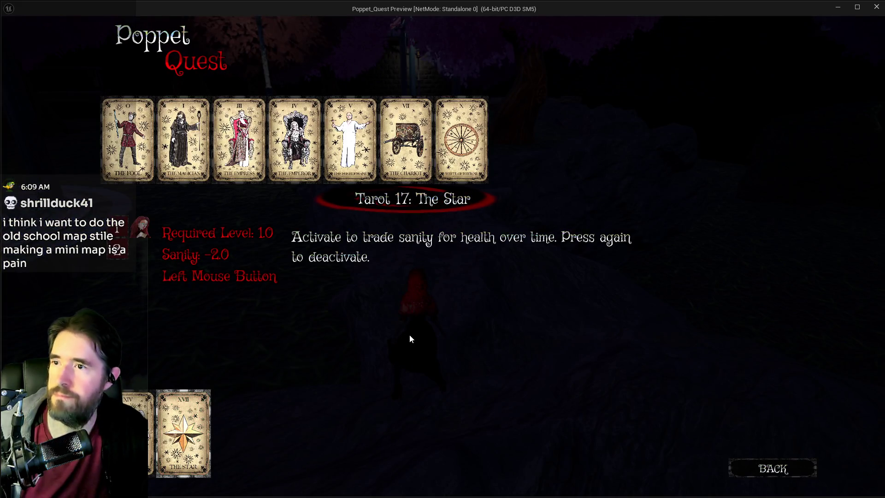
click(765, 472)
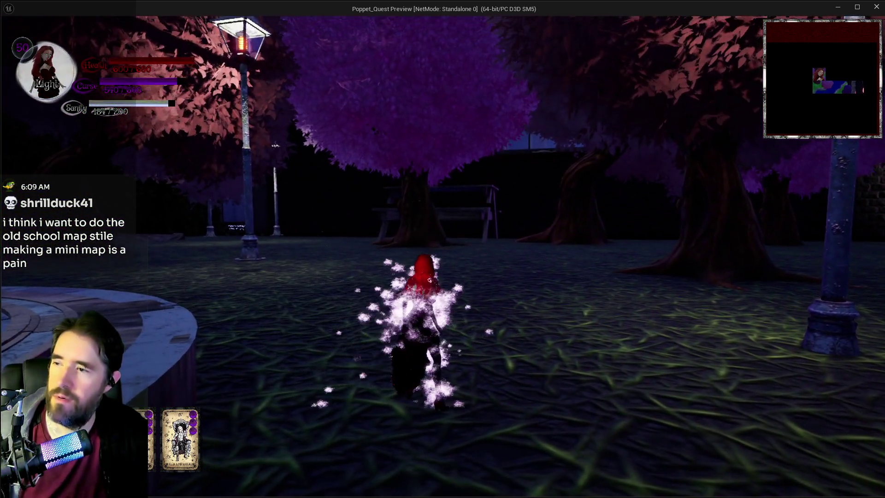
Take off, switch to Darkness form, fly up the house wall, then switch back to Light form
key(space)
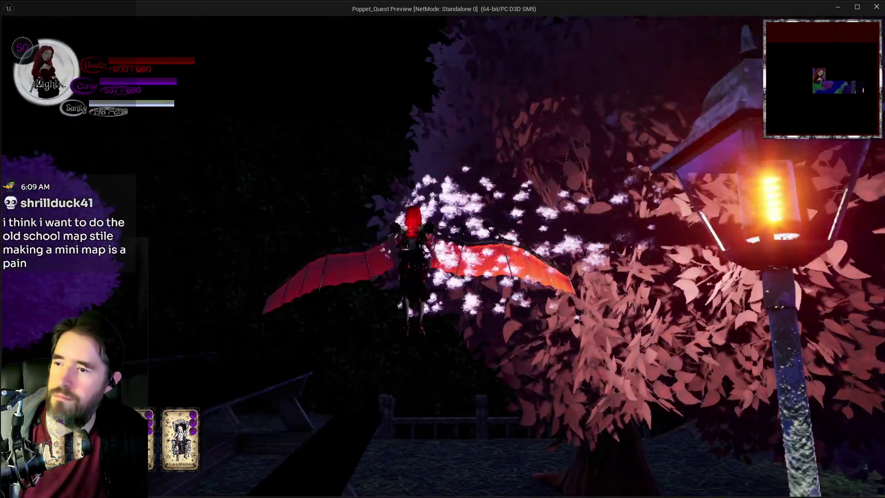
key(q)
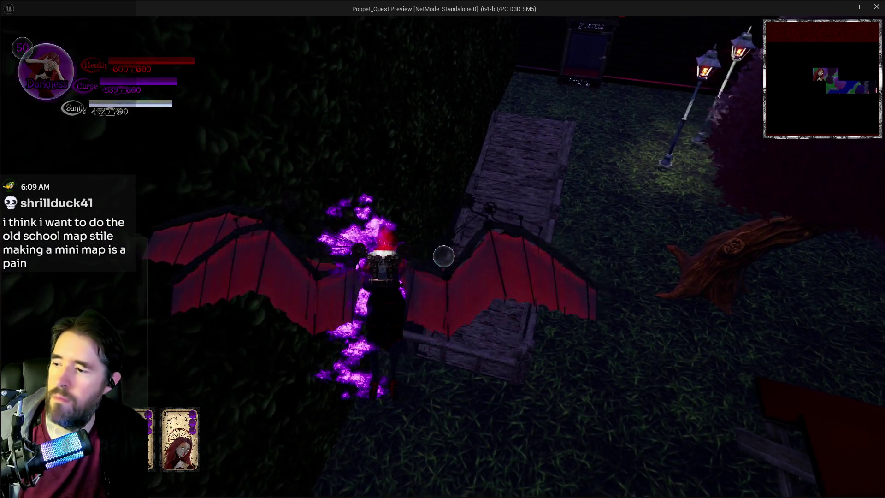
key(w)
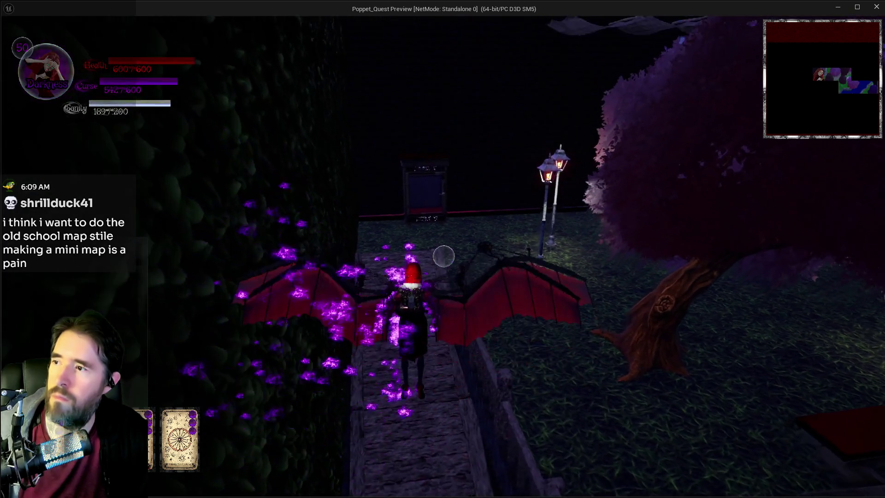
key(space)
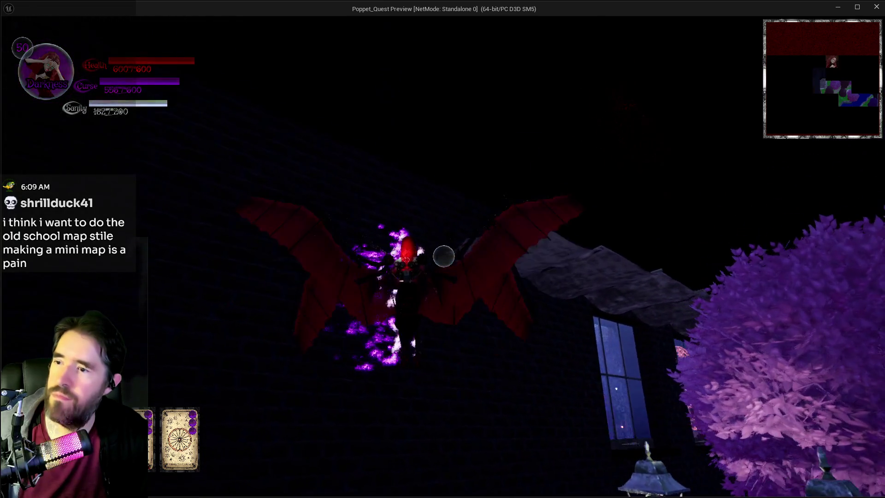
key(q)
key(q)
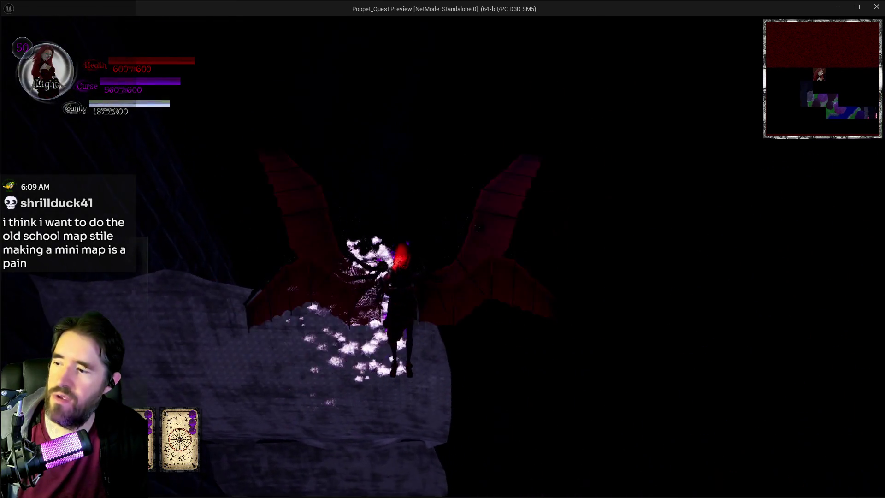
Walk down the steps and glide across the walkway gap, then return to the W_Dev_Menu graph
key(w)
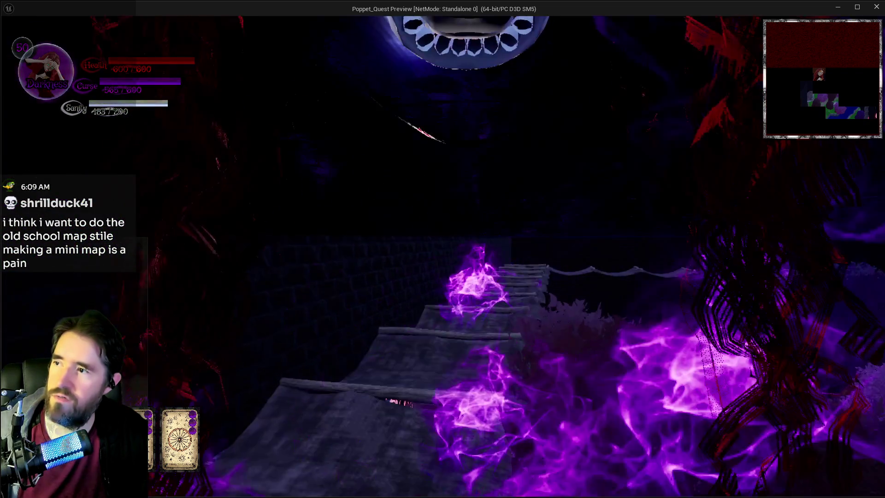
key(w)
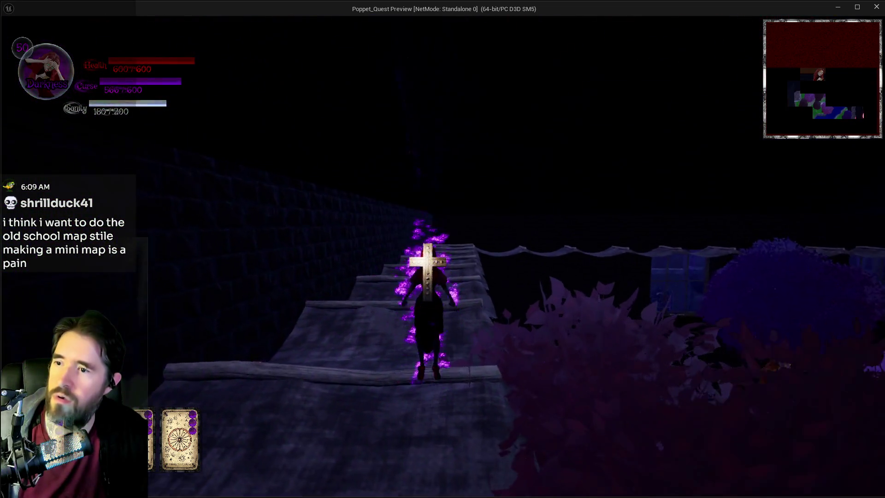
key(w)
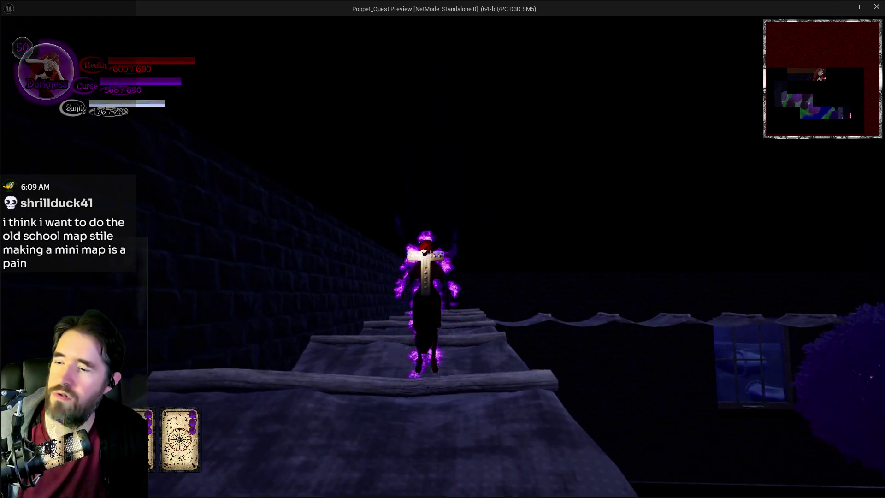
key(w)
key(space)
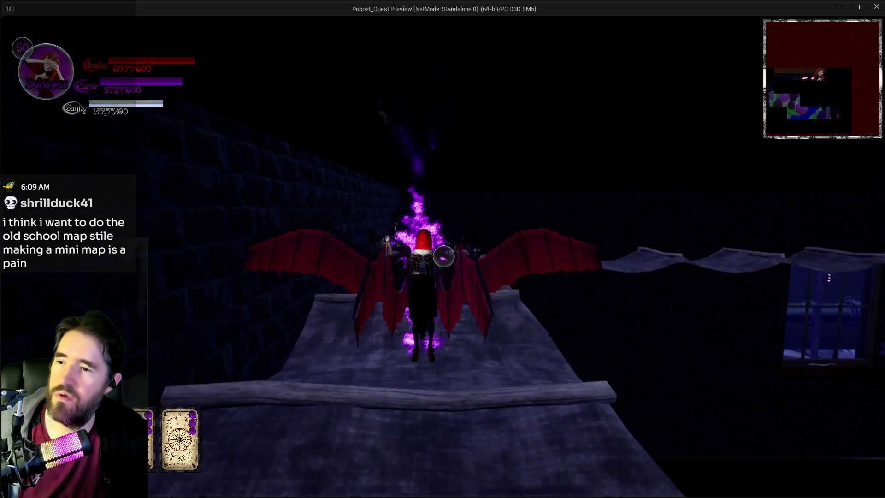
key(w)
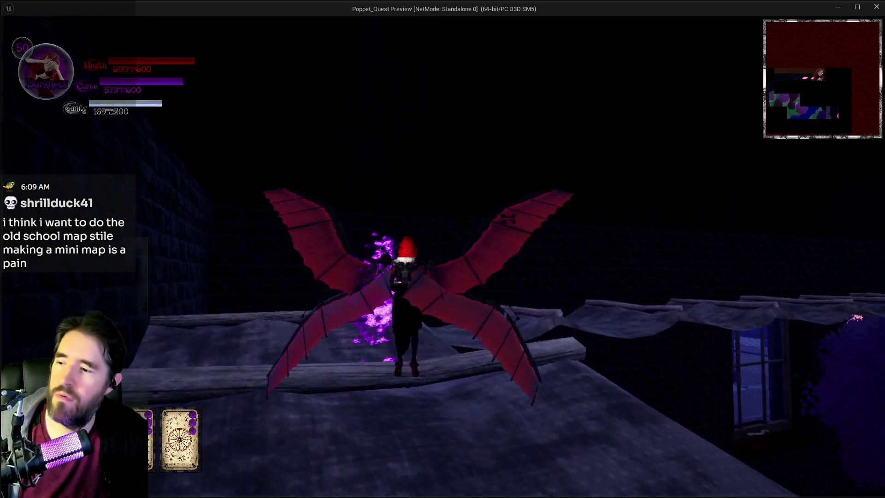
key(w)
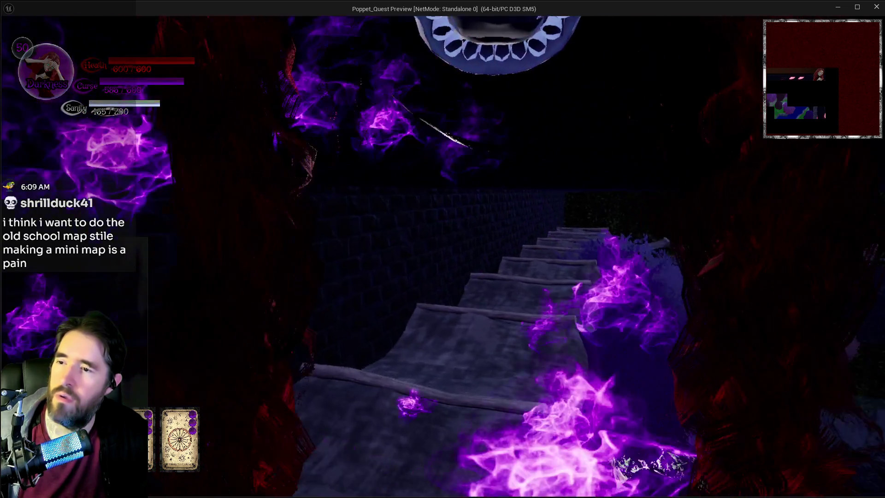
key(w)
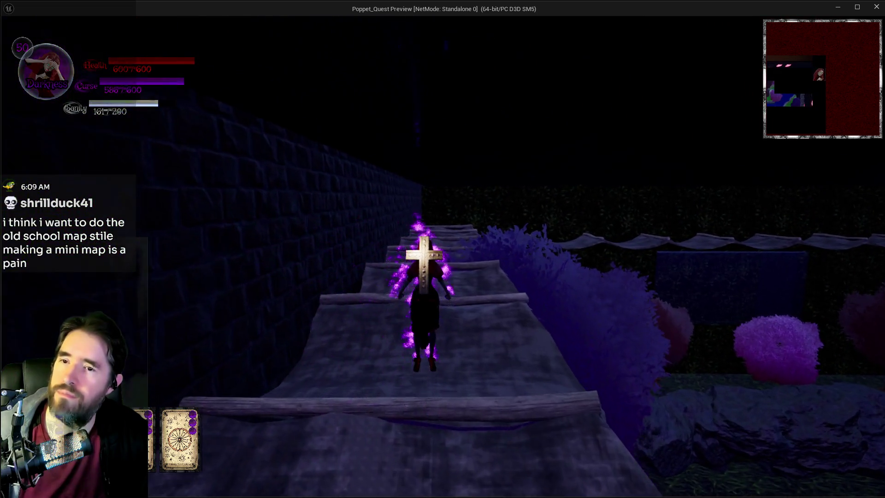
key(alt+Tab)
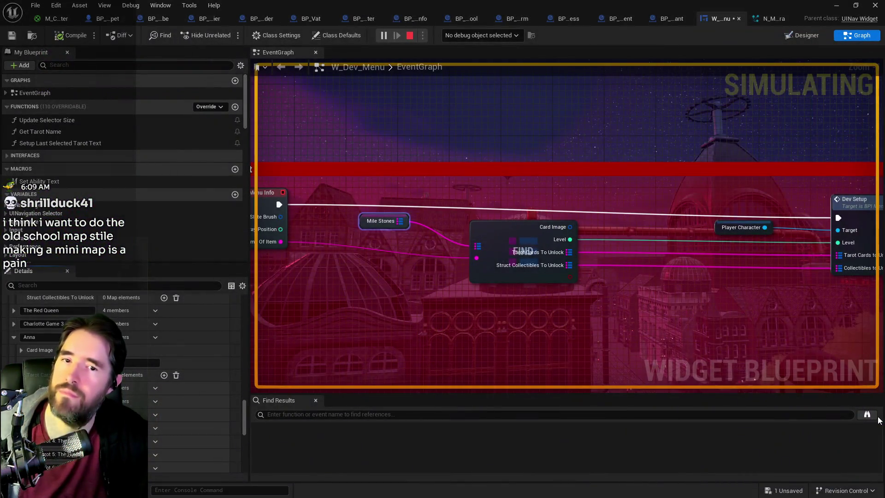
End the Play-In-Editor session with Escape
key(Escape)
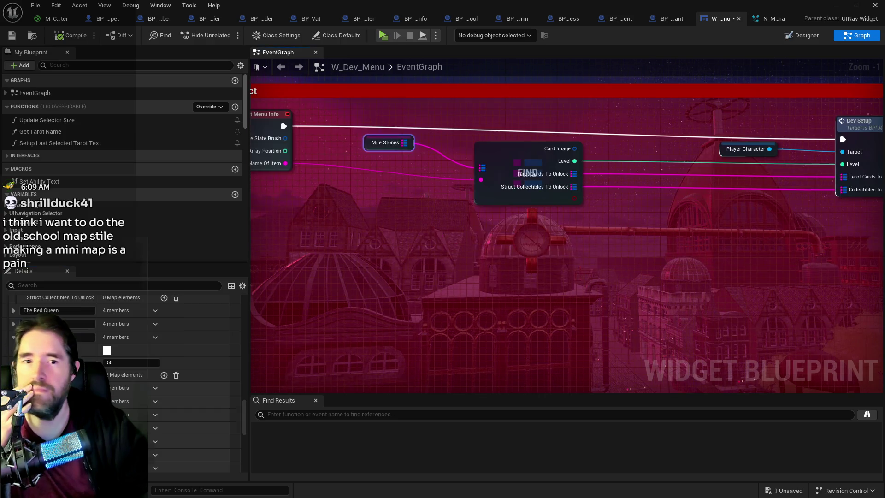
In BP_Poppet's Chariot graph, move the Has Tag and Gameplay Tags nodes up-left beside the Branch
click(91, 19)
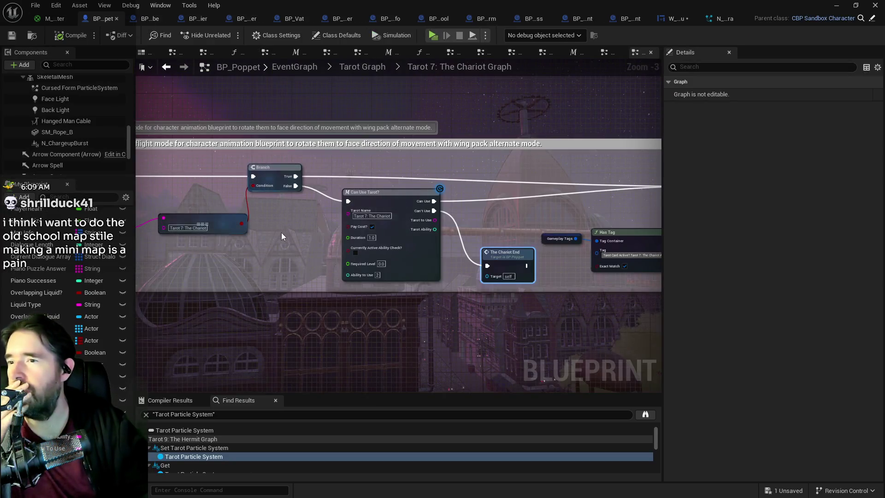
scroll(278, 231, down, 3)
scroll(392, 217, up, 4)
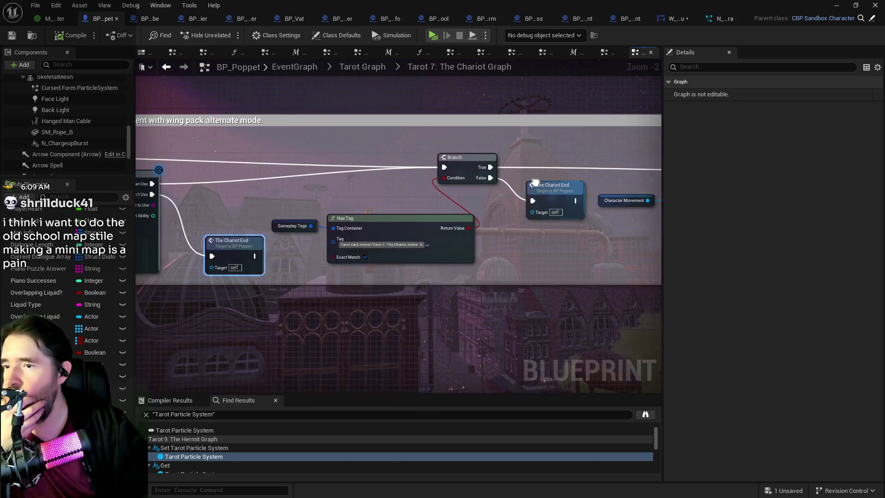
drag(412, 222, 368, 196)
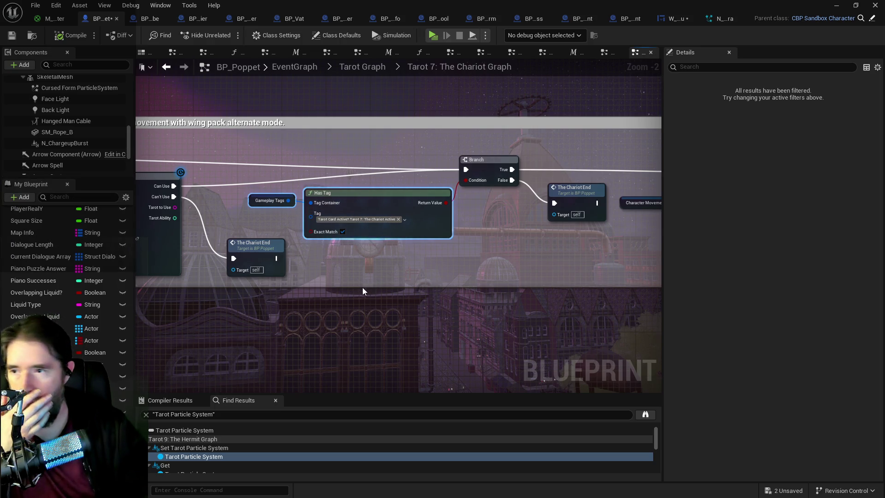
drag(411, 278, 302, 275)
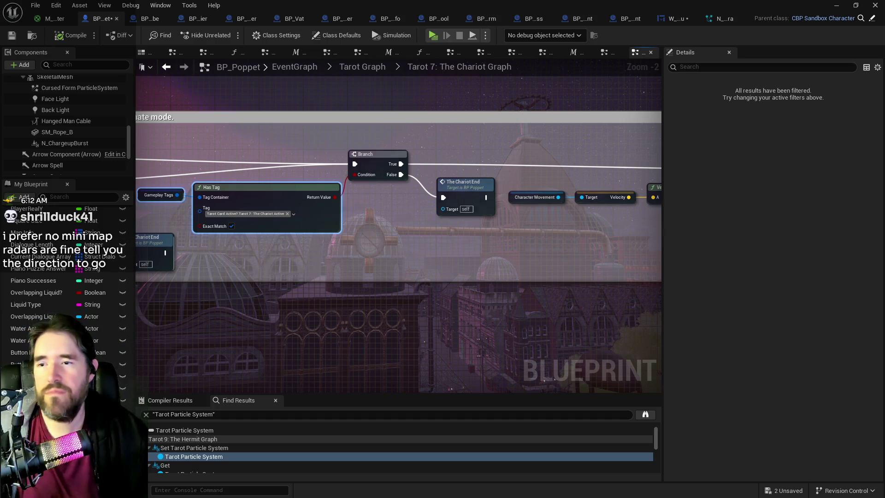
scroll(456, 316, down, 2)
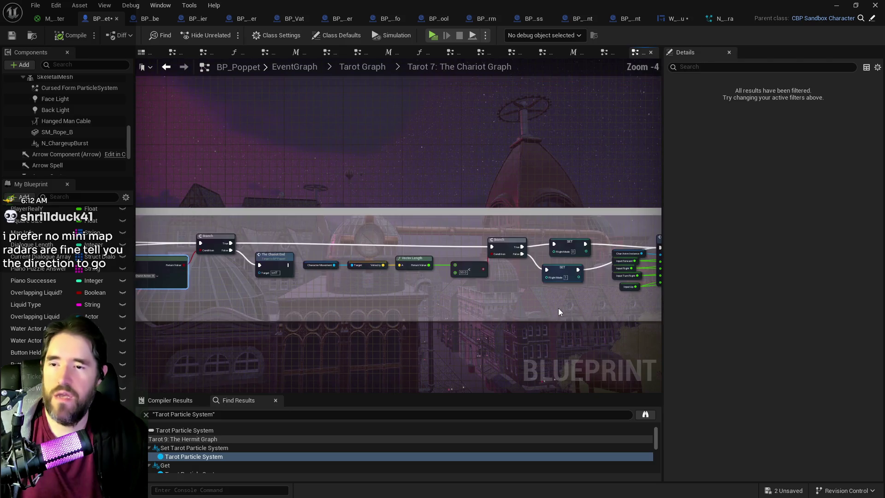
scroll(320, 290, up, 1)
scroll(362, 305, down, 3)
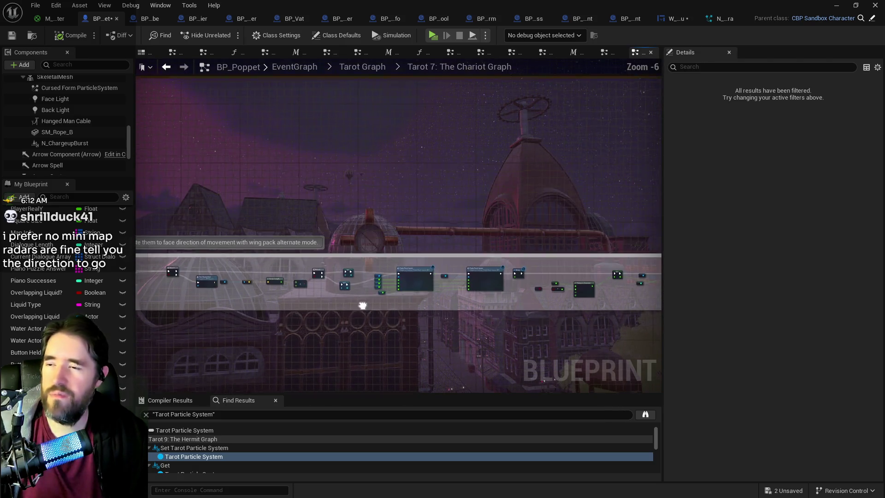
drag(439, 292, 453, 248)
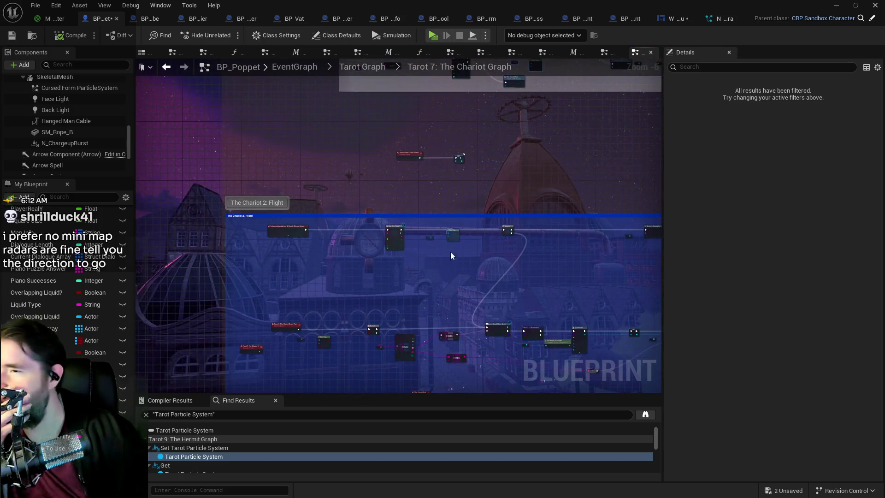
drag(426, 305, 360, 213)
scroll(372, 270, up, 4)
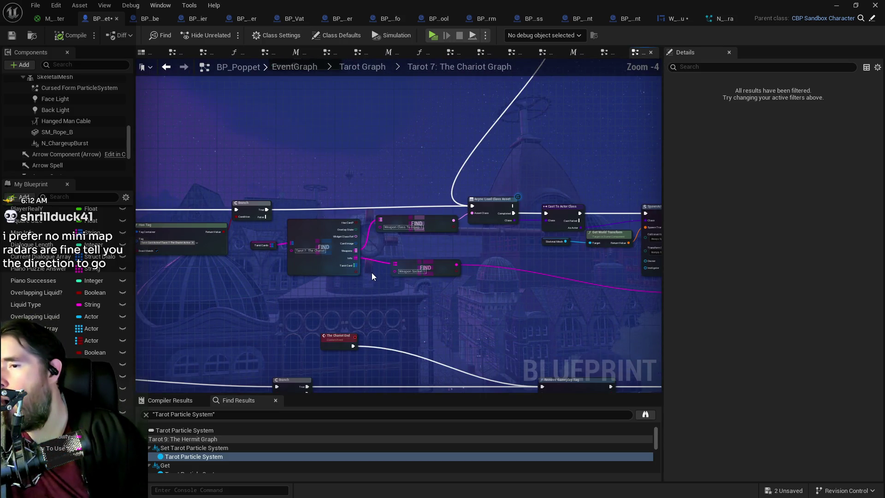
scroll(372, 278, down, 2)
scroll(395, 294, down, 2)
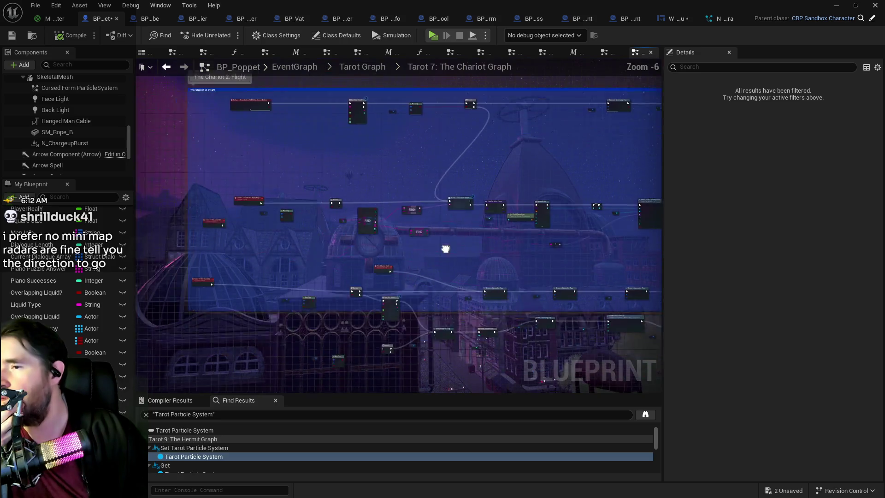
scroll(434, 257, up, 2)
scroll(458, 259, up, 1)
mouse_move(458, 259)
mouse_down()
mouse_move(344, 276)
mouse_move(264, 270)
mouse_up()
scroll(313, 304, down, 2)
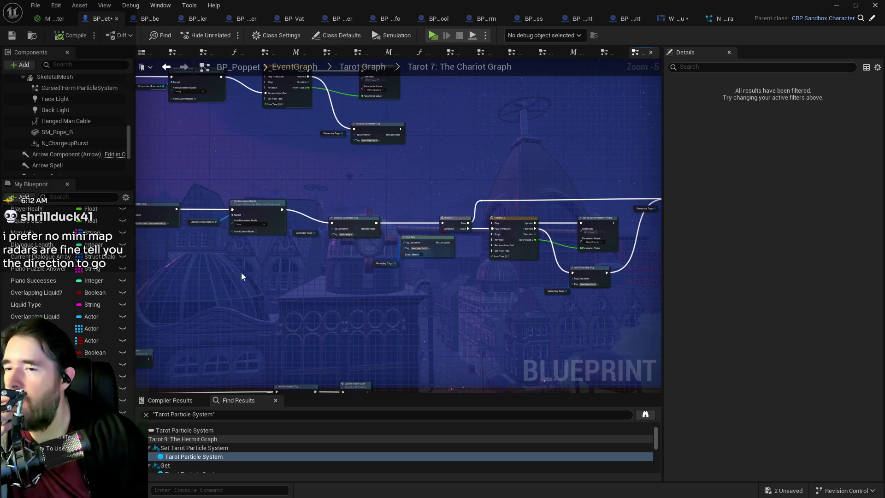
mouse_move(426, 272)
mouse_down()
mouse_move(349, 267)
mouse_move(496, 242)
mouse_move(424, 263)
mouse_move(487, 220)
mouse_move(584, 245)
mouse_up()
drag(194, 226, 463, 217)
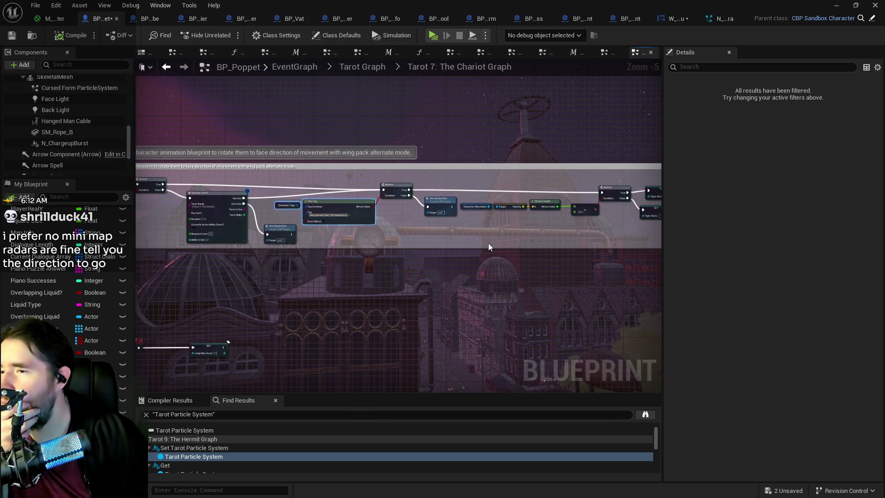
double_click(445, 200)
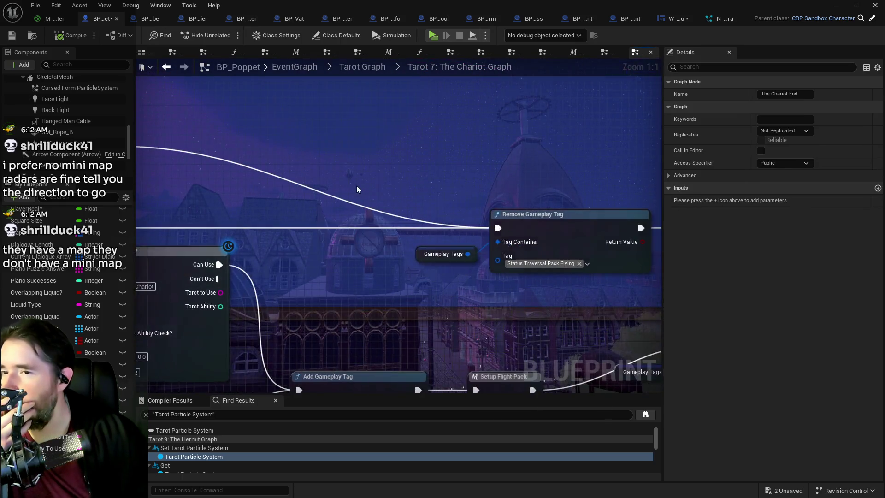
scroll(355, 184, down, 4)
scroll(438, 207, up, 2)
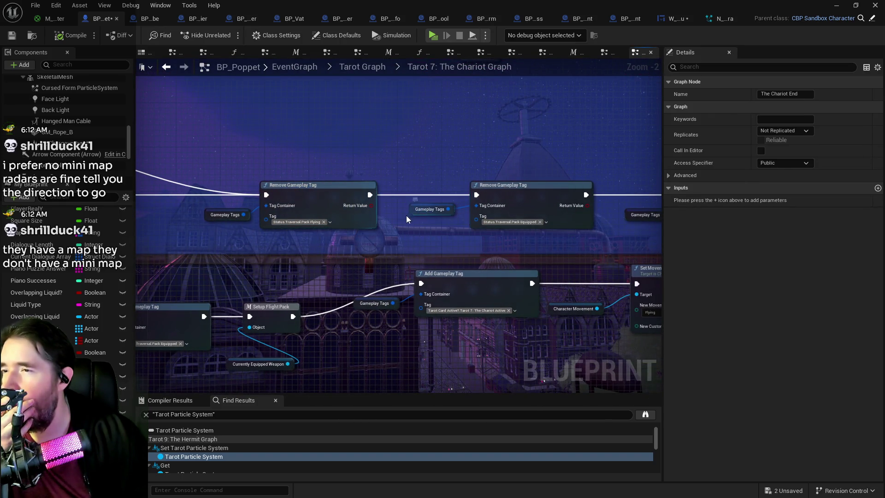
drag(435, 236, 289, 225)
drag(645, 223, 361, 217)
scroll(361, 217, down, 3)
mouse_move(333, 151)
mouse_down()
mouse_move(651, 256)
mouse_move(638, 281)
mouse_move(442, 206)
mouse_move(347, 247)
mouse_move(386, 132)
mouse_up()
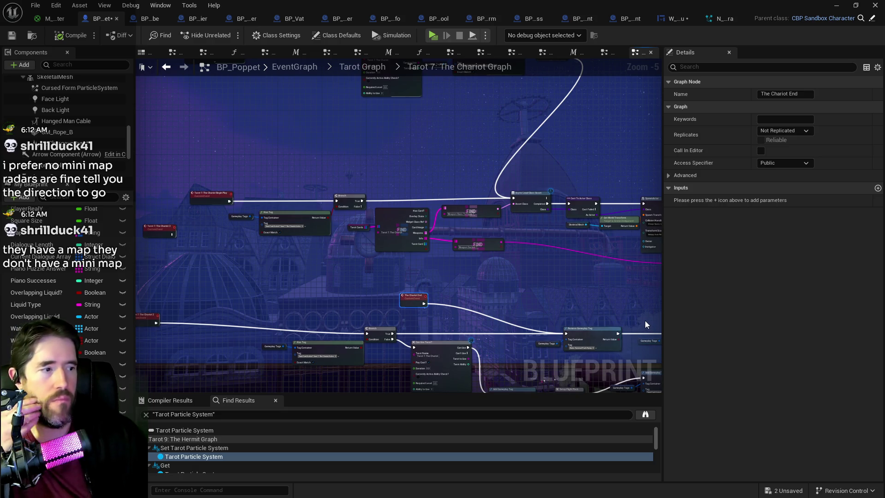
drag(623, 302, 466, 304)
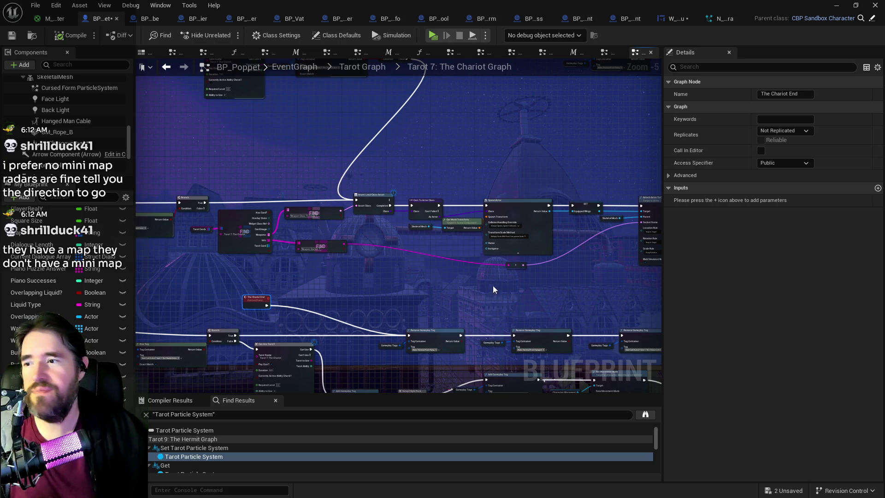
scroll(480, 267, up, 3)
drag(513, 218, 402, 220)
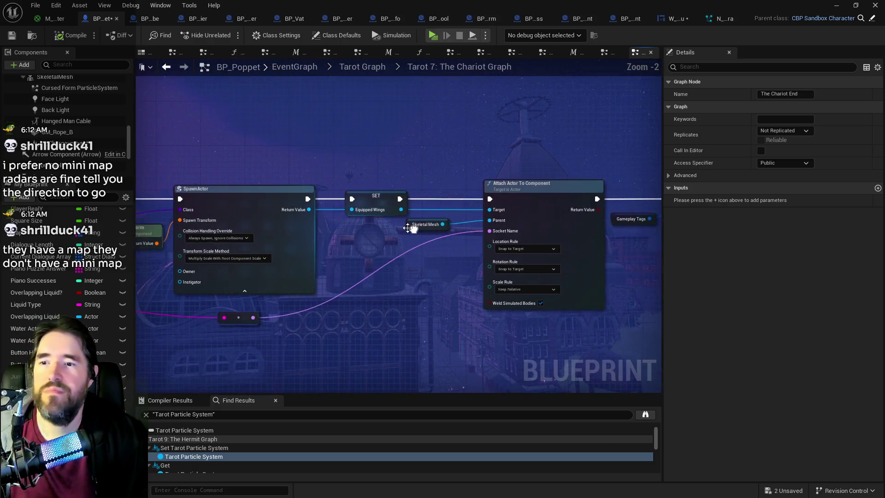
mouse_move(397, 260)
mouse_down()
mouse_move(601, 266)
mouse_move(488, 278)
mouse_up()
scroll(372, 286, down, 3)
drag(434, 290, 434, 175)
drag(423, 351, 402, 243)
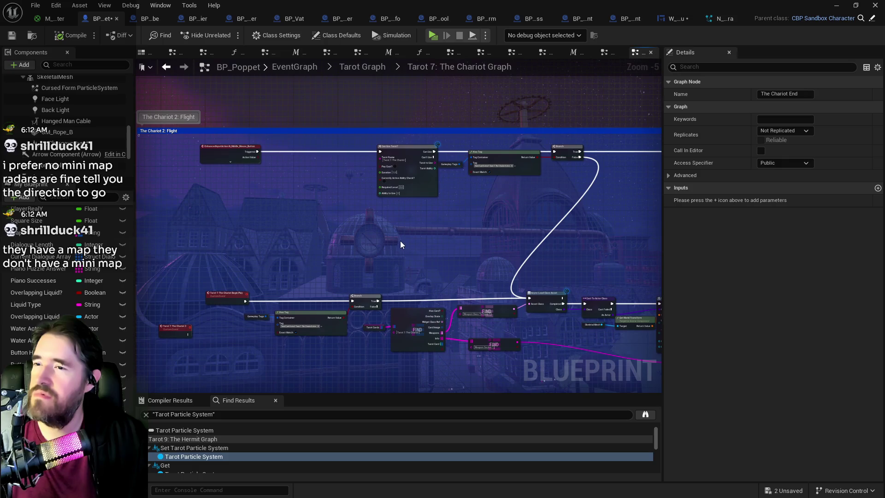
scroll(405, 219, up, 2)
mouse_move(485, 215)
mouse_down()
mouse_move(470, 242)
mouse_move(349, 244)
mouse_up()
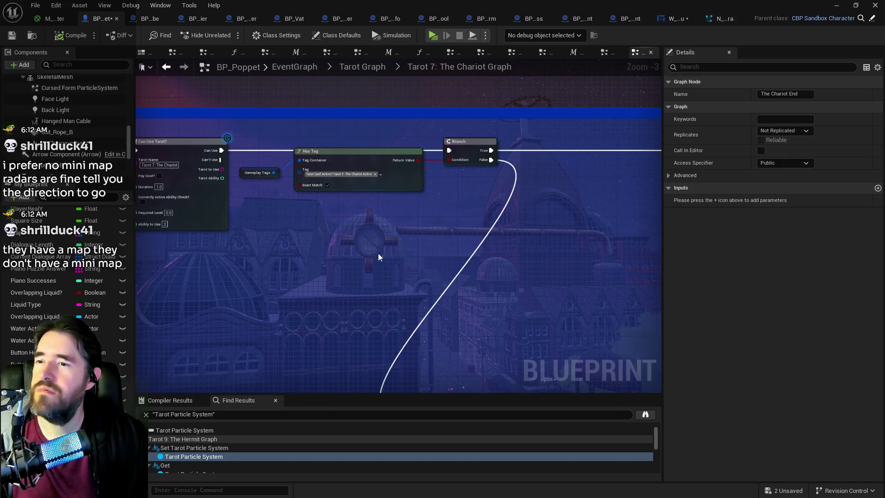
scroll(380, 250, down, 1)
drag(424, 307, 443, 223)
mouse_move(415, 271)
mouse_down()
mouse_move(419, 200)
mouse_move(424, 305)
mouse_move(283, 273)
mouse_up()
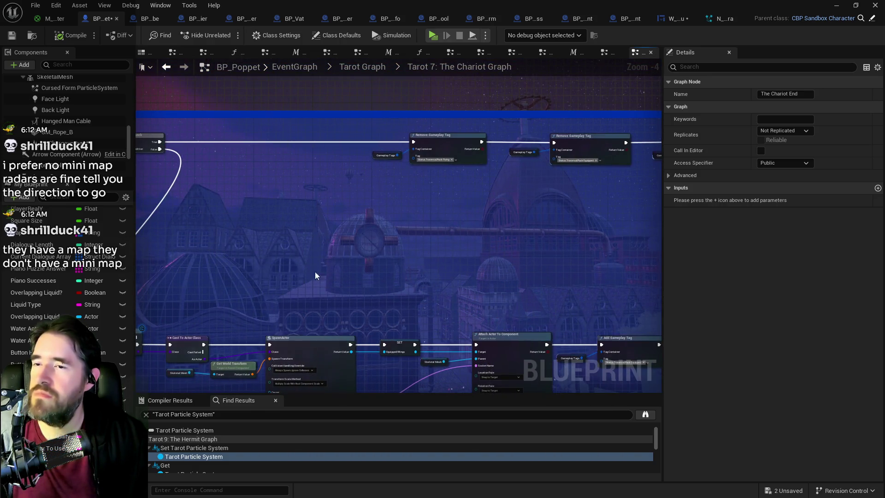
mouse_move(471, 236)
mouse_down()
mouse_move(306, 201)
mouse_move(277, 160)
mouse_up()
drag(456, 163, 295, 167)
drag(380, 187, 429, 220)
scroll(427, 220, up, 1)
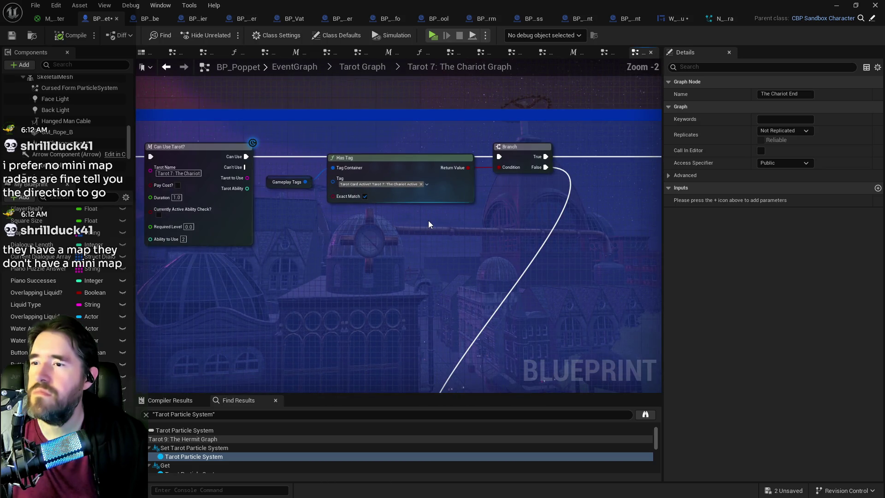
scroll(348, 231, down, 1)
scroll(342, 233, up, 2)
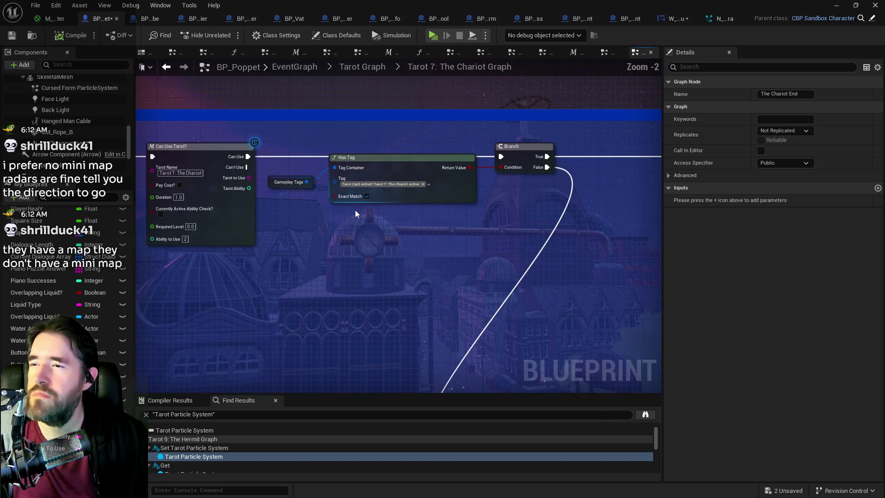
scroll(303, 237, down, 1)
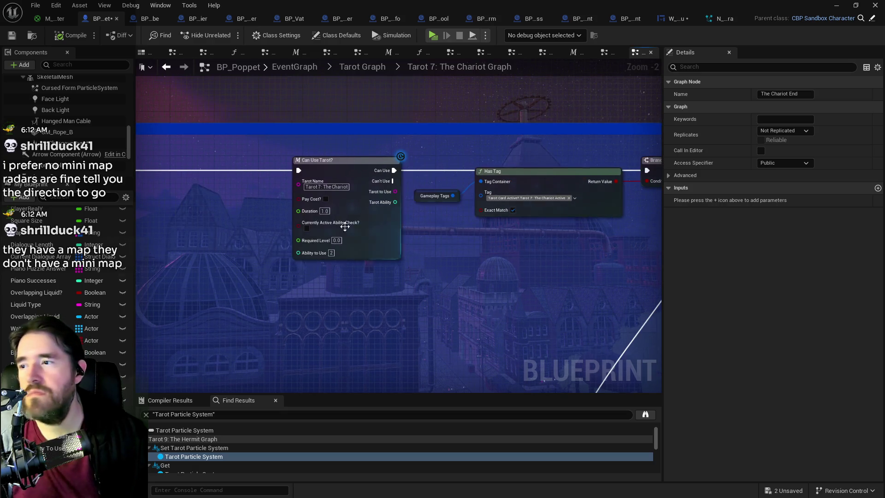
scroll(302, 226, down, 3)
drag(303, 239, 354, 142)
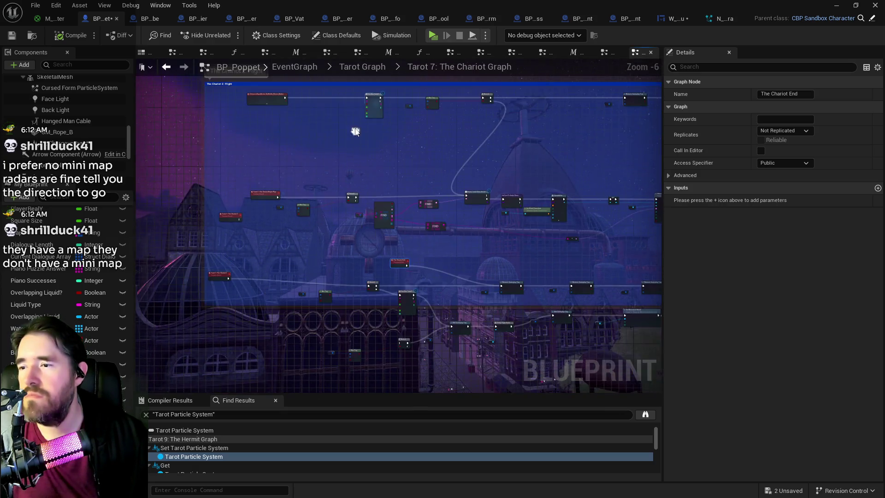
scroll(324, 192, up, 1)
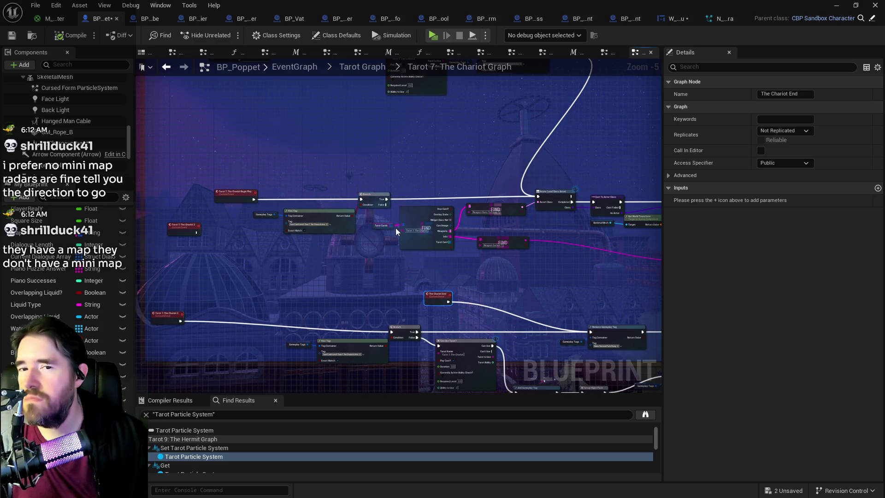
drag(407, 168, 389, 433)
mouse_move(409, 348)
mouse_down()
mouse_move(410, 229)
mouse_move(304, 237)
mouse_up()
scroll(367, 222, up, 1)
scroll(367, 222, up, 1)
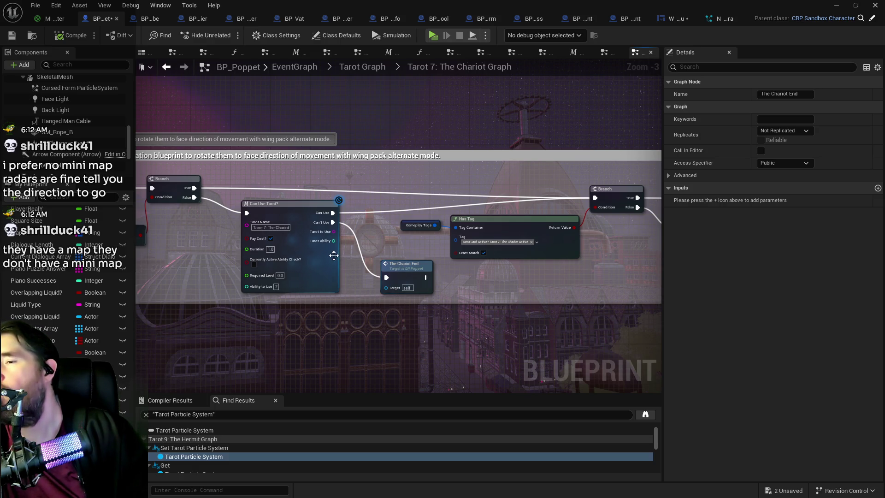
mouse_move(290, 238)
mouse_down()
mouse_move(337, 224)
mouse_move(355, 201)
mouse_move(369, 212)
mouse_move(345, 228)
mouse_up()
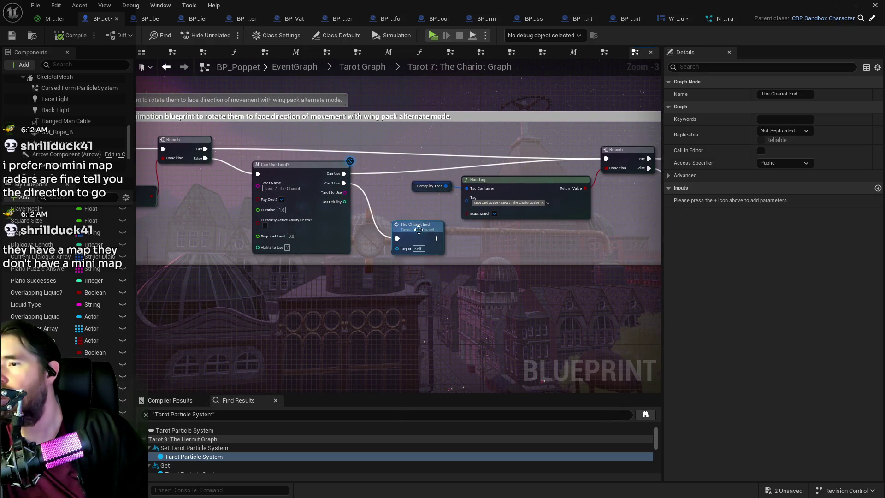
drag(518, 226, 305, 243)
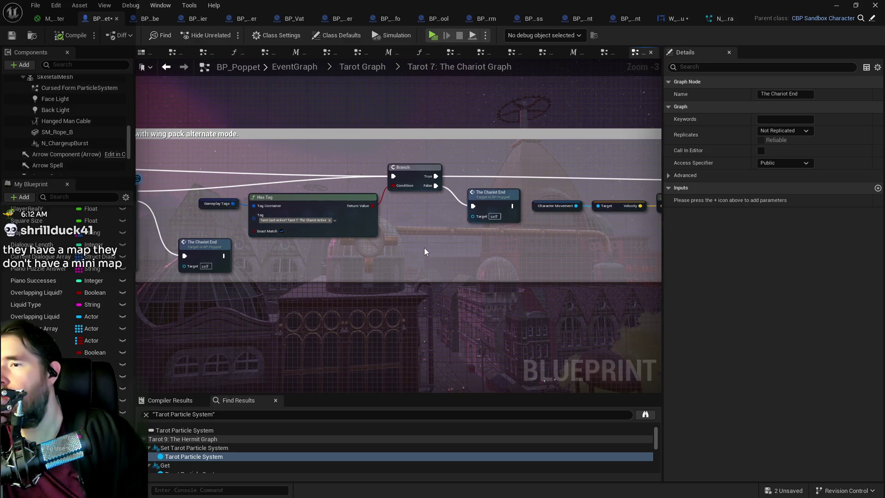
scroll(424, 251, down, 1)
mouse_move(427, 249)
mouse_down()
mouse_move(467, 251)
mouse_move(382, 231)
mouse_move(422, 238)
mouse_move(284, 235)
mouse_move(350, 236)
mouse_up()
drag(463, 234, 287, 233)
drag(530, 232, 383, 230)
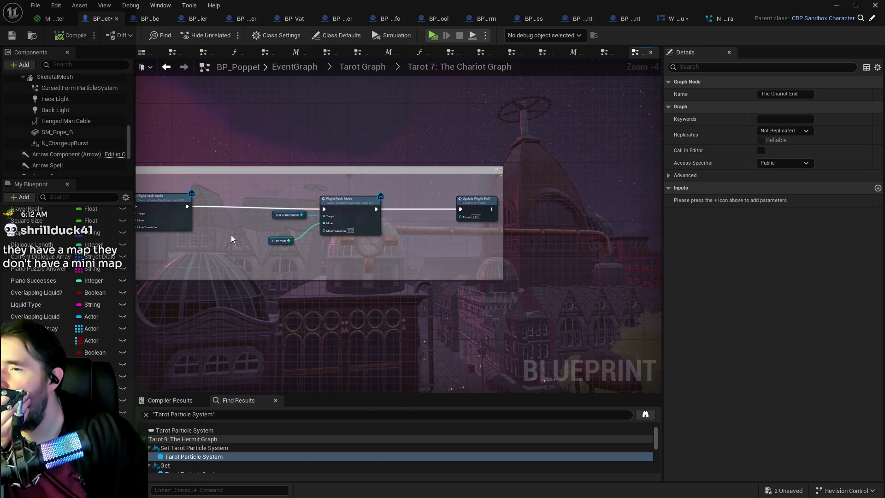
drag(221, 229, 648, 223)
drag(455, 223, 521, 217)
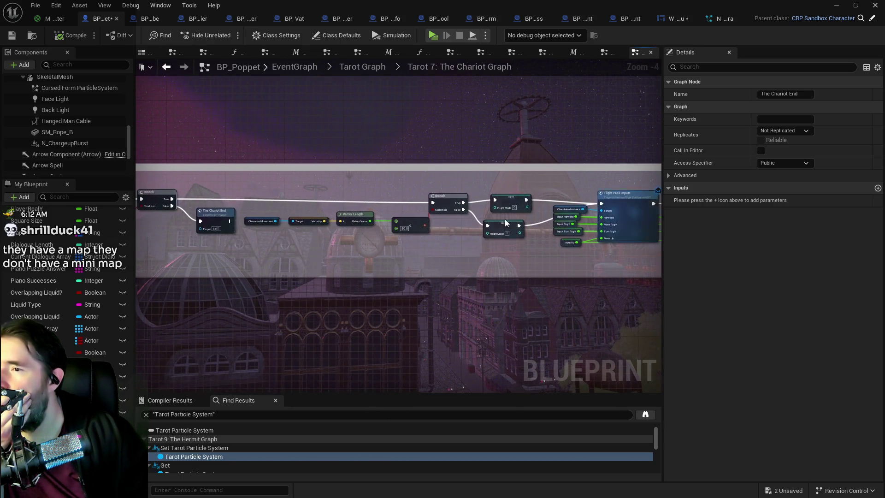
drag(323, 212, 497, 205)
drag(258, 203, 383, 200)
scroll(347, 199, up, 2)
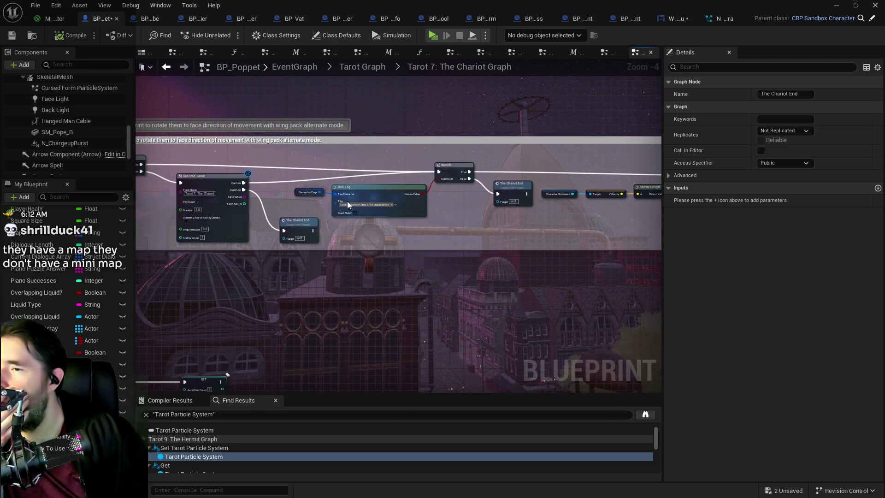
scroll(235, 201, down, 2)
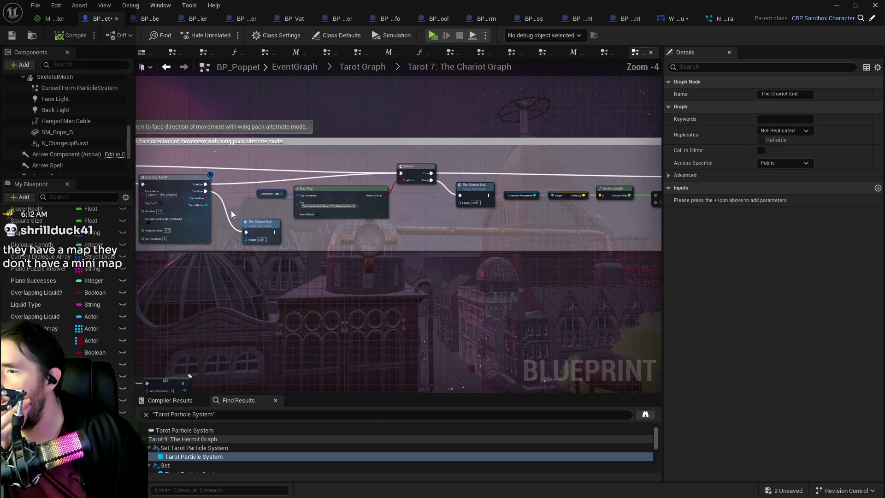
drag(230, 209, 470, 198)
drag(416, 226, 270, 236)
scroll(273, 240, down, 2)
scroll(336, 208, up, 3)
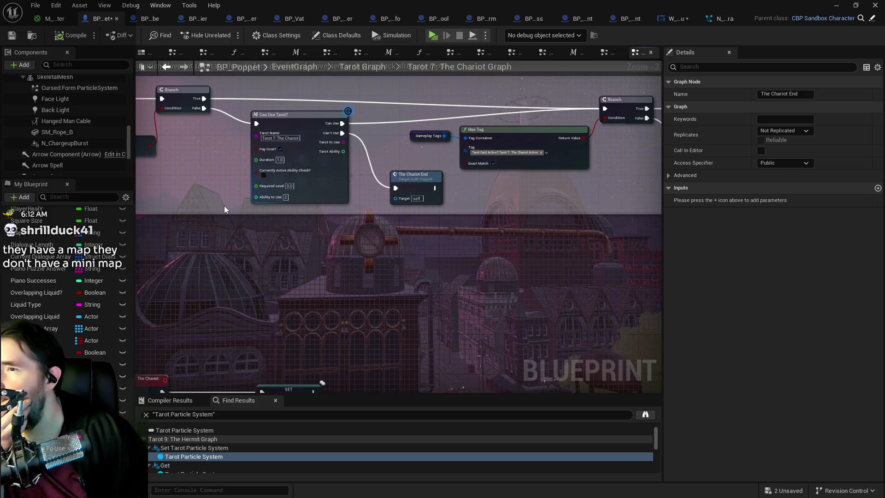
mouse_move(224, 206)
mouse_down()
mouse_move(366, 236)
mouse_move(177, 230)
mouse_up()
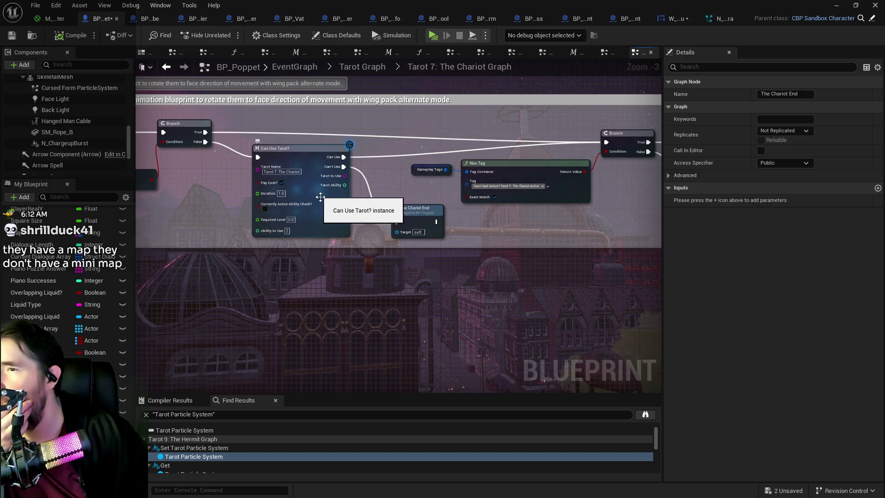
scroll(374, 286, down, 2)
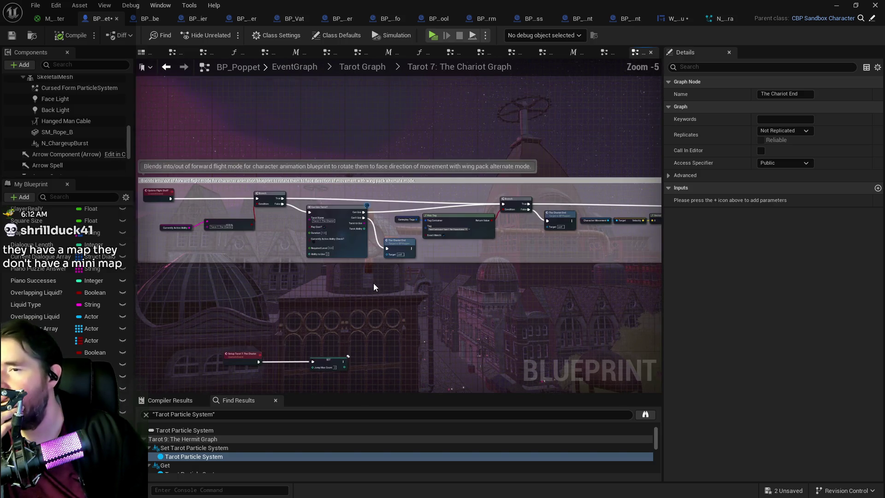
drag(374, 284, 361, 148)
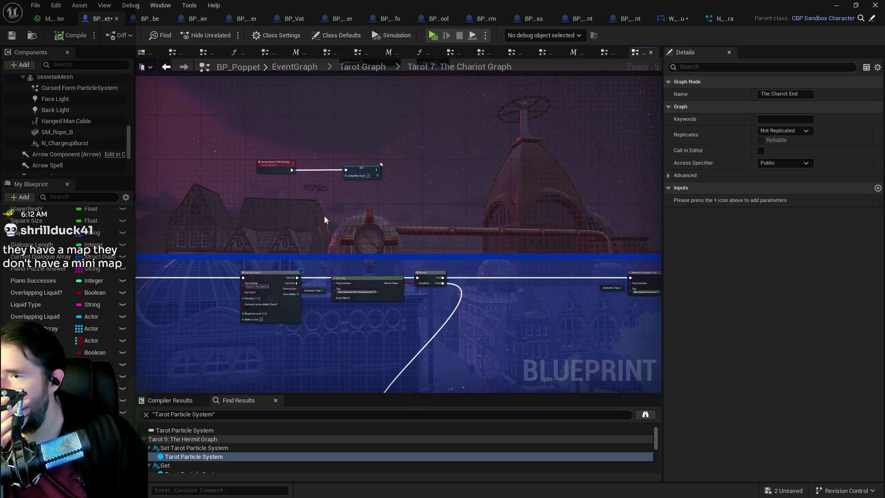
drag(325, 217, 411, 140)
scroll(225, 166, up, 3)
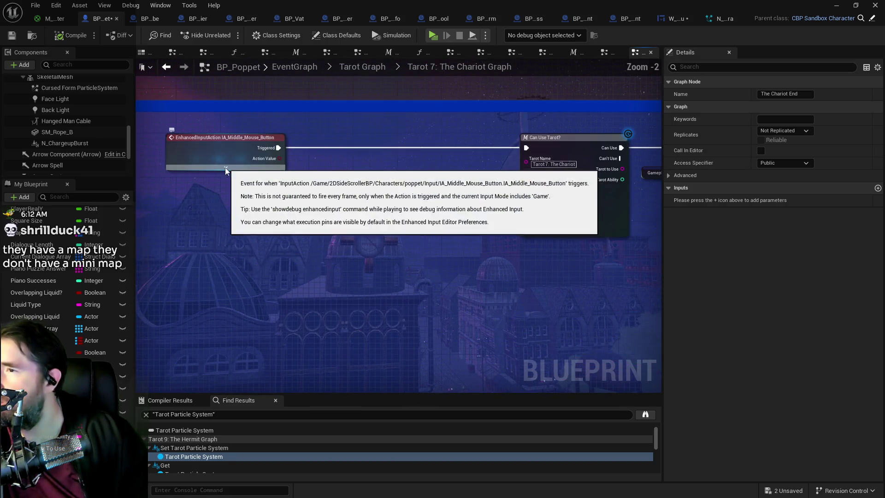
scroll(224, 167, down, 4)
scroll(322, 166, up, 4)
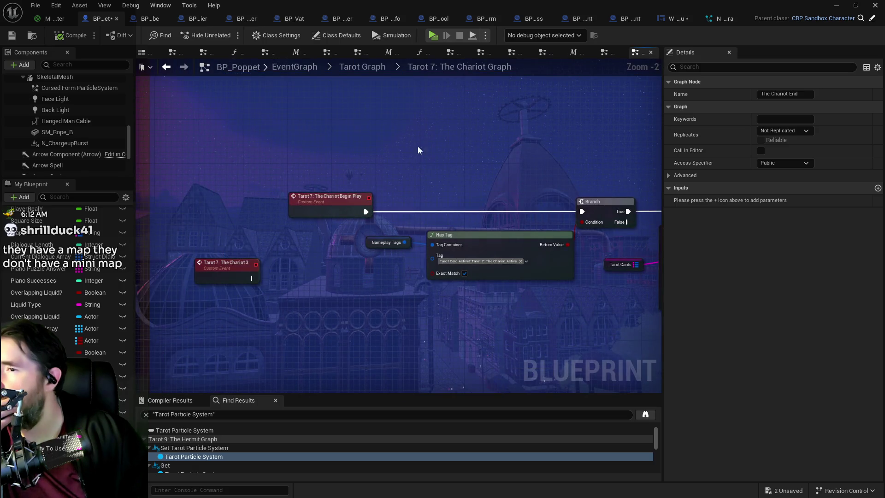
scroll(416, 150, down, 3)
mouse_move(415, 151)
mouse_down()
mouse_move(426, 182)
mouse_move(397, 200)
mouse_move(373, 193)
mouse_move(499, 183)
mouse_move(484, 193)
mouse_move(320, 187)
mouse_up()
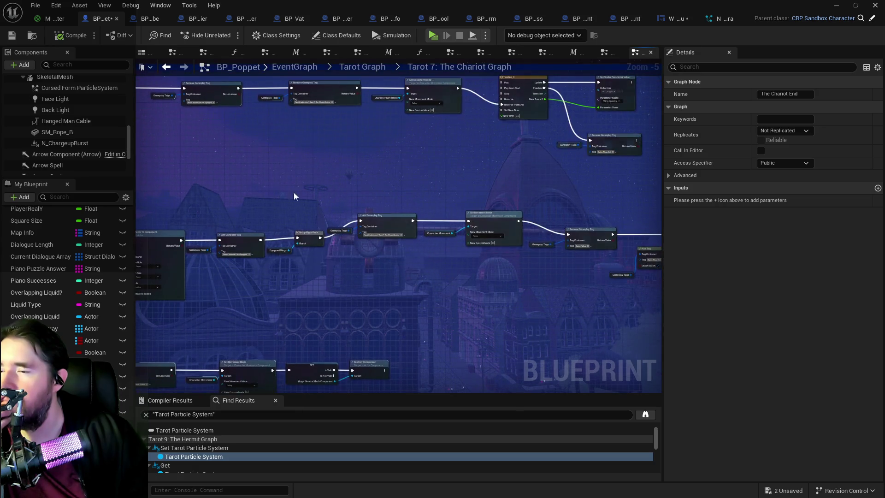
scroll(378, 237, up, 1)
mouse_move(512, 255)
mouse_down()
mouse_move(401, 286)
mouse_move(239, 291)
mouse_move(330, 292)
mouse_up()
scroll(239, 291, up, 2)
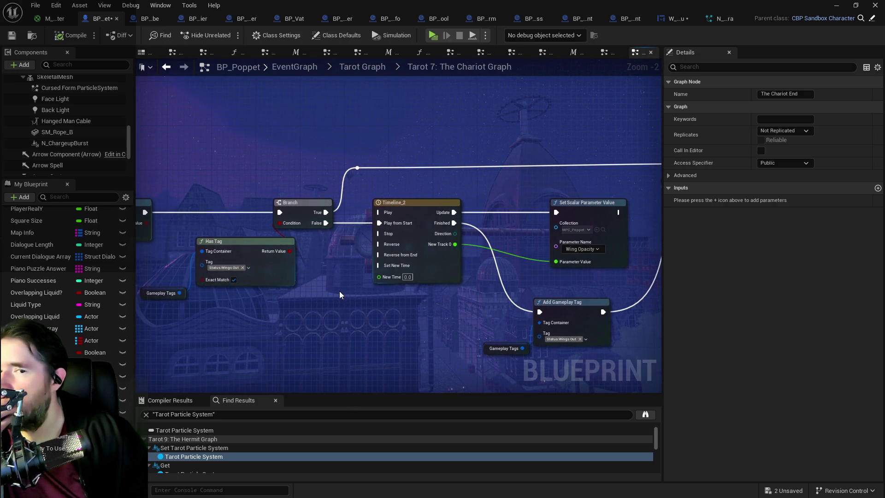
scroll(353, 289, down, 3)
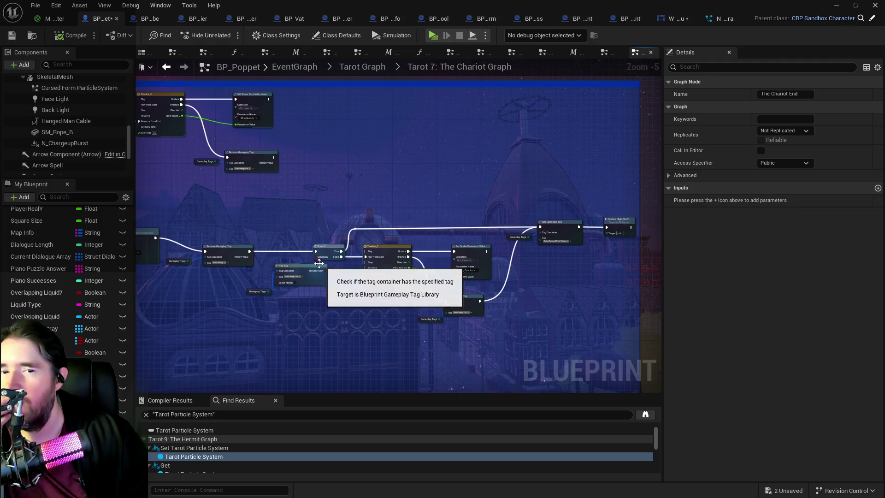
mouse_move(331, 278)
mouse_down()
mouse_move(377, 217)
mouse_move(430, 209)
mouse_move(598, 215)
mouse_up()
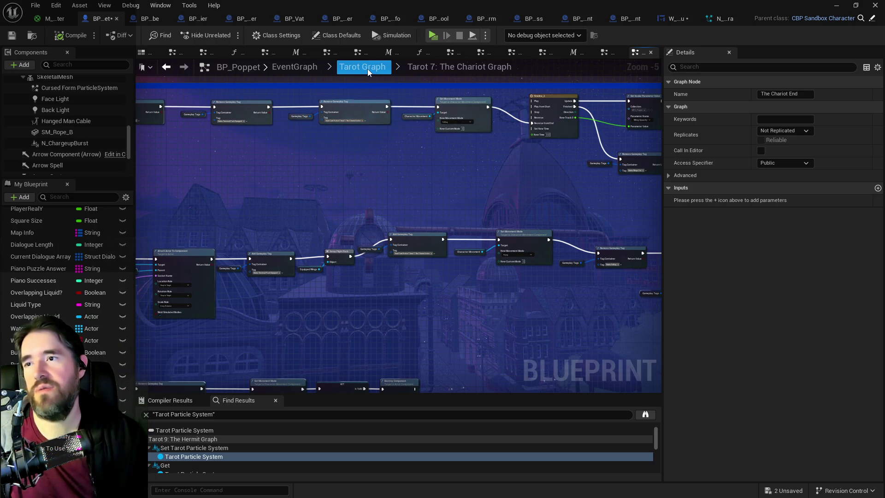
Go from the EventGraph through System Graph into Weapon Equip Graph's Setup Tarot Card Variables section
click(291, 66)
double_click(269, 174)
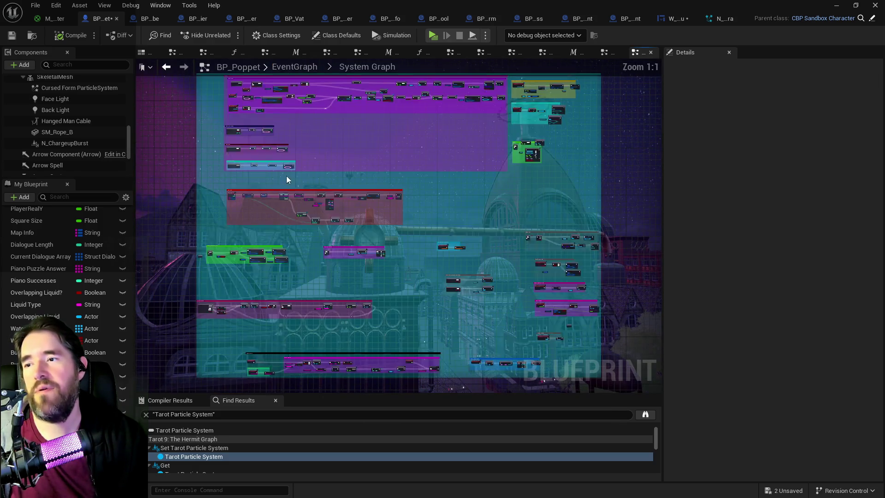
scroll(425, 244, up, 7)
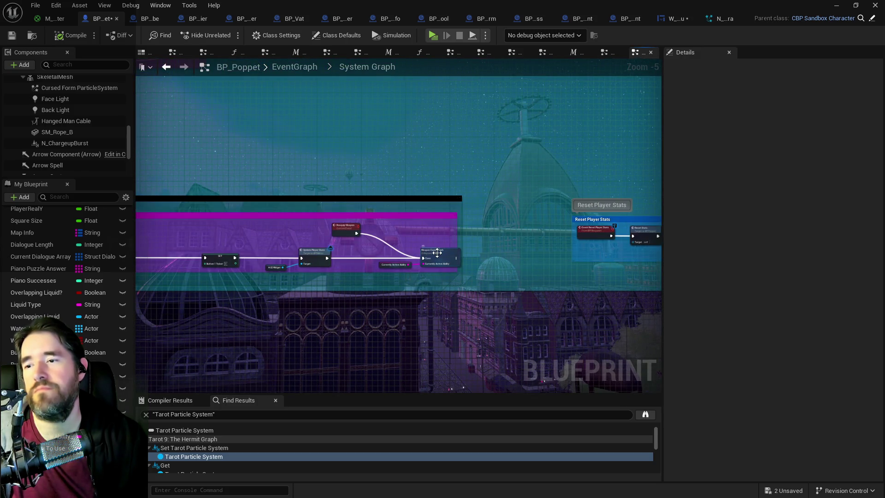
double_click(443, 256)
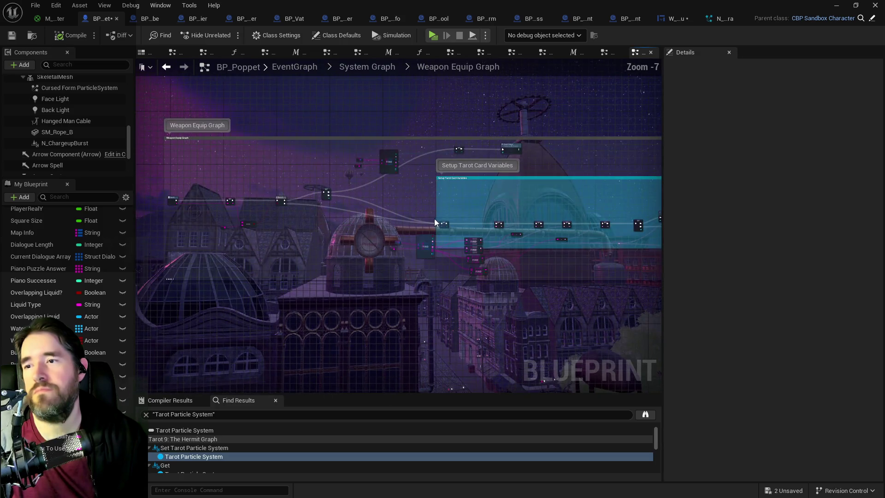
scroll(433, 221, up, 7)
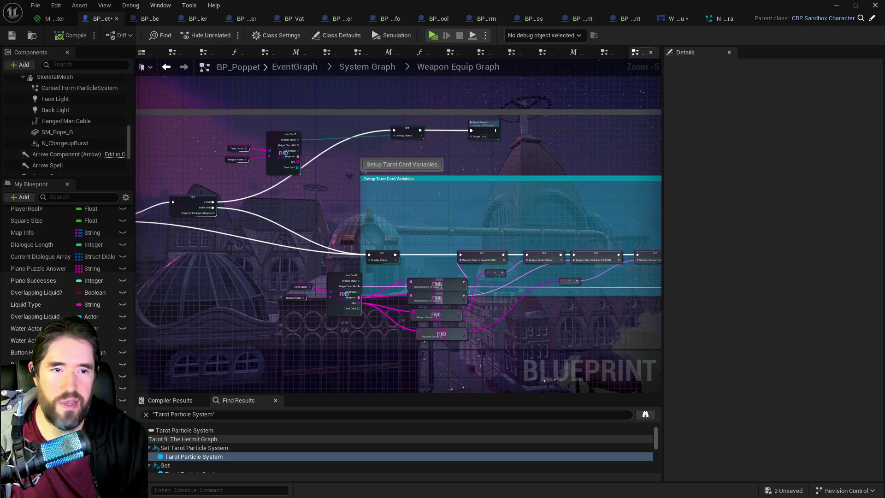
key(alt+Tab)
Add asterisk markers before the Justice Active and Death Activate lines to flag them implemented
scroll(315, 295, down, 3)
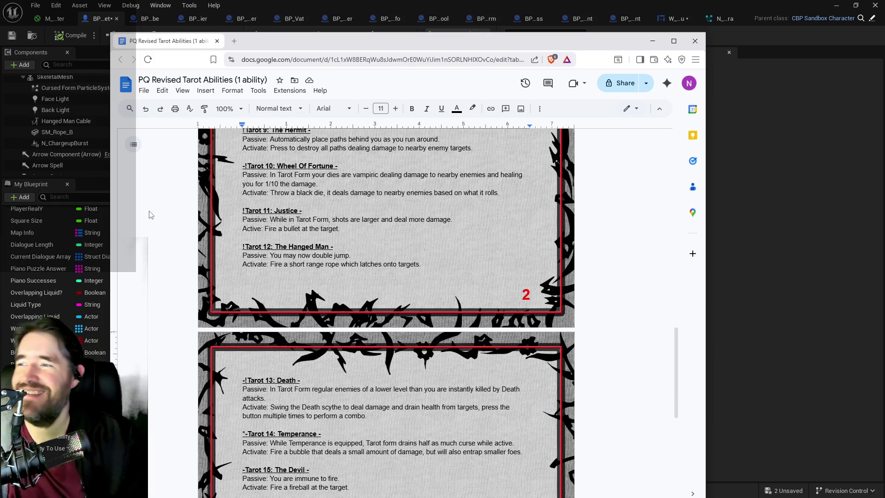
click(243, 228)
text(*)
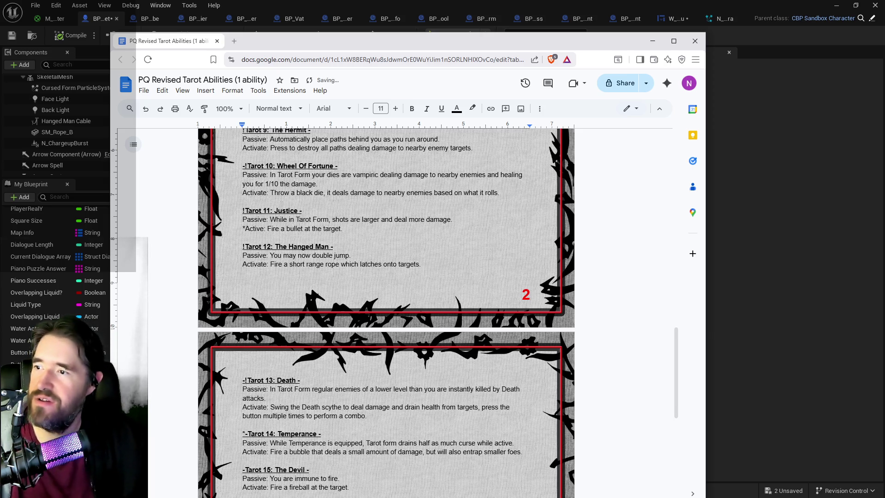
scroll(271, 273, down, 3)
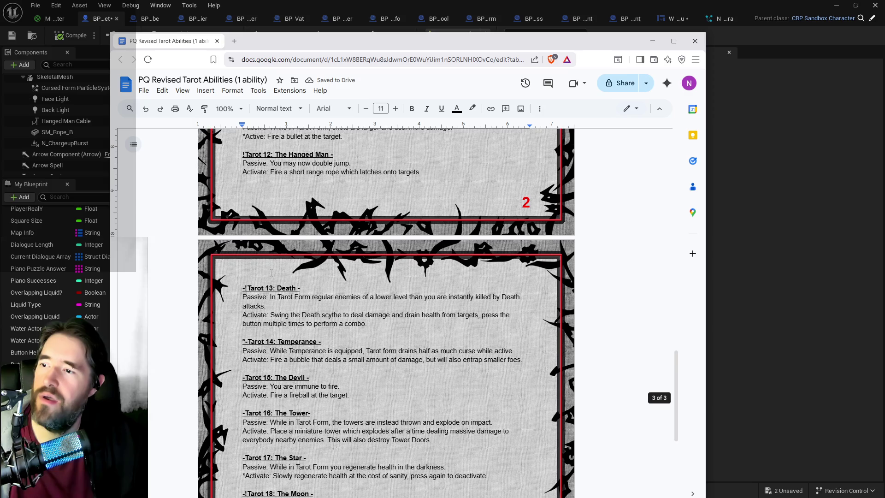
scroll(270, 274, up, 2)
scroll(271, 273, up, 2)
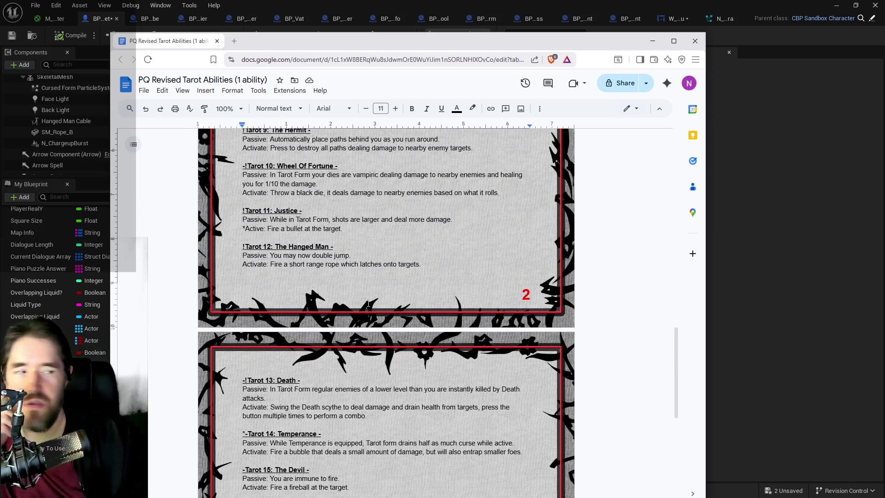
scroll(271, 273, down, 2)
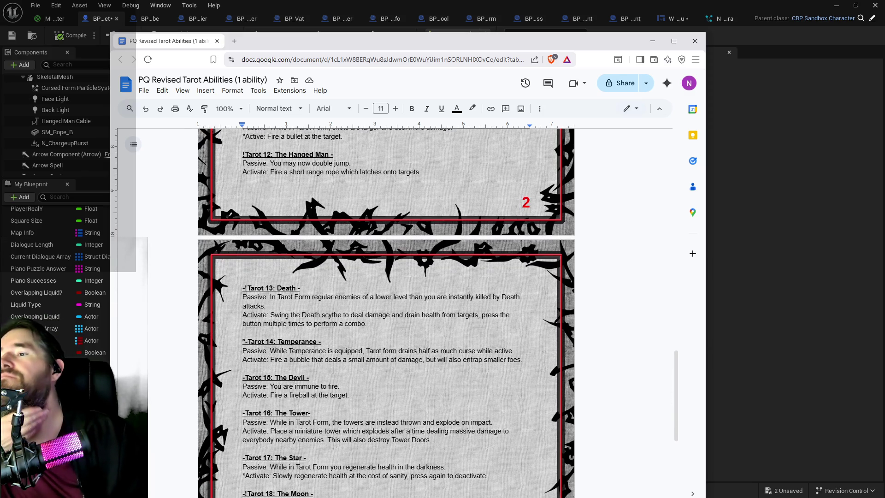
scroll(419, 364, down, 2)
click(234, 225)
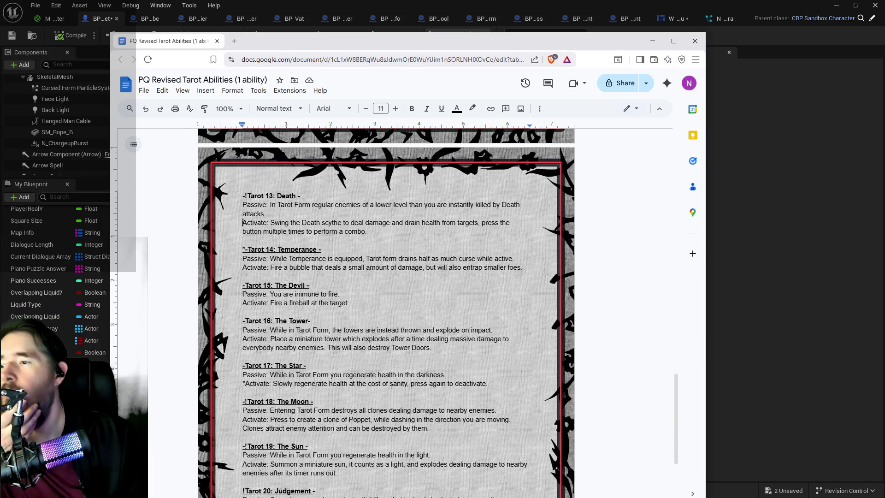
text(*)
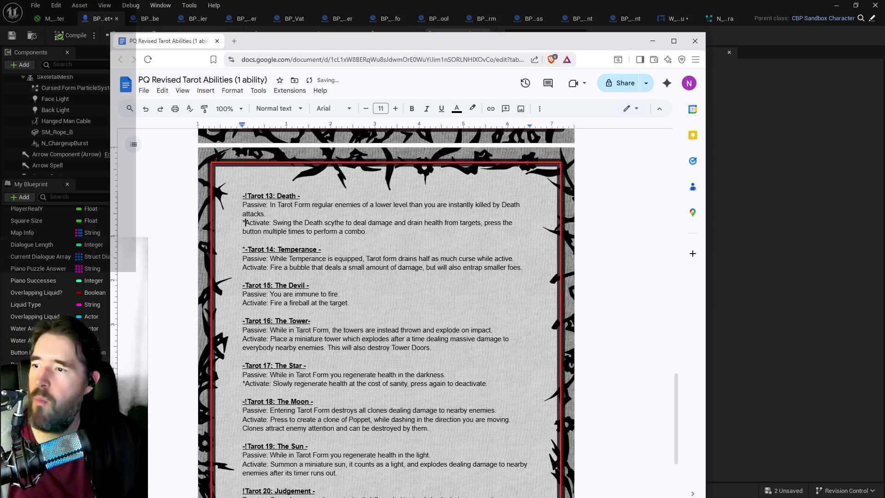
text(*)
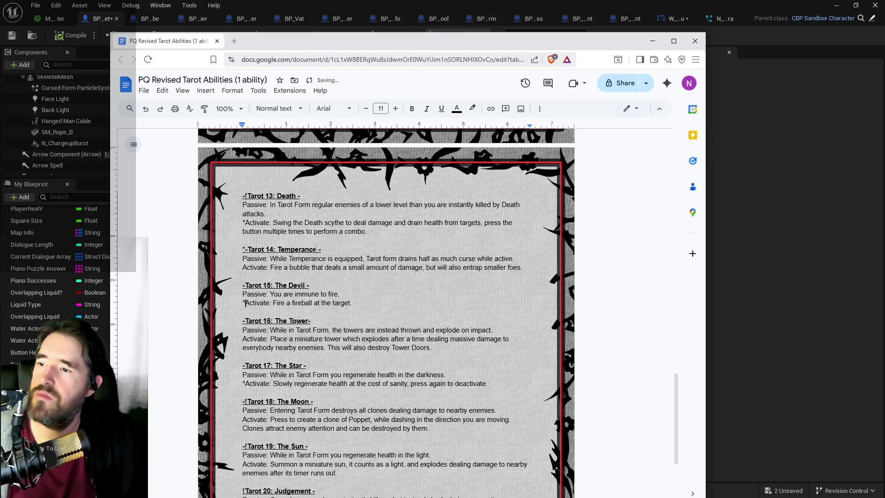
scroll(295, 310, down, 2)
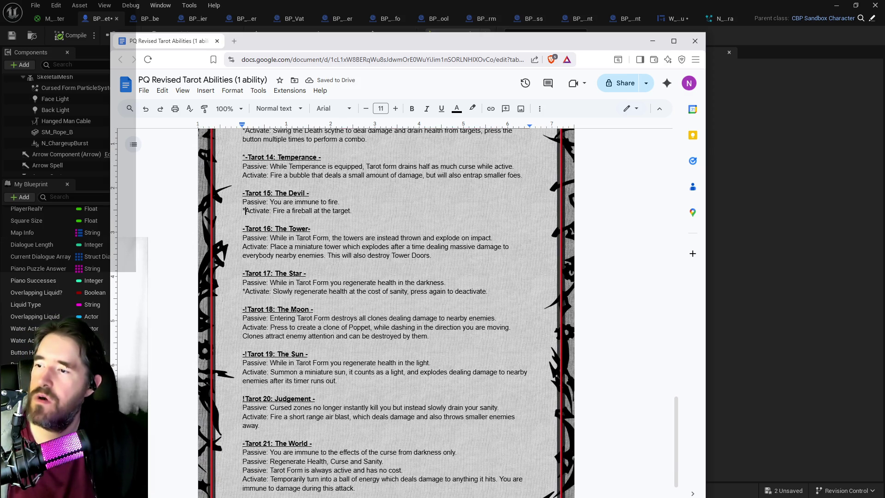